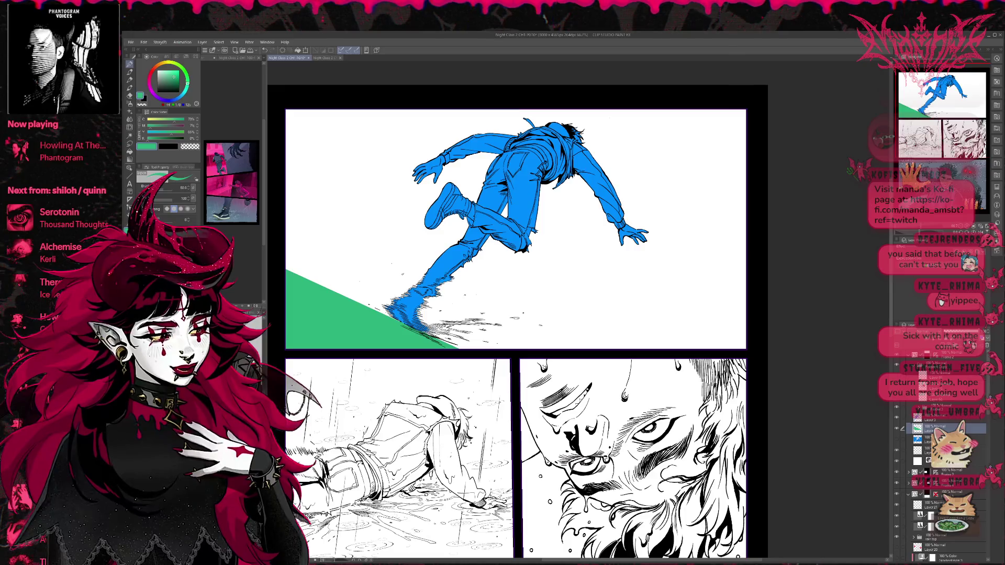
Select Layer 3, glance at the character reference image, and zoom in on the blue falling figure.
left_click(938, 417)
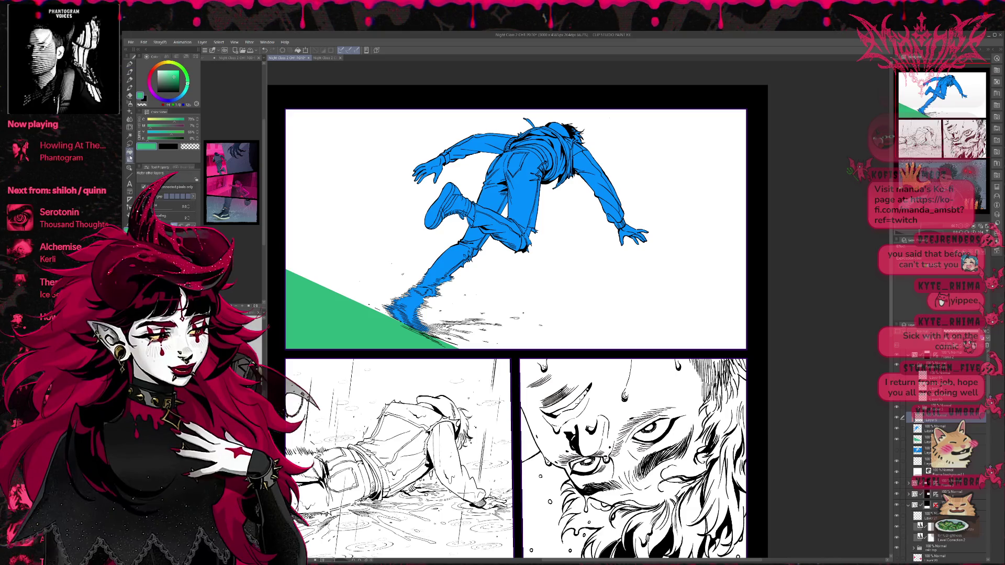
key("ctrl+Tab")
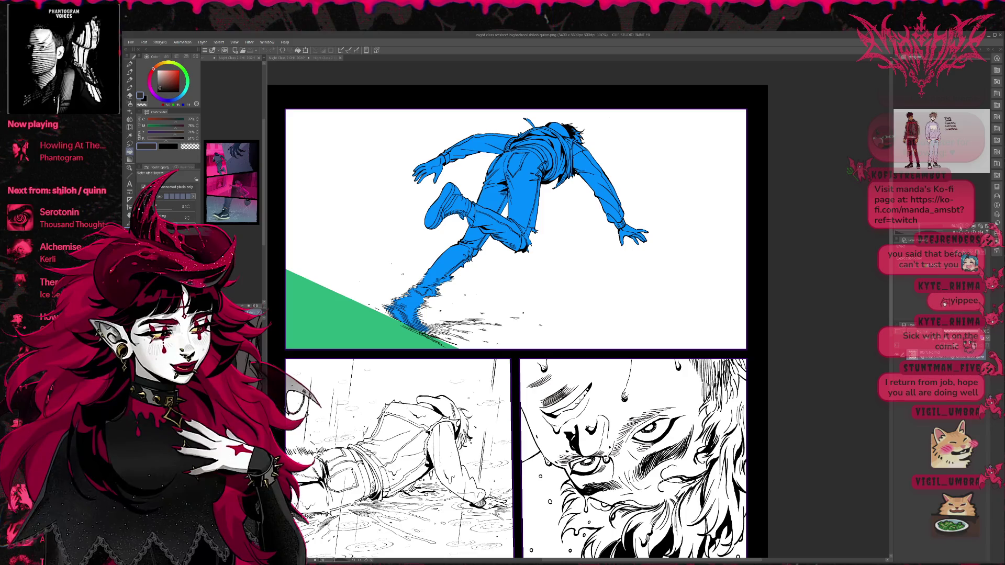
key("ctrl+Tab")
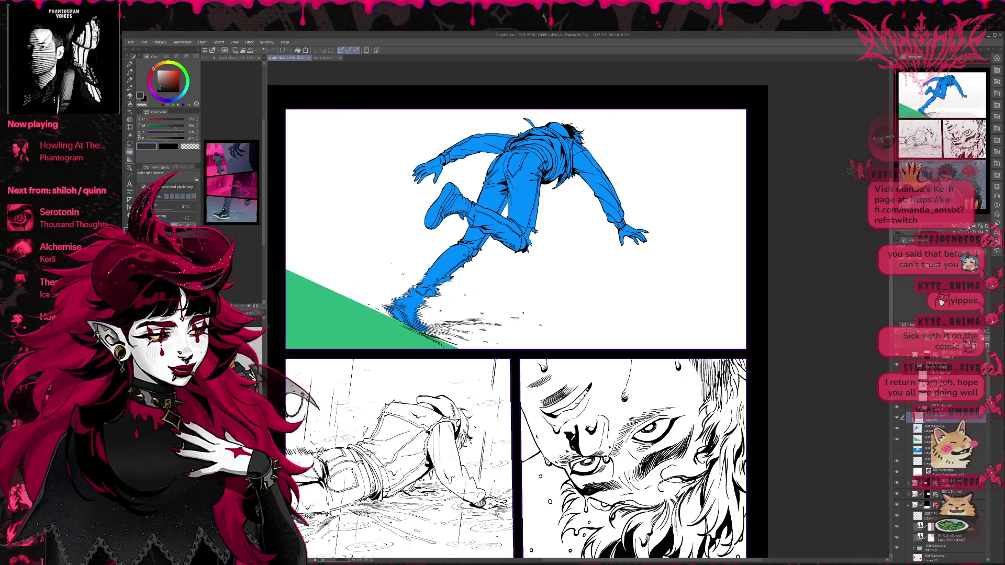
scroll(557, 130, "up", 5)
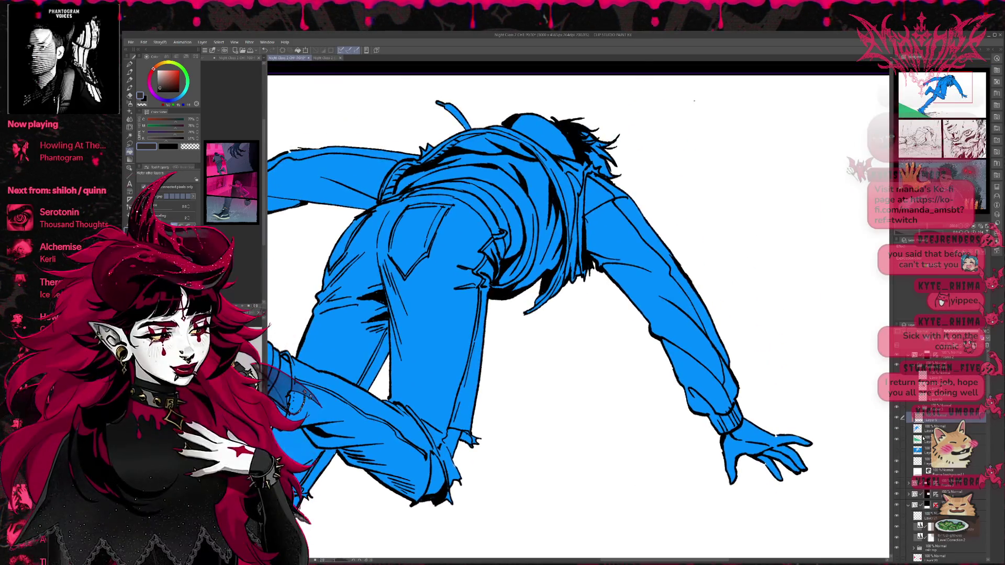
Select the layer below Layer 5, set the pen to about size 26, and frame the figure.
left_click(937, 429)
key("p")
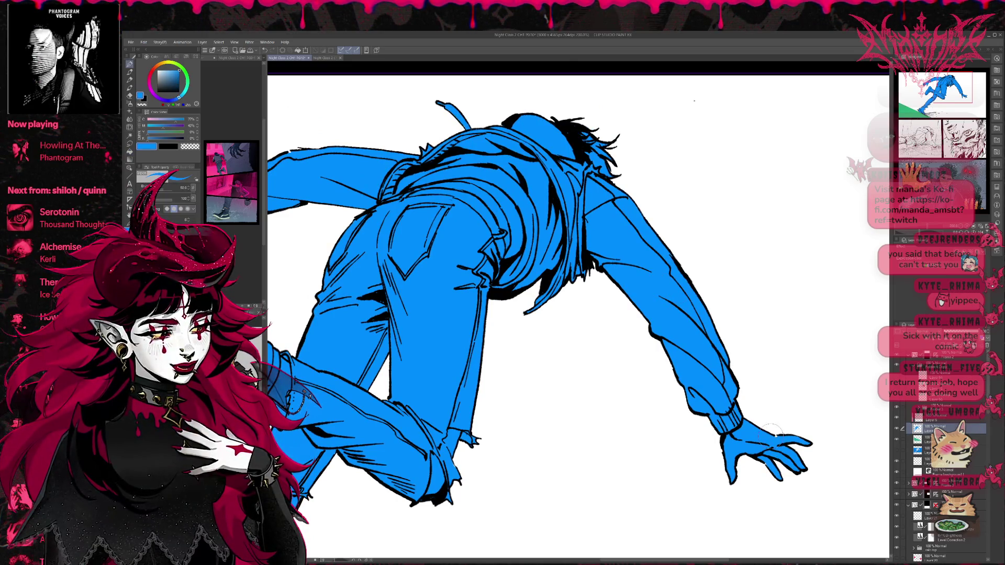
left_click_drag(777, 430, 776, 435)
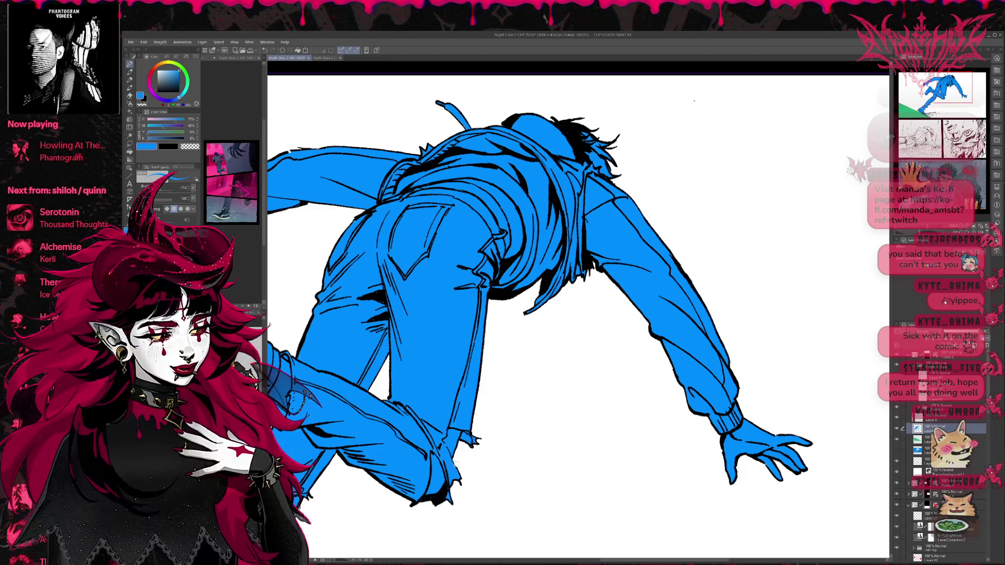
left_click_drag(475, 333, 504, 401)
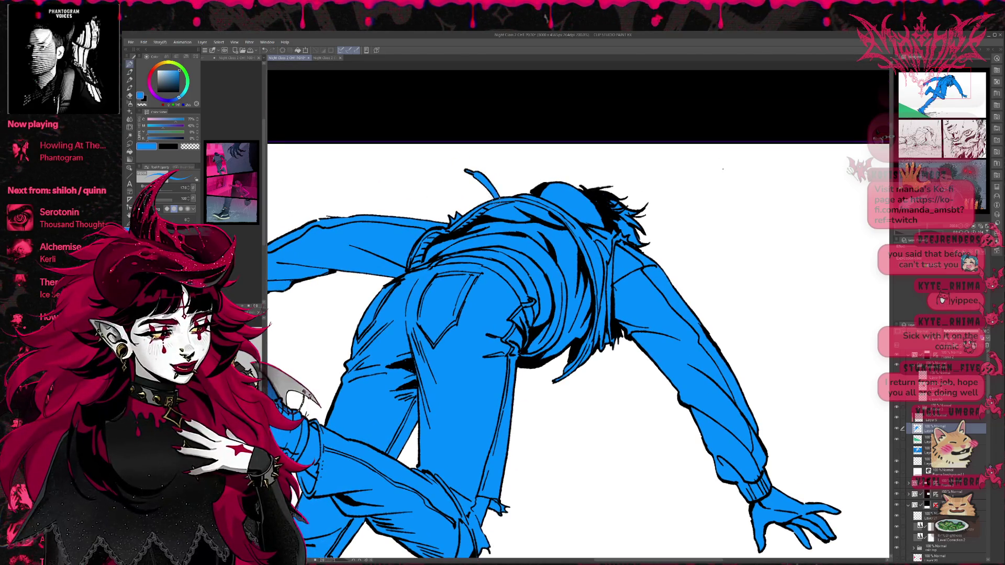
scroll(504, 199, "up", 2)
left_click_drag(504, 199, 602, 53)
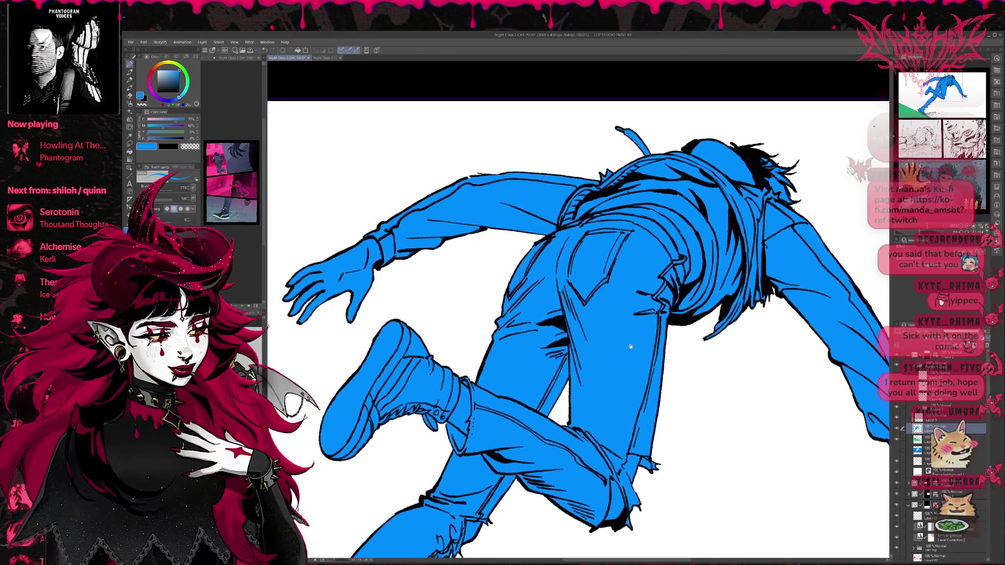
scroll(615, 295, "up", 2)
scroll(615, 295, "down", 3)
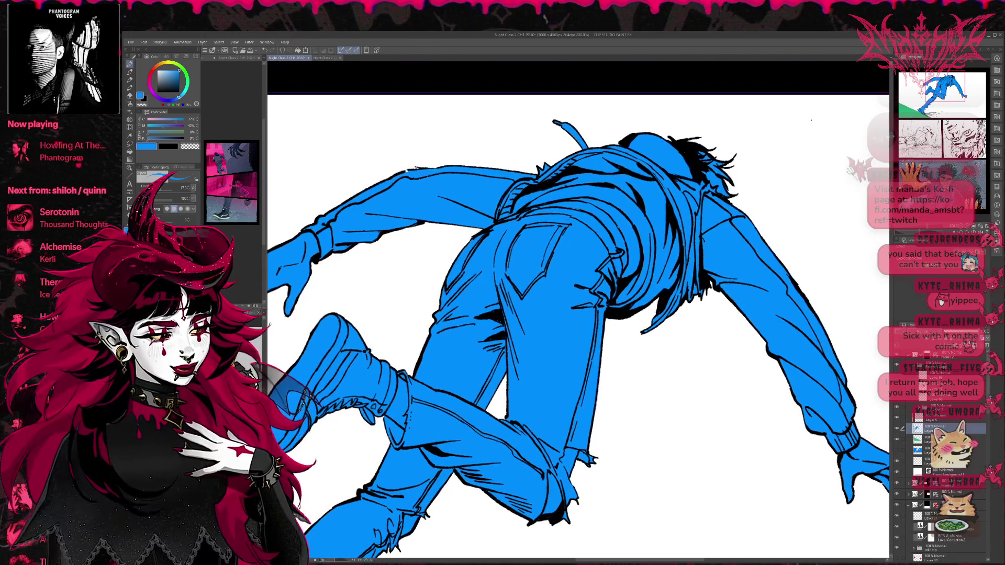
mouse_move(665, 244)
left_mouse_down()
mouse_move(607, 295)
mouse_move(612, 277)
left_mouse_up()
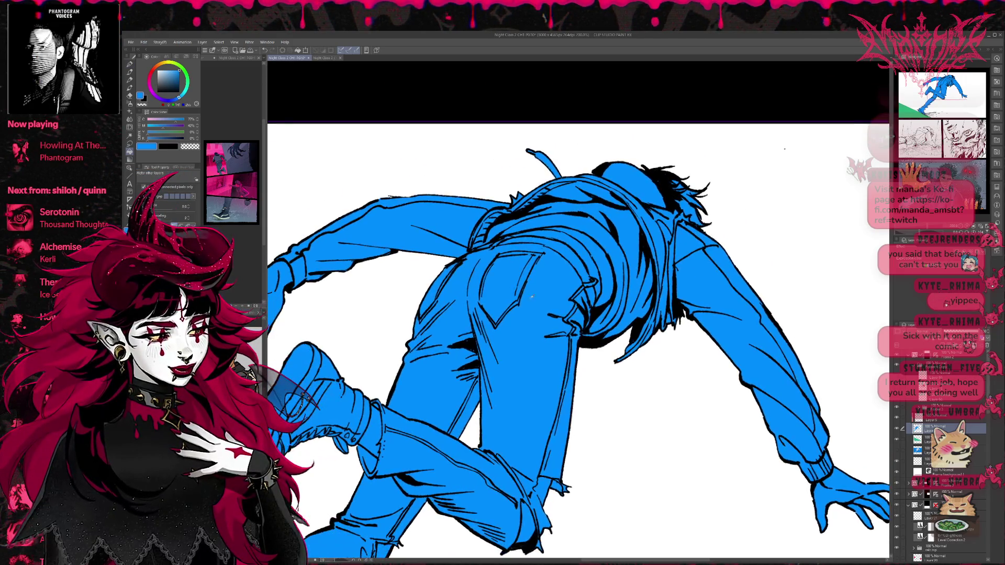
Fill the lower-back gap and one hand tan, then undo those fills.
left_click(611, 273)
mouse_move(732, 278)
left_mouse_down()
mouse_move(659, 294)
mouse_move(648, 225)
mouse_move(548, 180)
left_mouse_up()
left_click(681, 393)
left_click(689, 408)
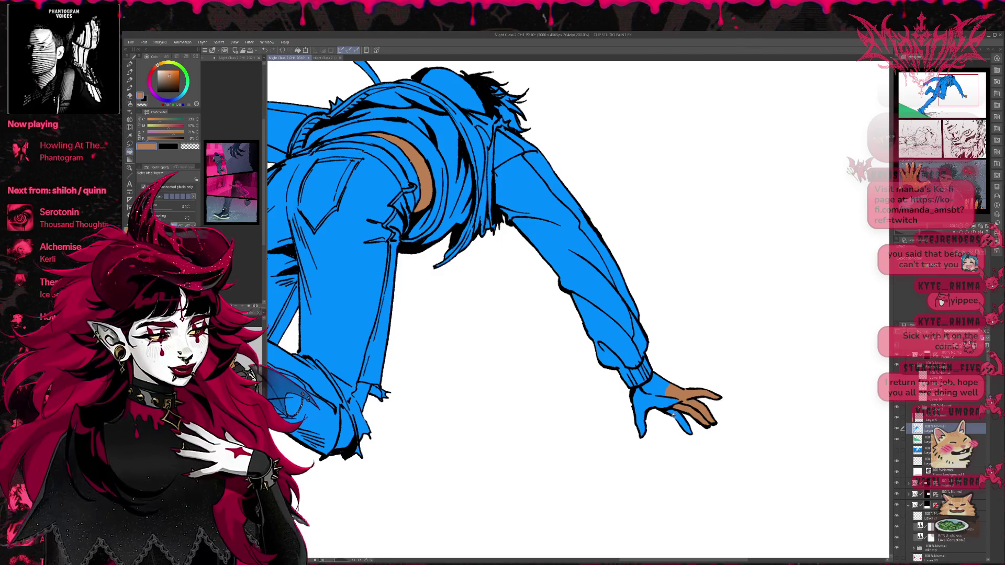
key("ctrl+z")
key("ctrl+z")
key("ctrl+z")
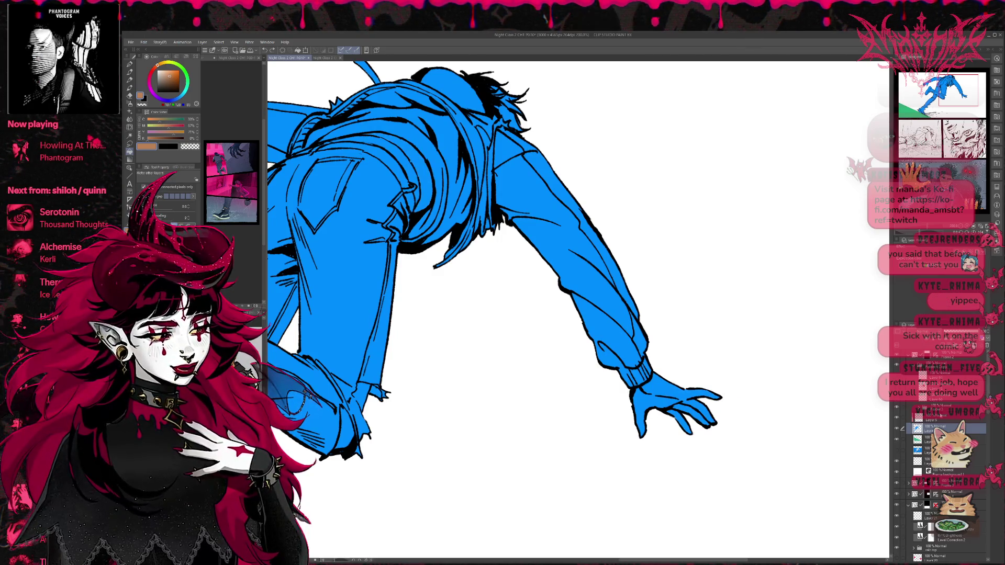
On Layer 5, fill the fingers, back of the hand and wrist tan.
left_click(931, 422)
left_click(701, 396)
left_click(699, 410)
left_click(691, 417)
left_click(679, 423)
left_click(670, 388)
left_click(643, 413)
Fill the parts of the other hand tan.
left_click_drag(643, 414, 759, 406)
left_click(462, 419)
left_click(480, 387)
left_click_drag(483, 384, 600, 376)
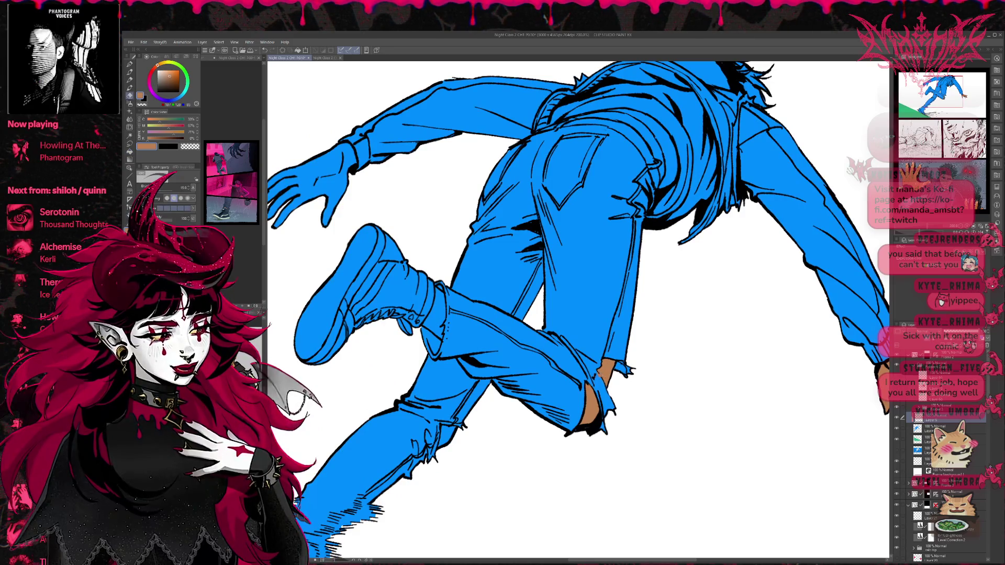
key("p")
key("g")
Fill the lower back and the left hand tan.
left_click_drag(664, 131, 604, 274)
left_click(604, 274)
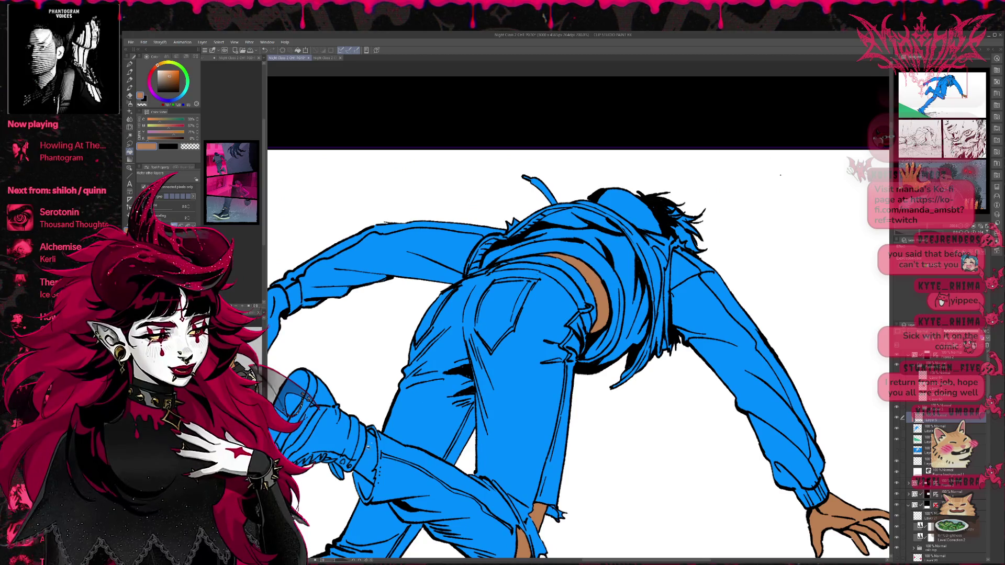
left_click_drag(371, 444, 521, 427)
left_click(414, 325)
left_click(391, 319)
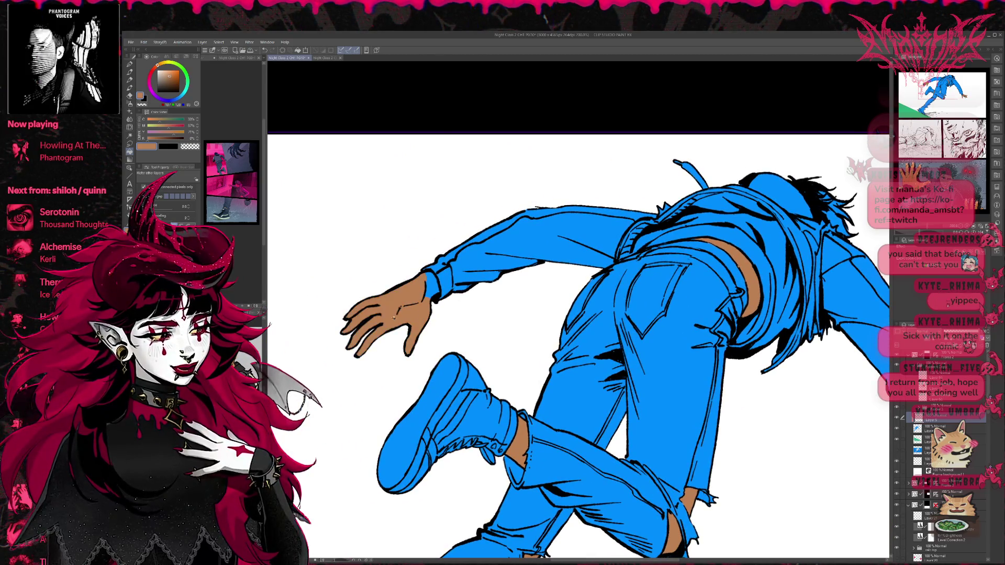
Paint blue into the hatching beside the leg and check the character reference image.
mouse_move(790, 457)
left_mouse_down()
mouse_move(661, 439)
mouse_move(651, 449)
mouse_move(580, 409)
mouse_move(588, 352)
mouse_move(669, 297)
mouse_move(602, 299)
mouse_move(634, 272)
left_mouse_up()
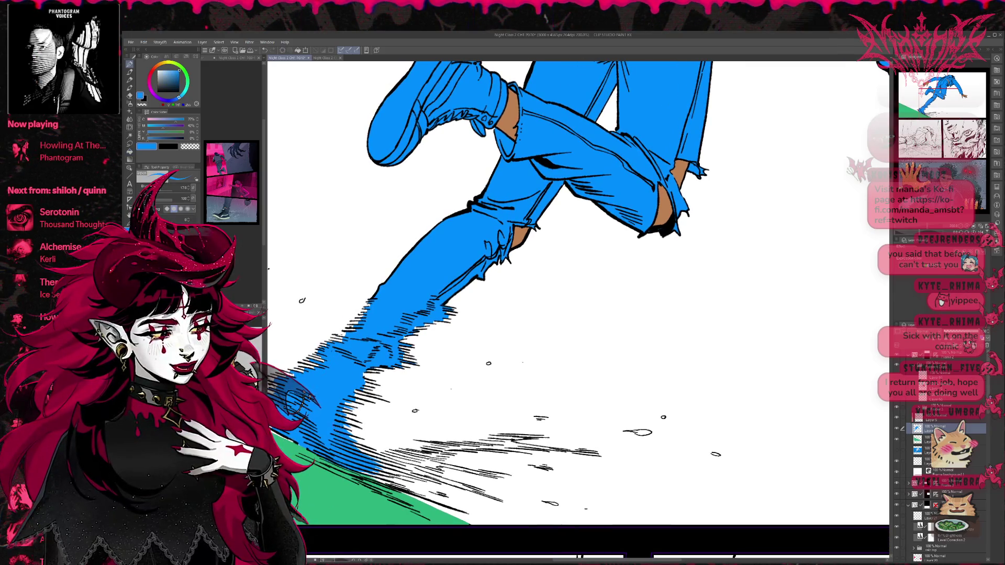
left_click_drag(353, 428, 365, 434)
key("ctrl+Tab")
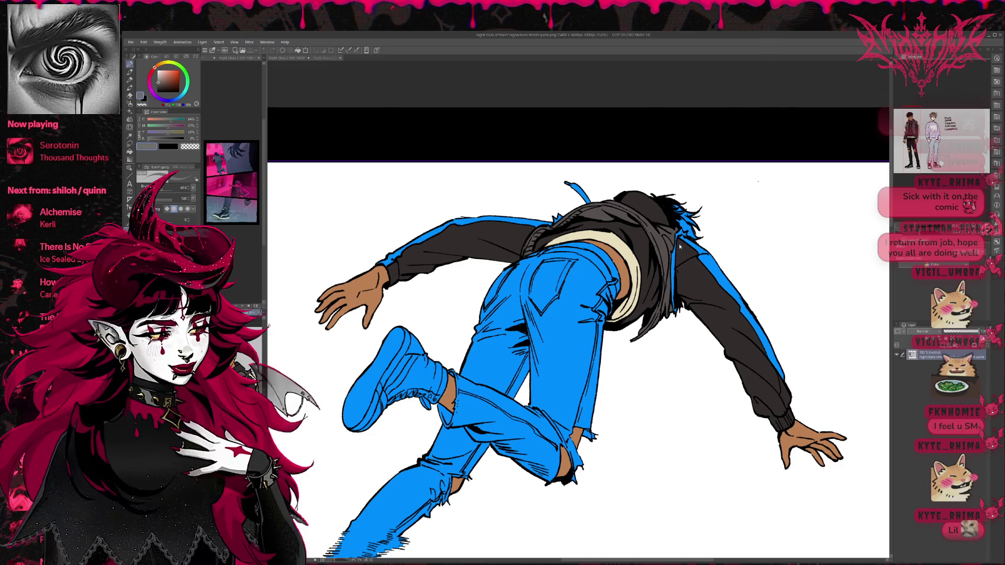
Back on the comic page, fill both sleeve stripes beige.
key("ctrl+shift+Tab")
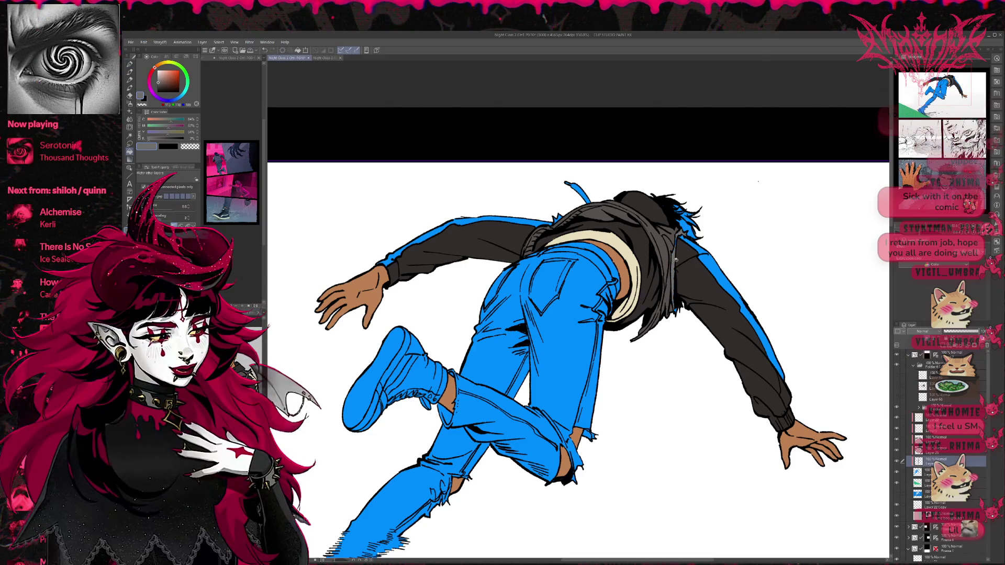
key("p")
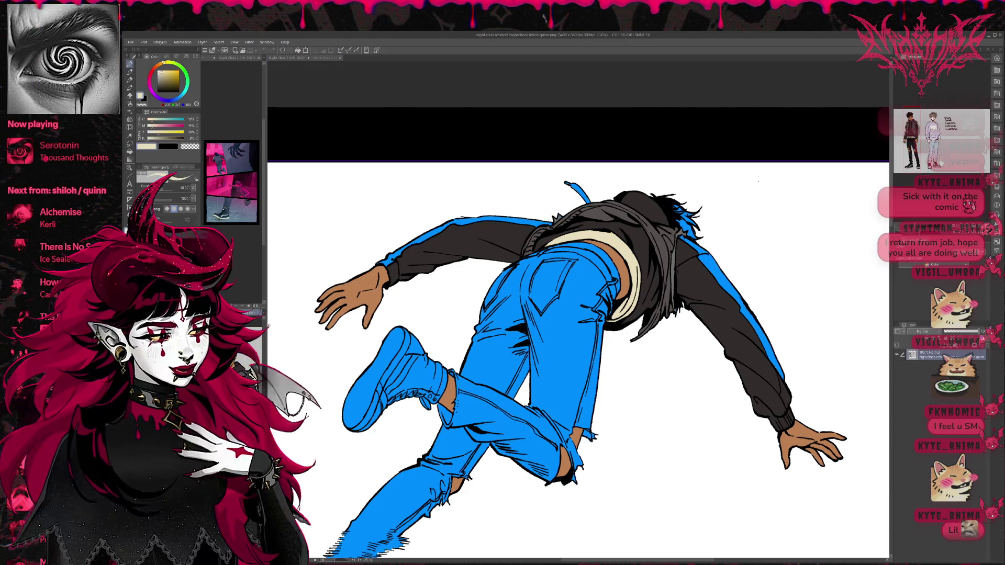
key("g")
left_click(705, 252)
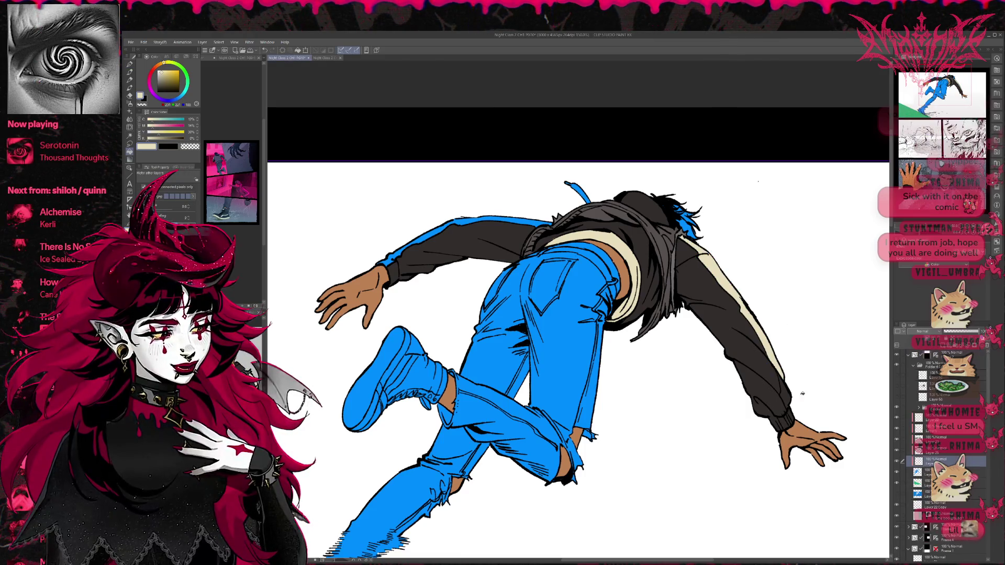
left_click(390, 259)
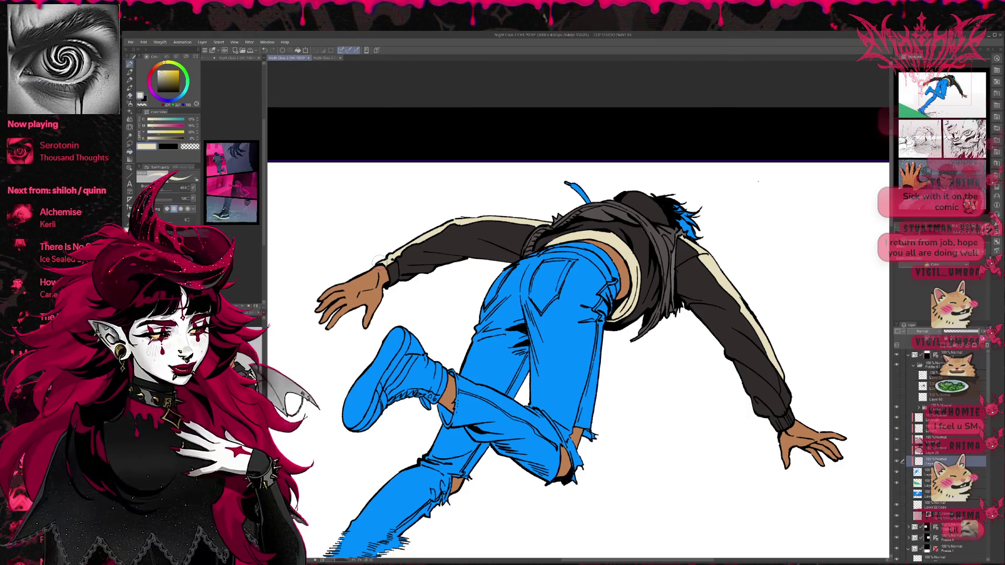
left_click_drag(372, 327, 362, 331)
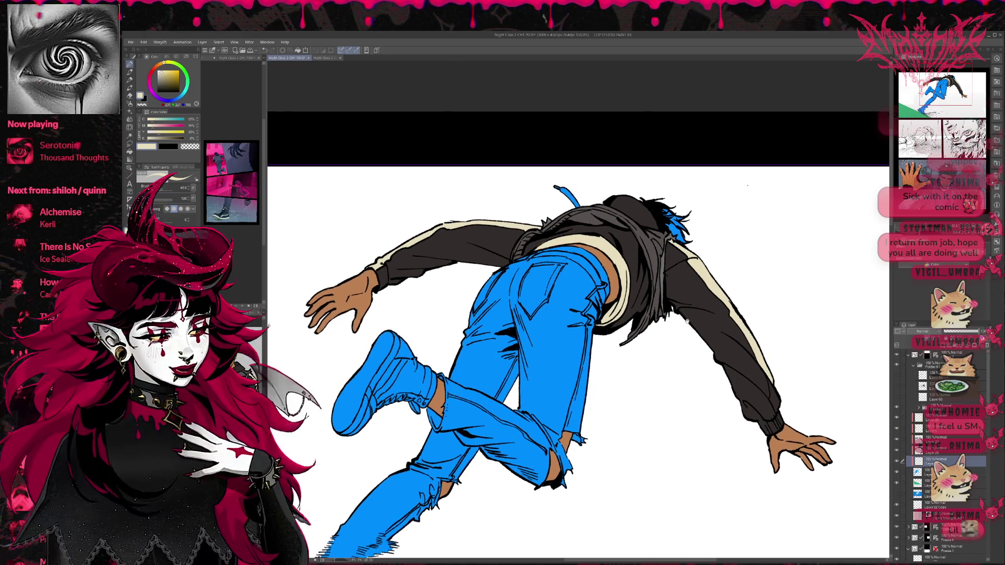
left_click_drag(687, 322, 659, 323)
Pick the dark hoodie colour, compare with the reference, and paint the blue hair strands dark.
left_click(598, 249, "alt")
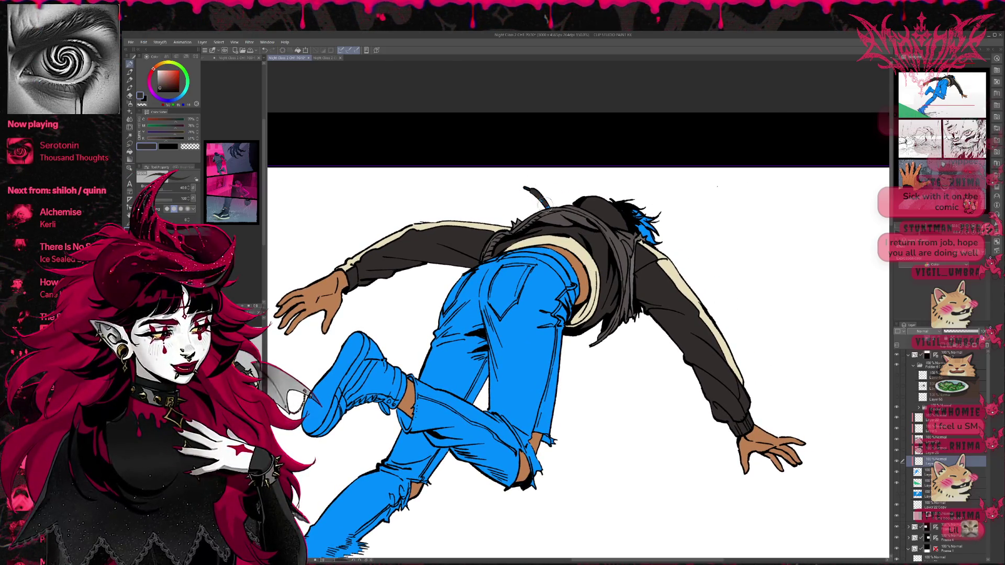
key("ctrl+Tab")
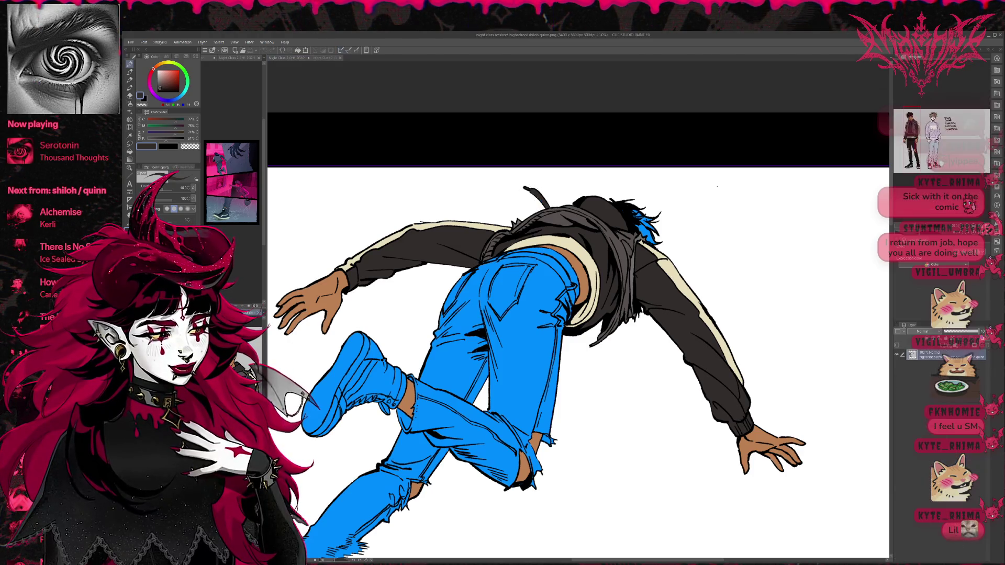
key("ctrl+Tab")
left_click_drag(654, 215, 643, 228)
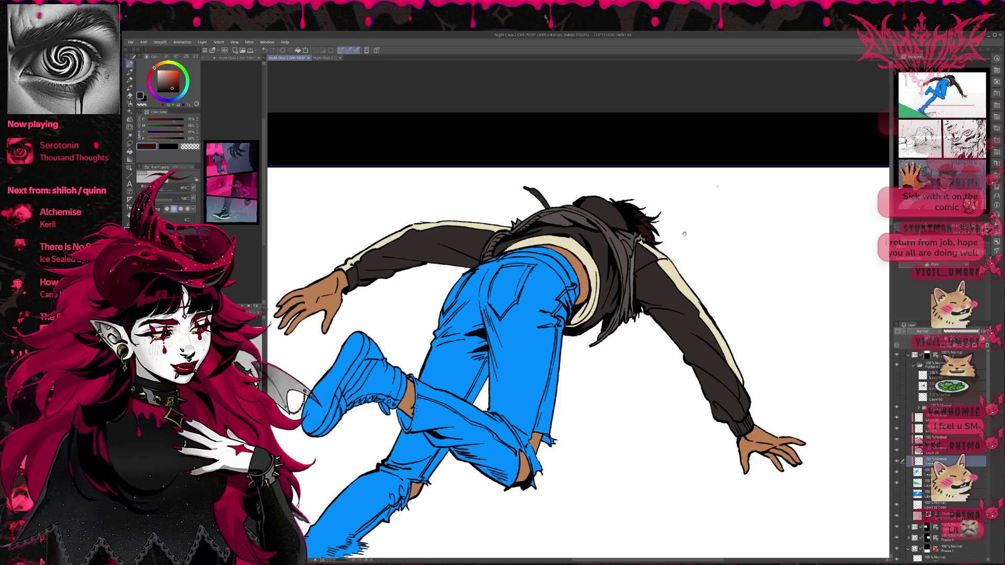
scroll(670, 272, "down", 3)
scroll(693, 316, "down", 1)
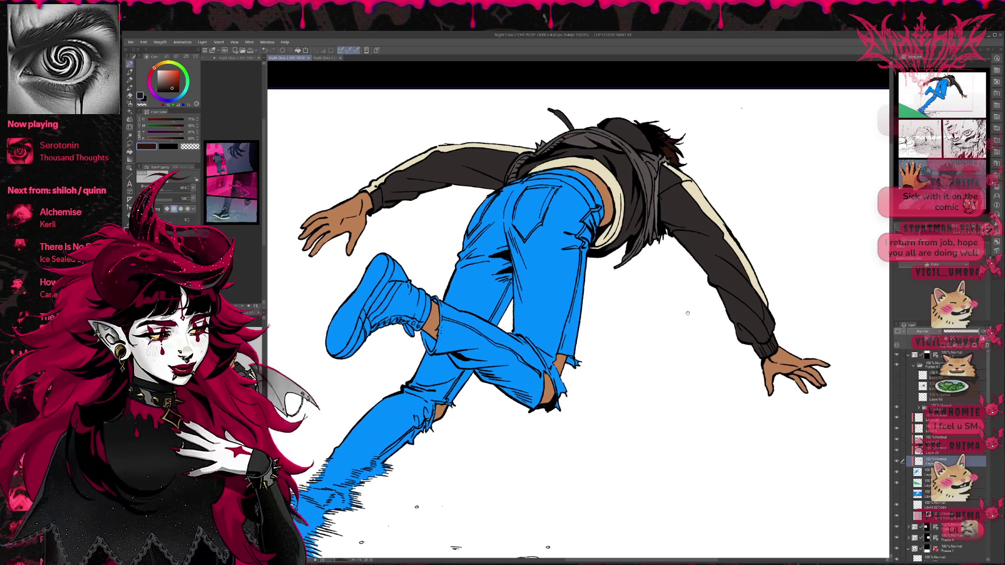
Sample the hoodie's dark colour and fill the boot's ankle area with it.
left_click(628, 175, "alt")
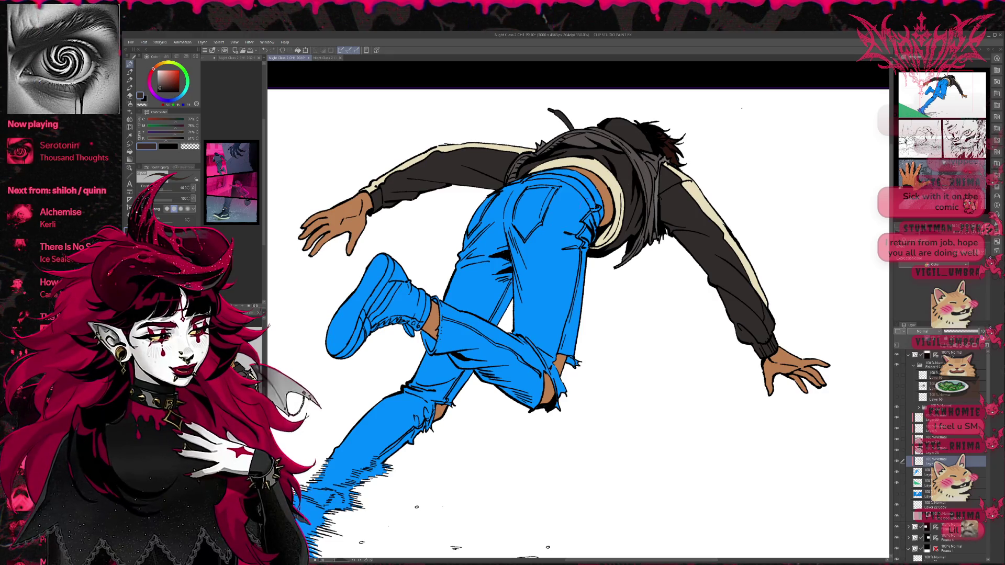
key("g")
left_click(391, 307)
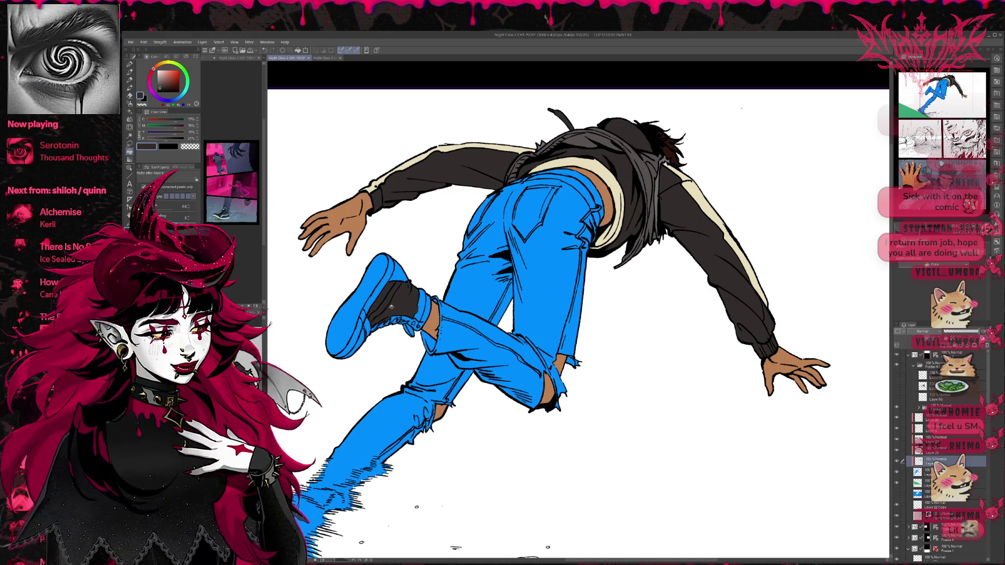
Darken the blue boot cuff, boot top, heel patch and trailing boot streaks.
left_click(424, 317)
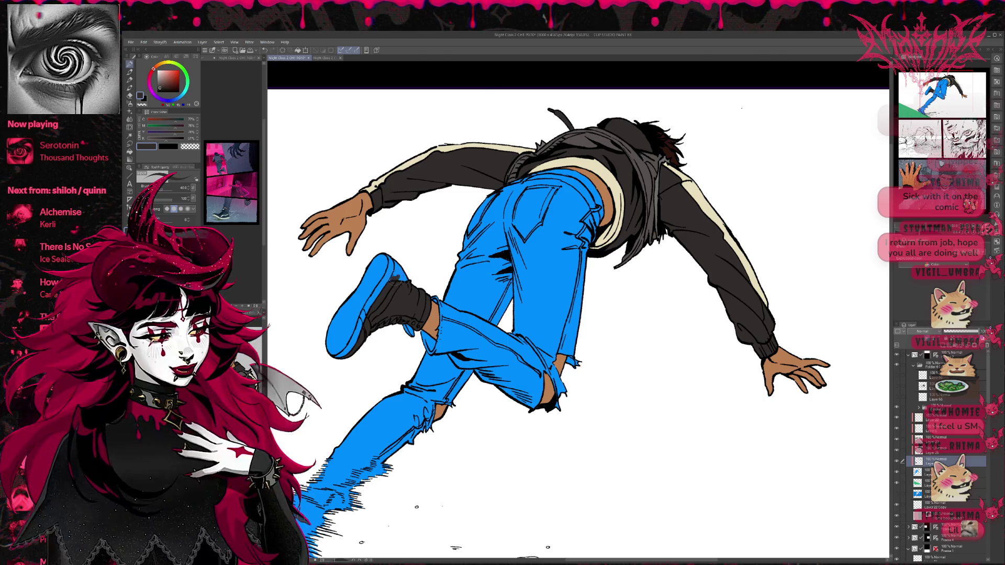
mouse_move(397, 258)
left_mouse_down()
mouse_move(402, 275)
mouse_move(413, 272)
left_mouse_up()
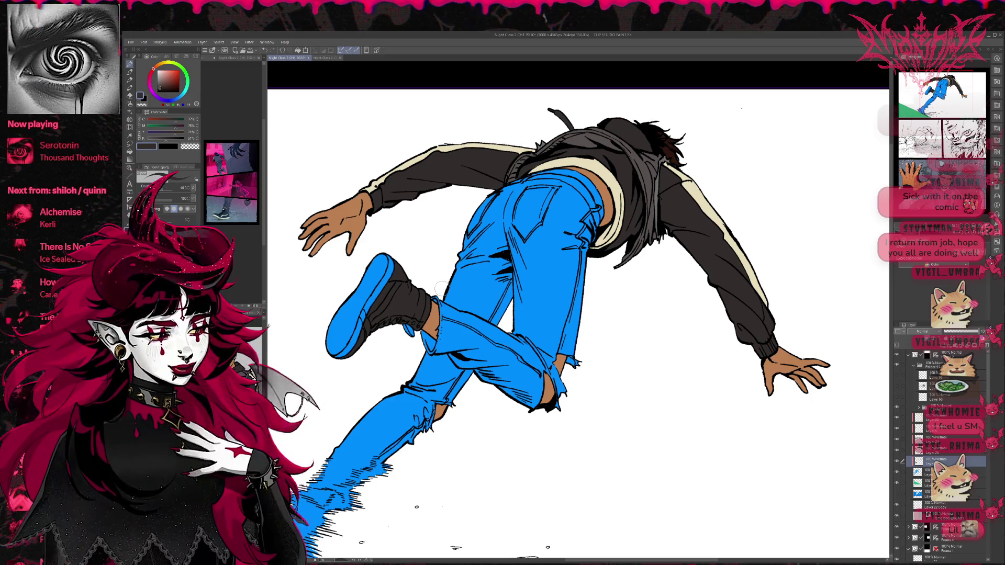
left_click_drag(437, 286, 449, 279)
mouse_move(432, 317)
left_mouse_down()
mouse_move(418, 320)
mouse_move(425, 336)
mouse_move(459, 348)
mouse_move(470, 337)
left_mouse_up()
mouse_move(400, 405)
left_mouse_down()
mouse_move(374, 423)
mouse_move(361, 471)
left_mouse_up()
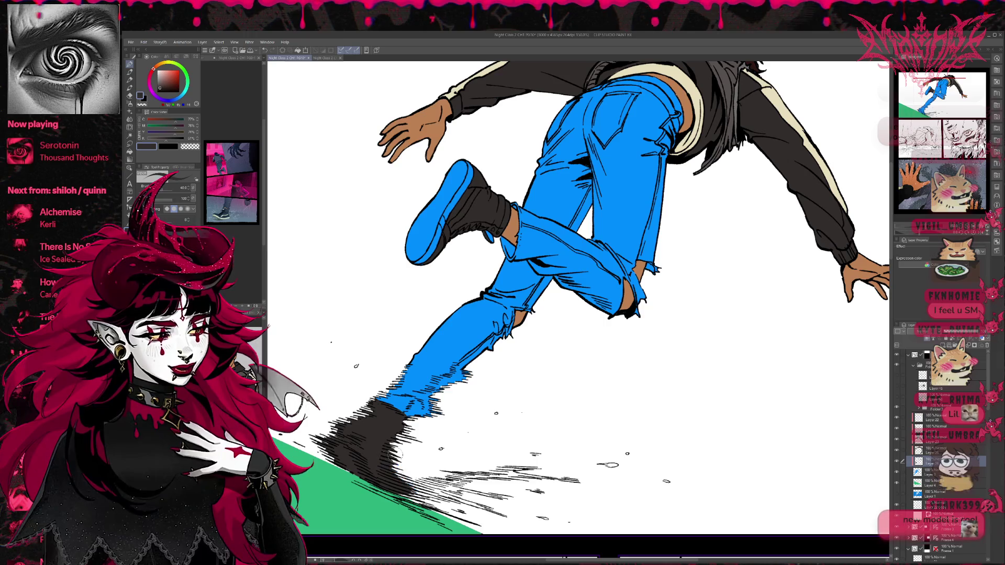
left_click_drag(524, 368, 510, 413)
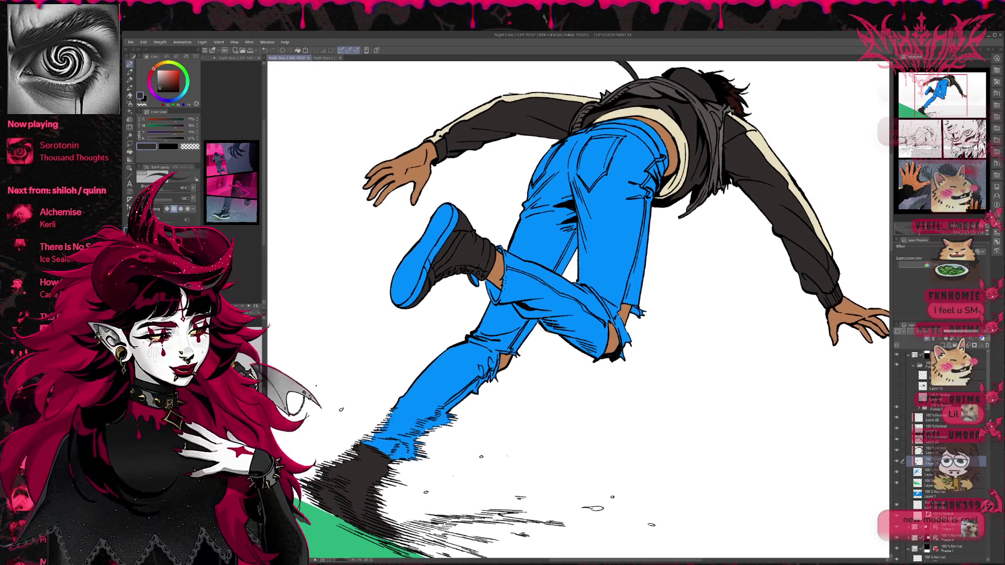
Fill the raised shoe's blue sole and upper with cream sampled from the artwork.
left_click(663, 190, "alt")
key("g")
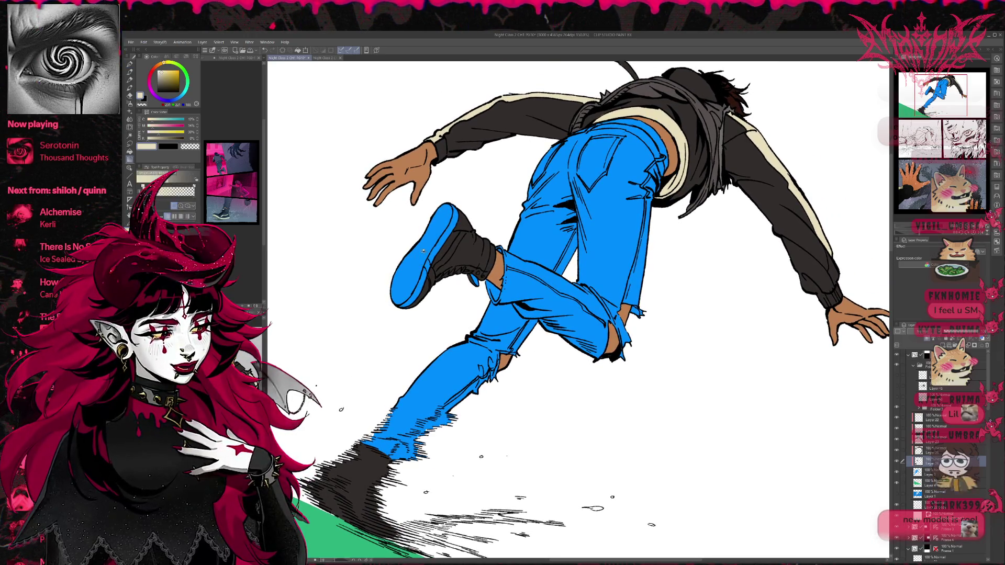
left_click(422, 238)
left_click(413, 291)
left_click(434, 252)
left_click(449, 262)
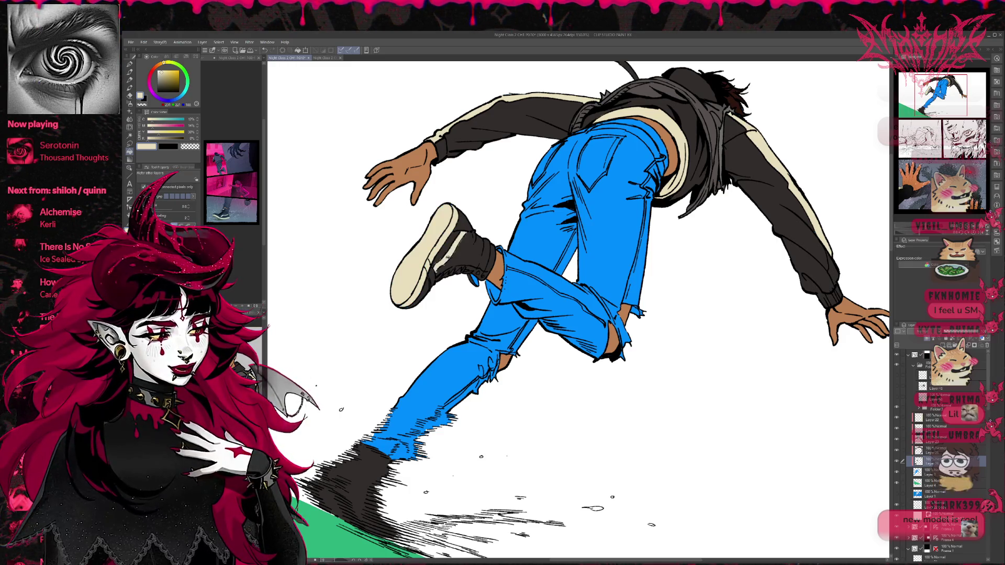
Try a light cream highlight on the dark trailing boot, then undo it.
key("u")
key("p")
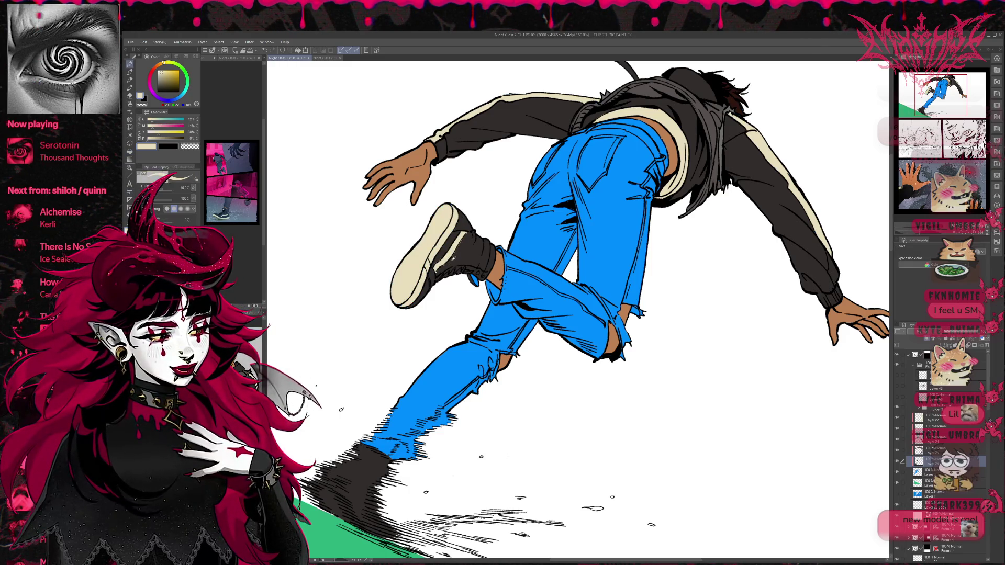
left_click(440, 270, "alt")
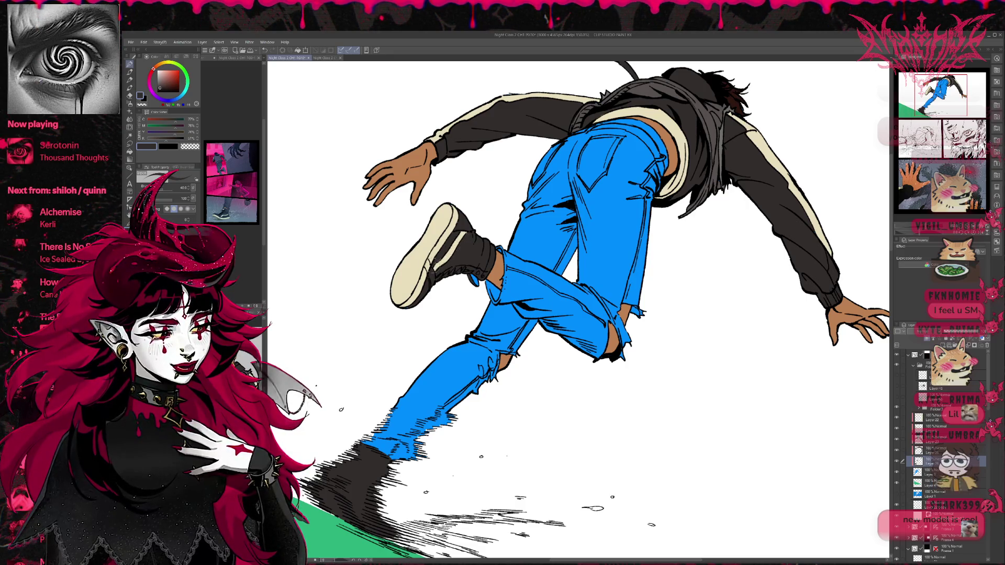
left_click(458, 212, "alt")
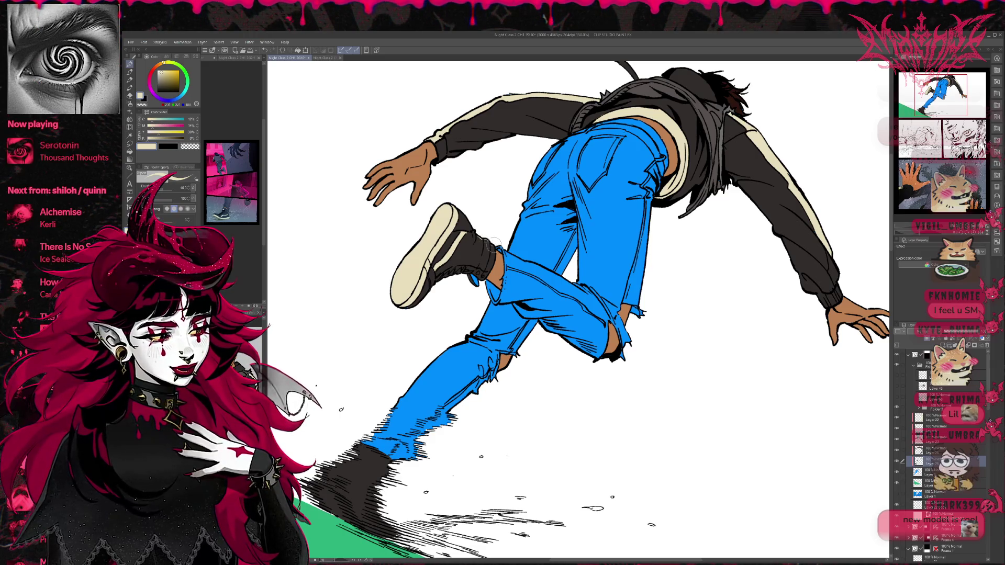
left_click_drag(508, 206, 516, 185)
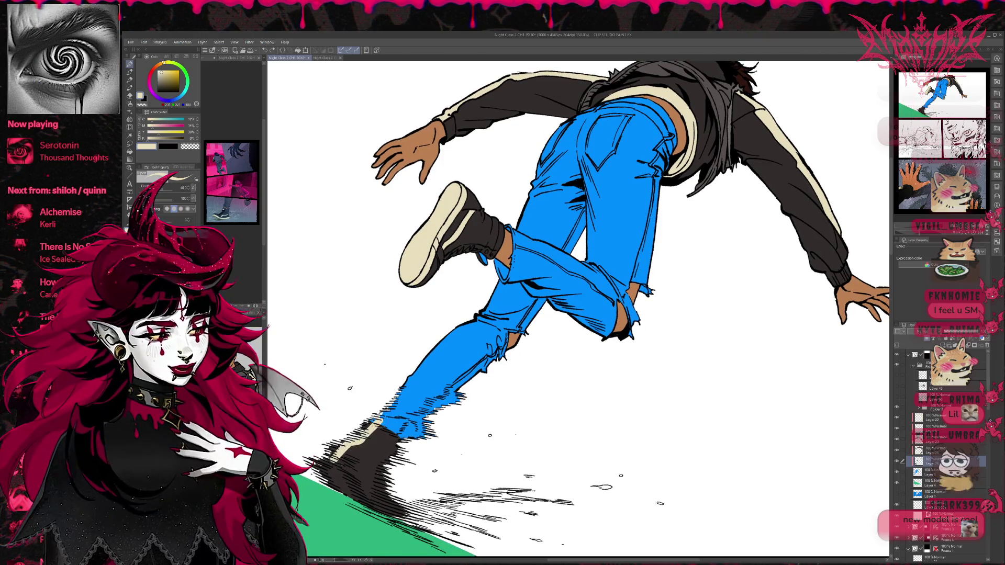
left_click_drag(352, 448, 382, 425)
key("ctrl+z")
key("ctrl+z")
key("ctrl+z")
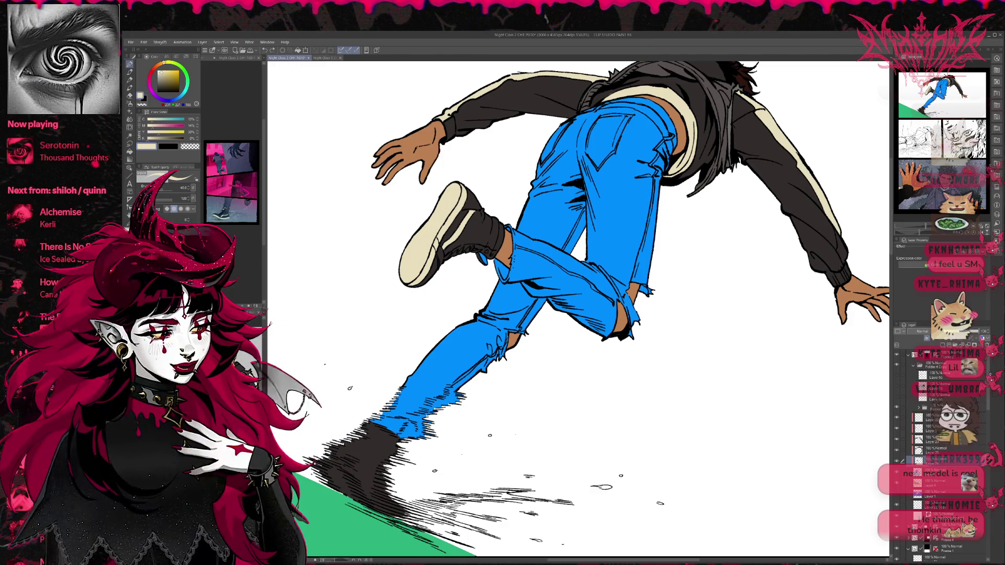
Refine the trailing boot's hatching with light and dark rough-pen strokes.
key("p")
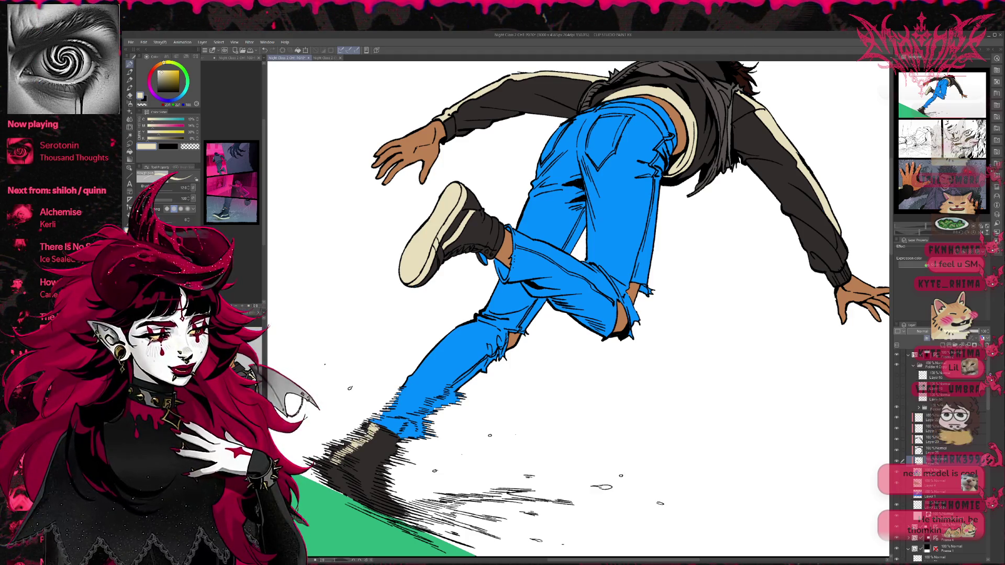
left_click_drag(354, 476, 390, 517)
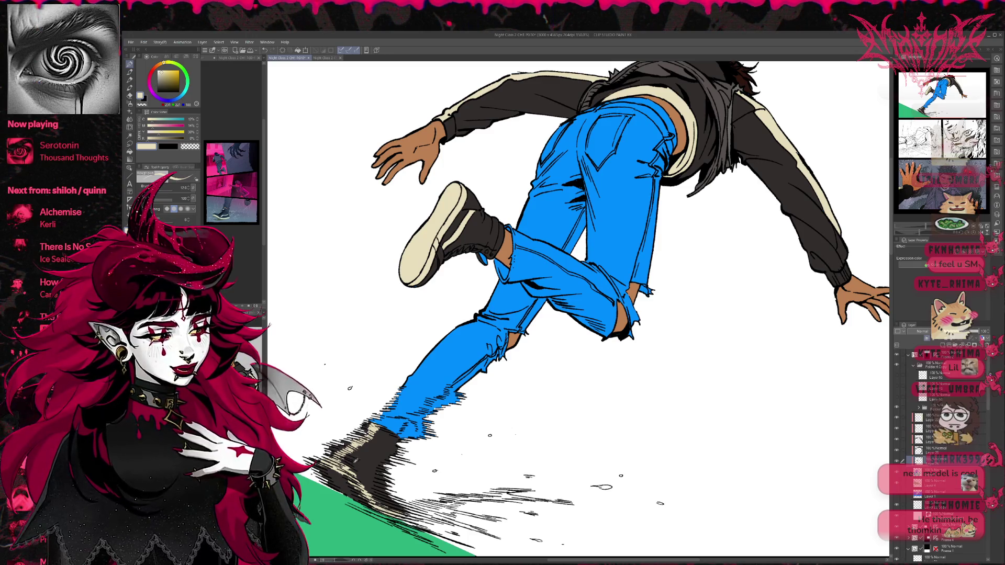
key("x")
left_click_drag(353, 443, 378, 445)
left_click_drag(354, 479, 390, 512)
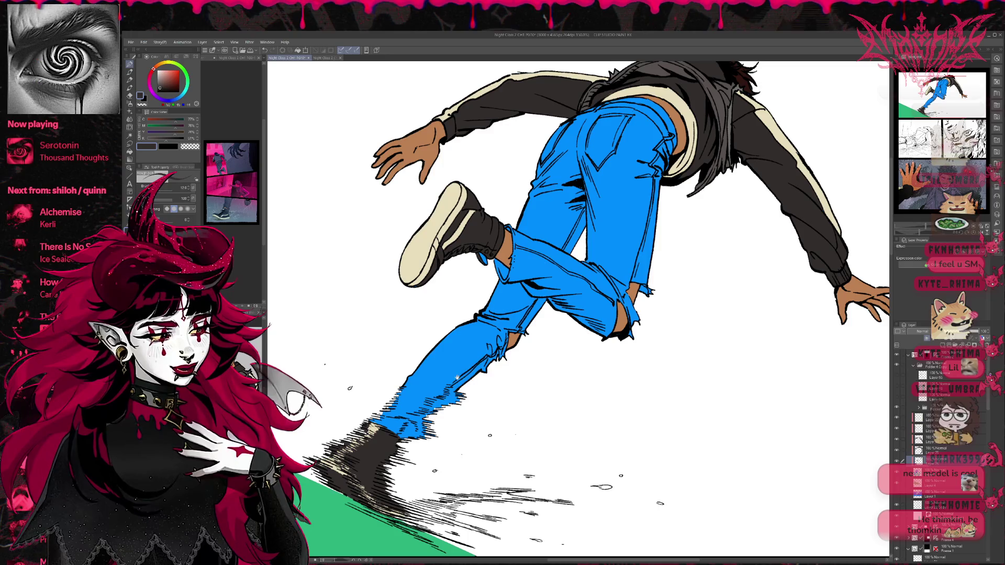
left_click_drag(450, 378, 479, 380)
left_click_drag(392, 430, 408, 435)
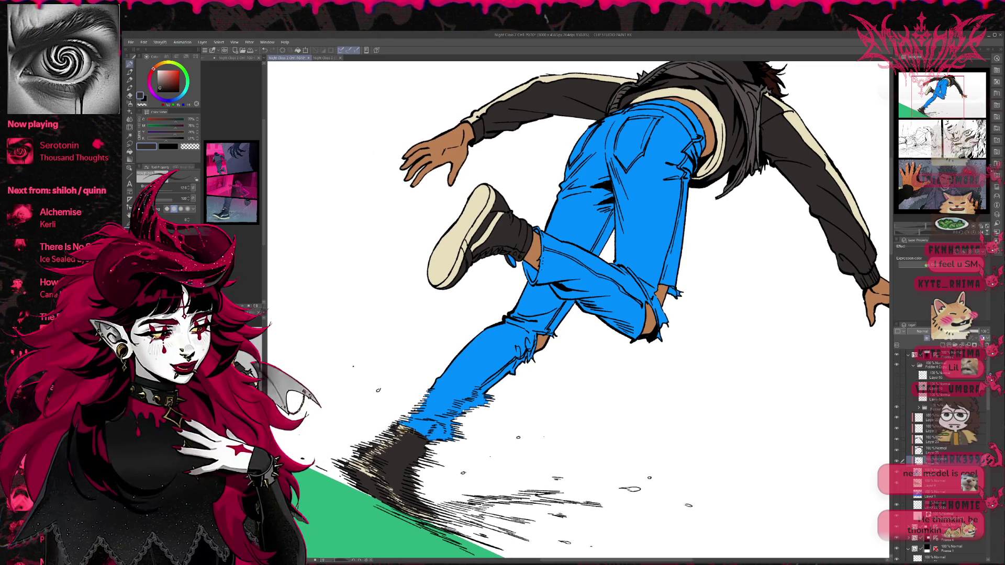
Paint skin at the ankle, then brush the lower jeans leg black.
left_click_drag(576, 315, 587, 327)
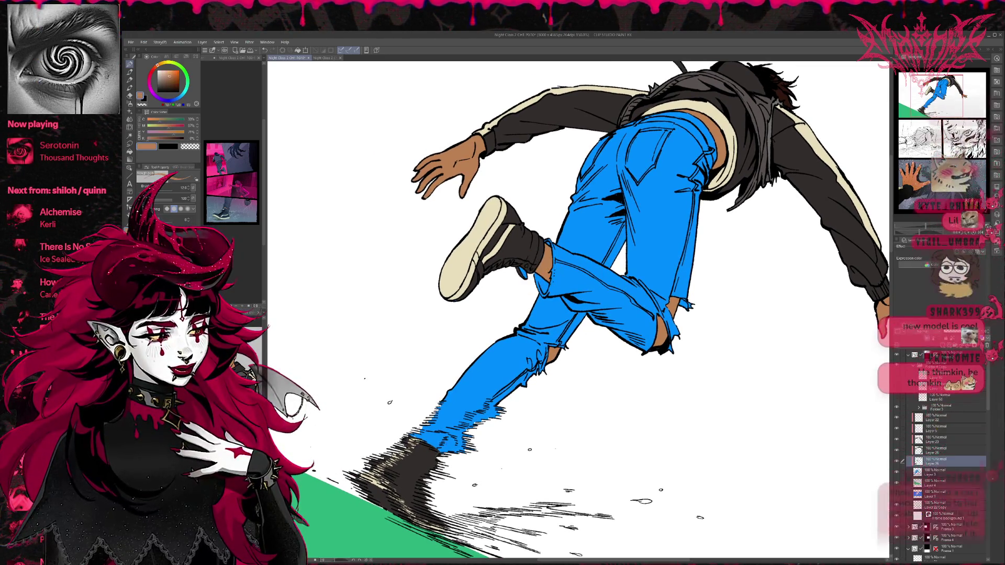
mouse_move(421, 450)
left_mouse_down()
mouse_move(443, 433)
mouse_move(425, 437)
left_mouse_up()
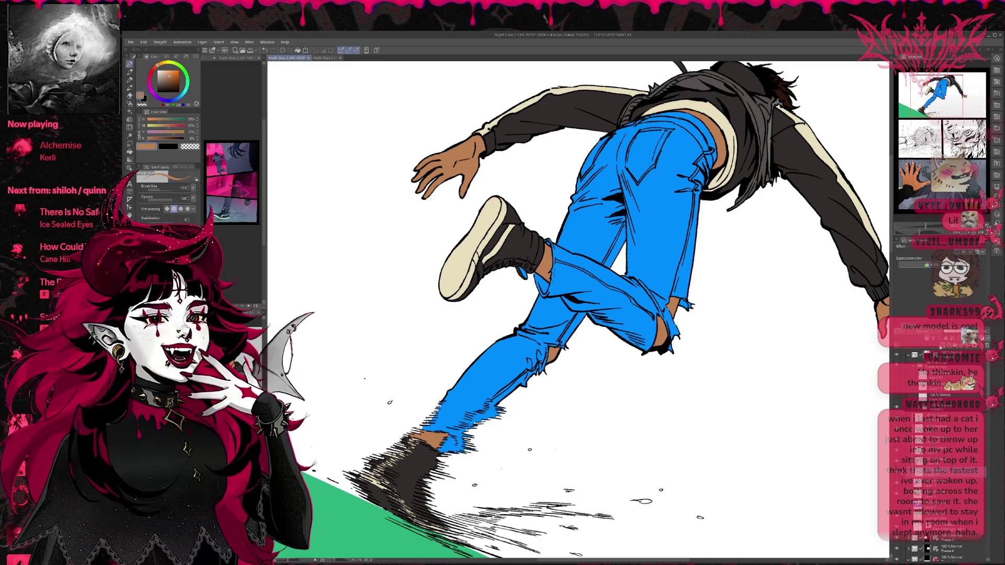
key("ctrl+Tab")
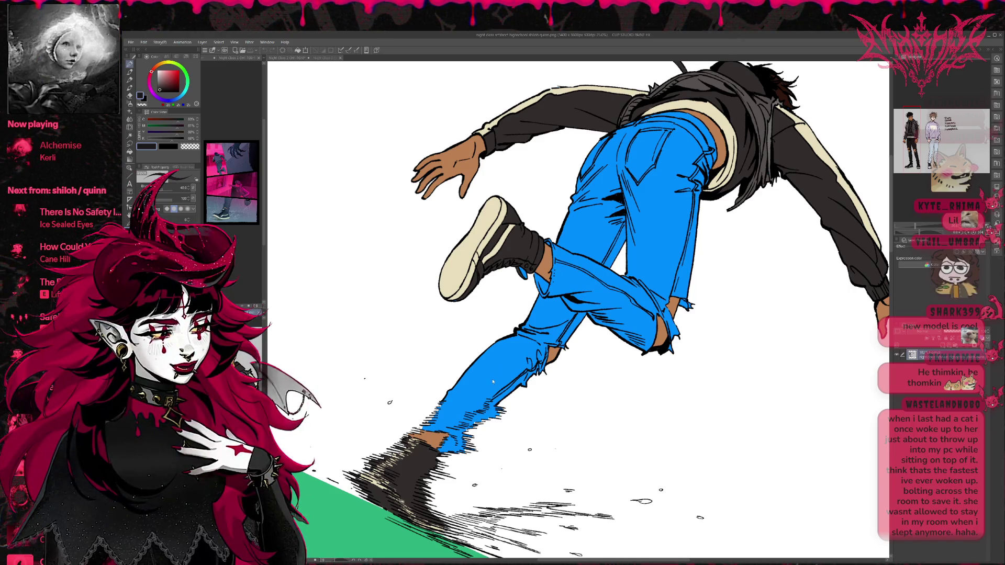
key("ctrl+Tab")
mouse_move(483, 396)
left_mouse_down()
mouse_move(466, 461)
mouse_move(456, 440)
mouse_move(471, 388)
mouse_move(521, 371)
mouse_move(555, 325)
mouse_move(550, 282)
mouse_move(577, 204)
mouse_move(623, 293)
mouse_move(670, 325)
mouse_move(681, 304)
mouse_move(618, 416)
mouse_move(597, 293)
mouse_move(602, 388)
mouse_move(576, 330)
mouse_move(504, 356)
mouse_move(576, 262)
mouse_move(618, 293)
mouse_move(608, 272)
left_mouse_up()
Paint the rest of the jeans black.
mouse_move(582, 386)
left_mouse_down()
mouse_move(614, 319)
mouse_move(648, 296)
left_mouse_up()
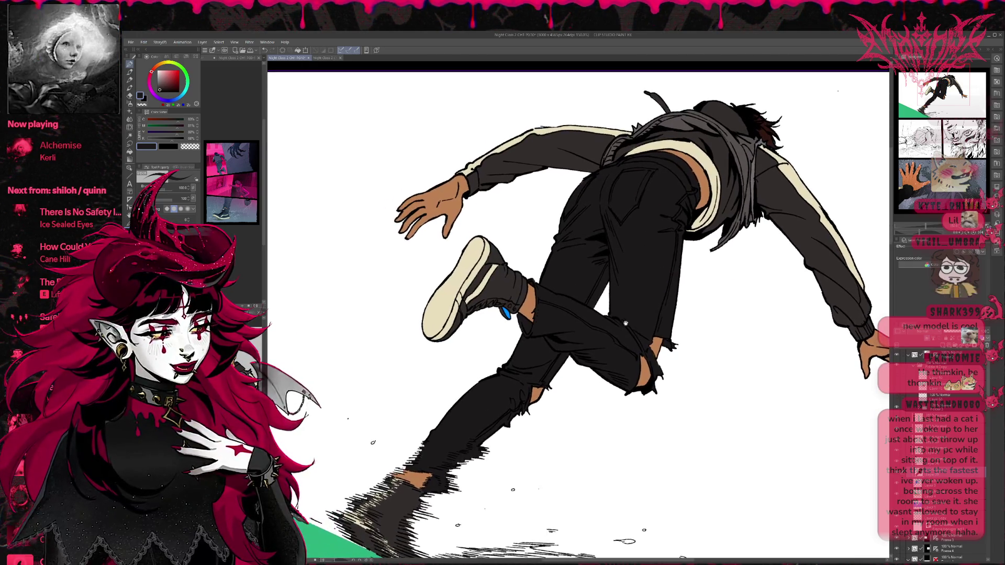
left_click(489, 267, "alt")
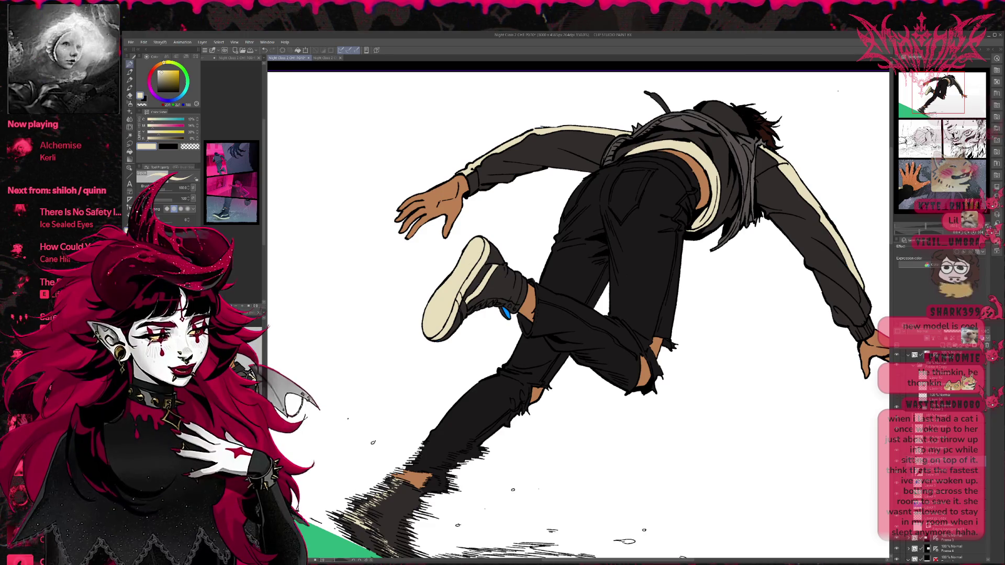
key("g")
left_click_drag(516, 310, 531, 280)
key("p")
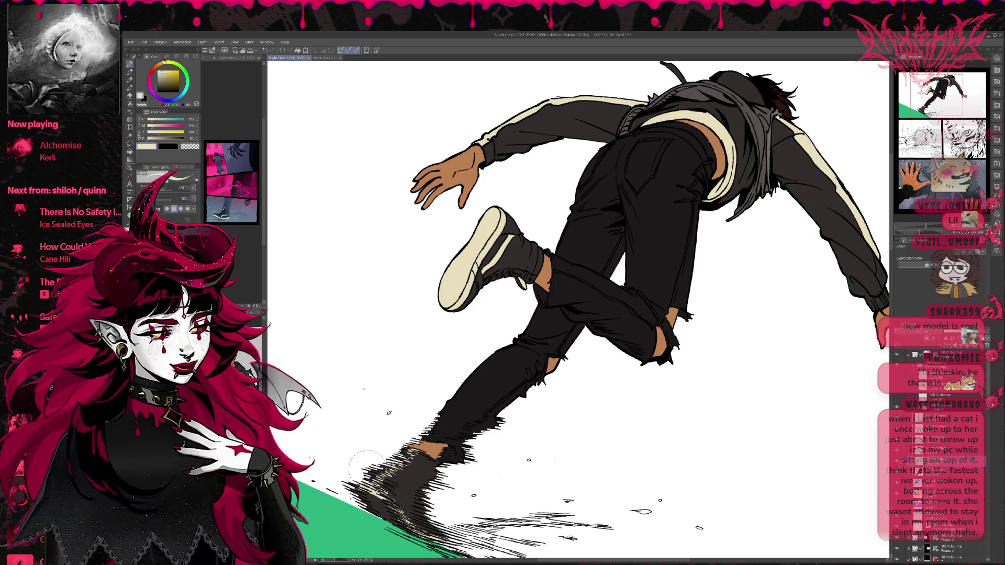
Hatch brown shading into the boot's shadow.
key("ctrl+shift+Tab")
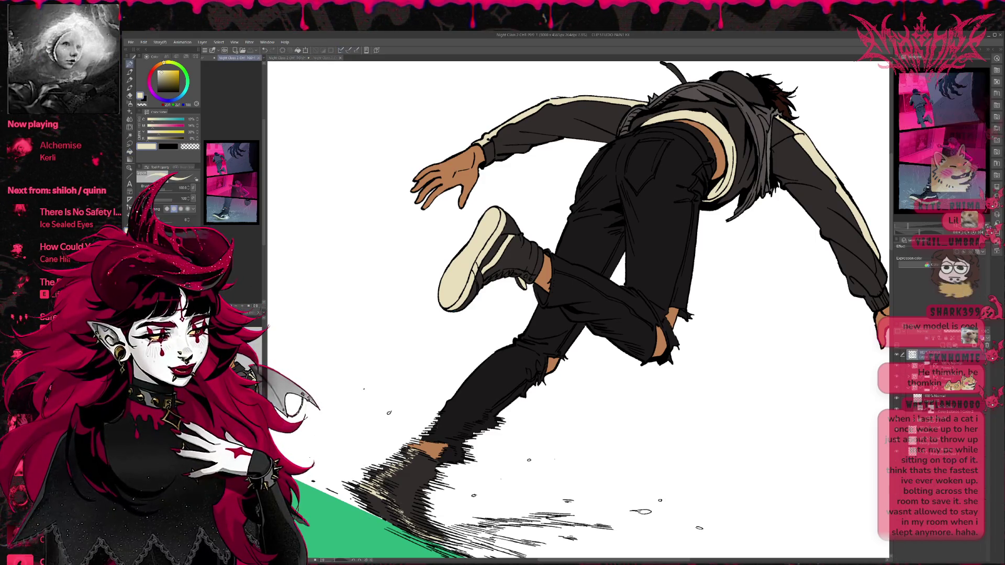
key("x")
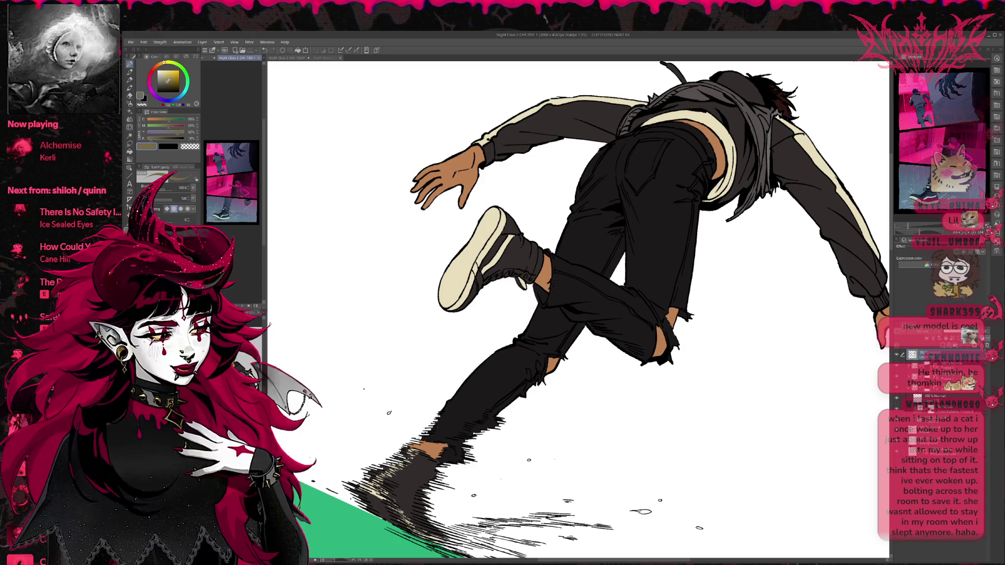
mouse_move(354, 492)
left_mouse_down()
mouse_move(375, 495)
mouse_move(411, 533)
left_mouse_up()
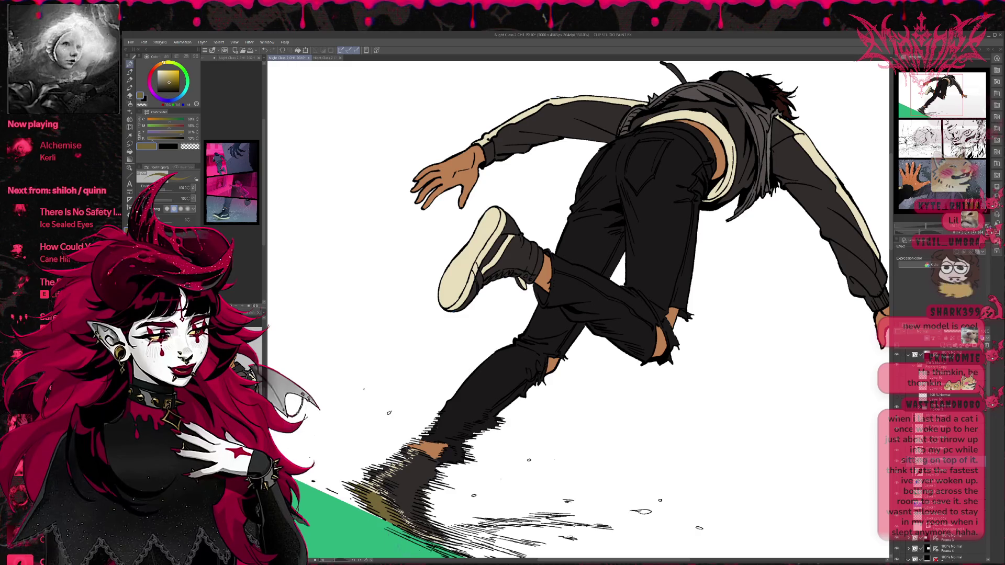
scroll(564, 394, "up", 3)
scroll(563, 395, "right", 3)
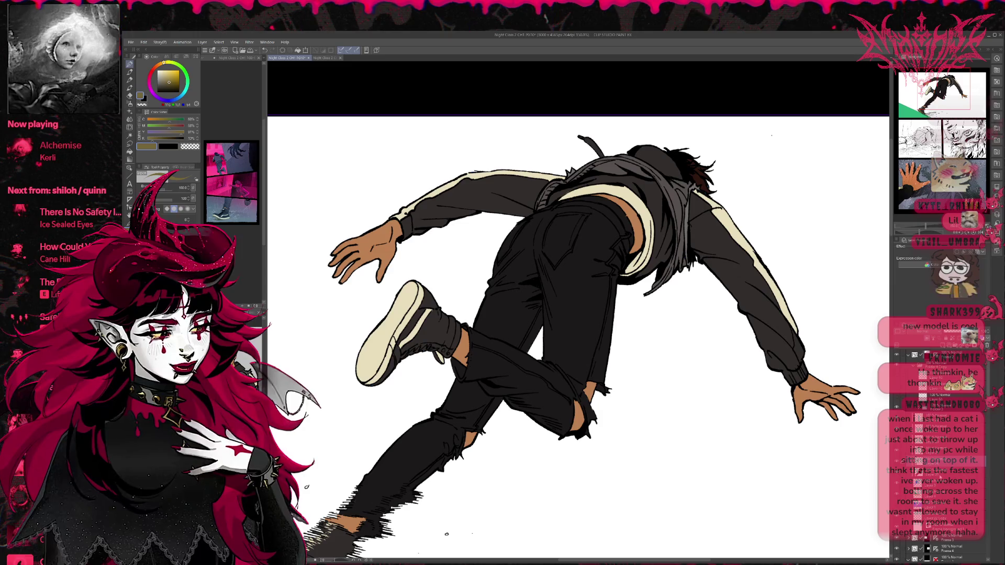
scroll(579, 321, "down", 1)
scroll(578, 321, "left", 1)
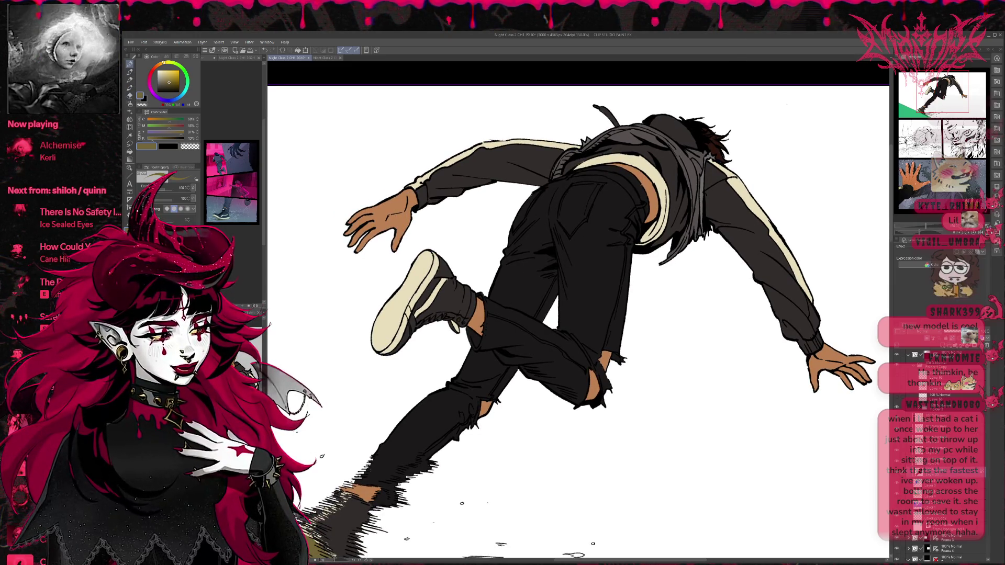
Spray grey speckle texture over the lower leg, thigh and seat, undoing stray speckles.
key("b")
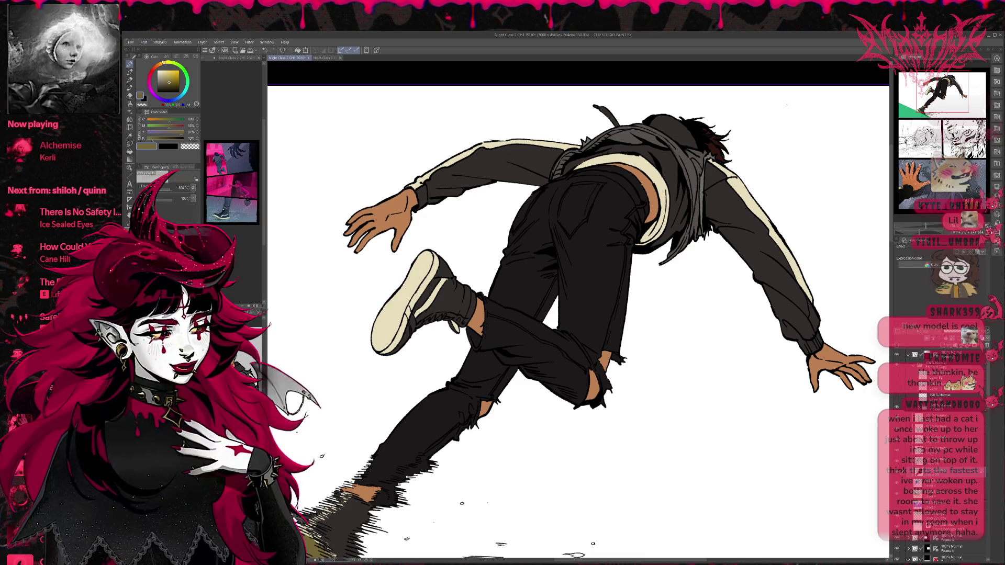
left_click(450, 286, "alt")
mouse_move(398, 450)
left_mouse_down()
mouse_move(362, 503)
mouse_move(471, 398)
mouse_move(398, 455)
mouse_move(492, 340)
mouse_move(560, 388)
left_mouse_up()
mouse_move(738, 371)
left_mouse_down()
mouse_move(718, 348)
mouse_move(675, 351)
mouse_move(712, 366)
mouse_move(702, 319)
left_mouse_up()
mouse_move(592, 251)
left_mouse_down()
mouse_move(644, 293)
mouse_move(660, 288)
left_mouse_up()
mouse_move(545, 429)
left_mouse_down()
mouse_move(644, 382)
mouse_move(691, 377)
left_mouse_up()
key("ctrl+z")
mouse_move(715, 308)
left_mouse_down()
mouse_move(653, 386)
mouse_move(642, 418)
left_mouse_up()
key("ctrl+minus")
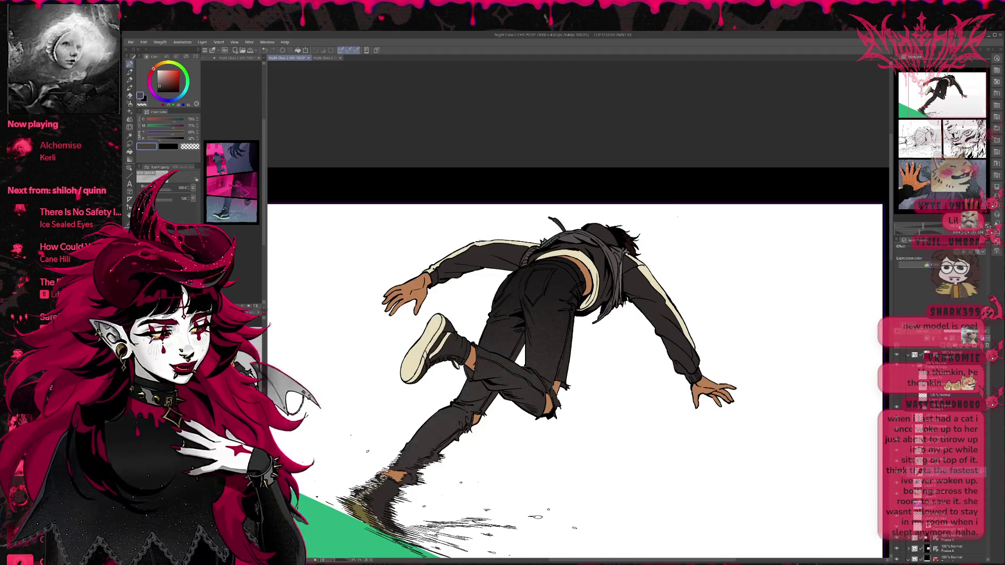
key("ctrl+minus")
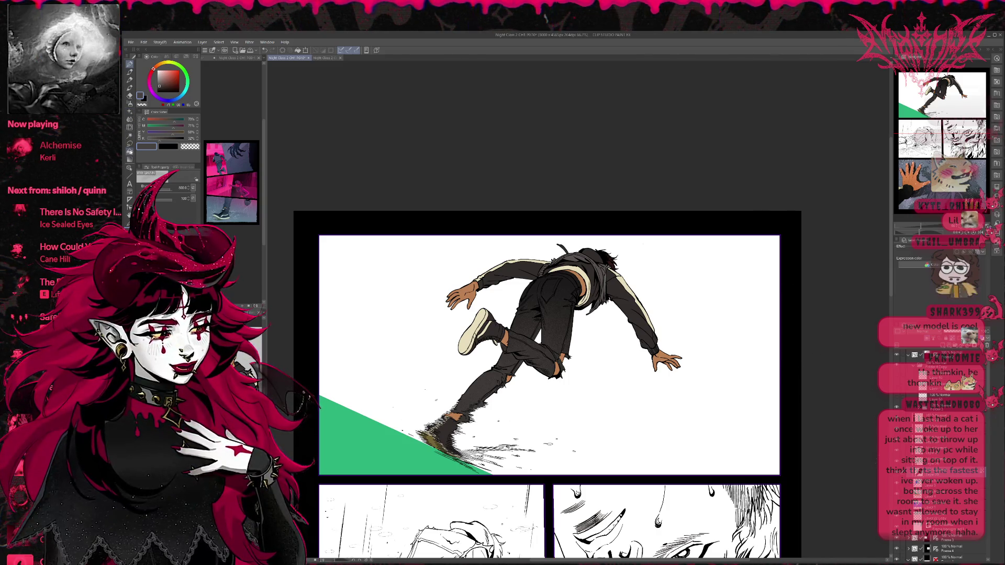
Fill the white sneaker with olive-brown picked from the shoe.
left_click(130, 152)
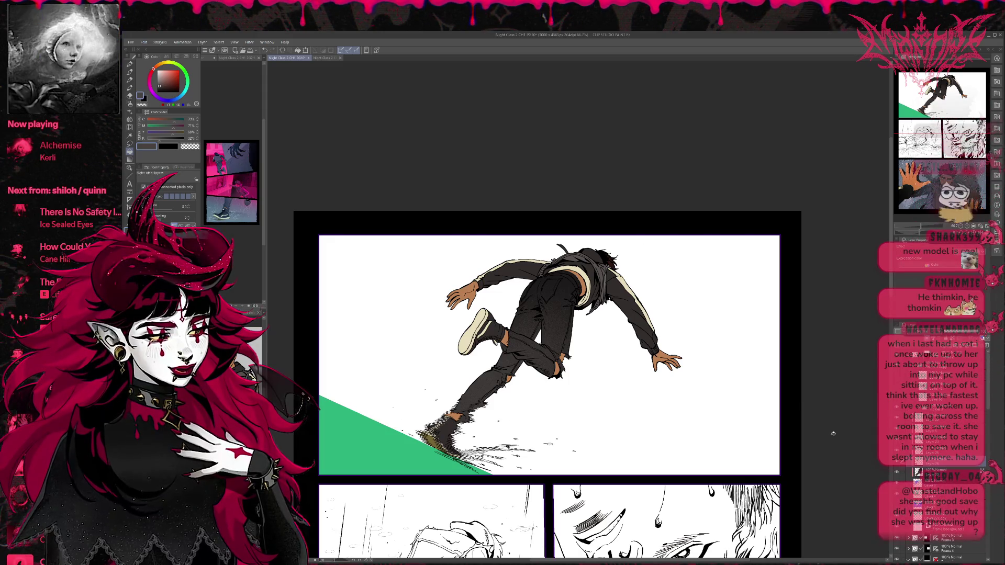
left_click(430, 438, "alt")
left_click(475, 329)
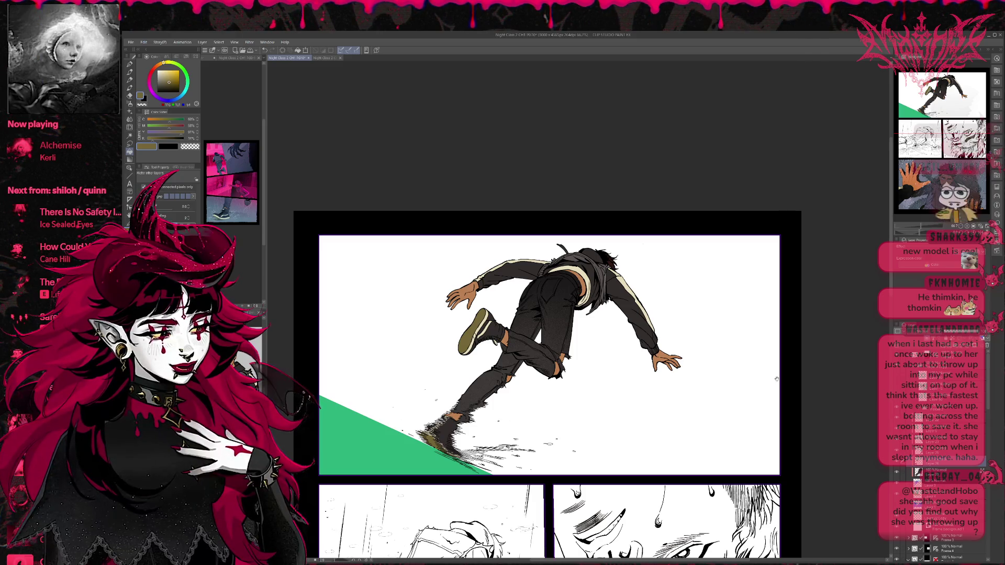
left_click_drag(775, 383, 767, 384)
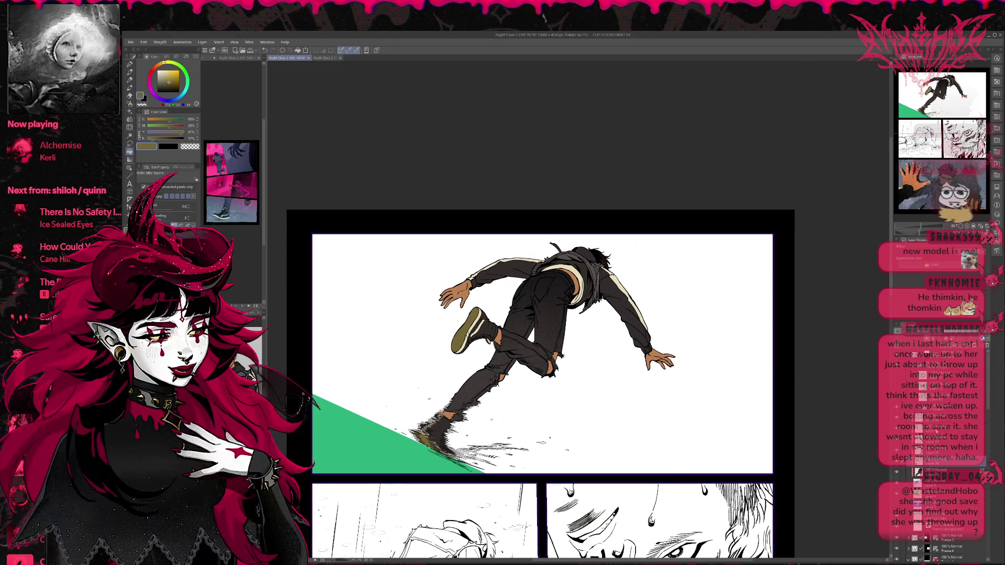
Zoom in on the figure and eyedrop the skin tone from the reference sheet.
left_click(973, 226)
left_click(972, 226)
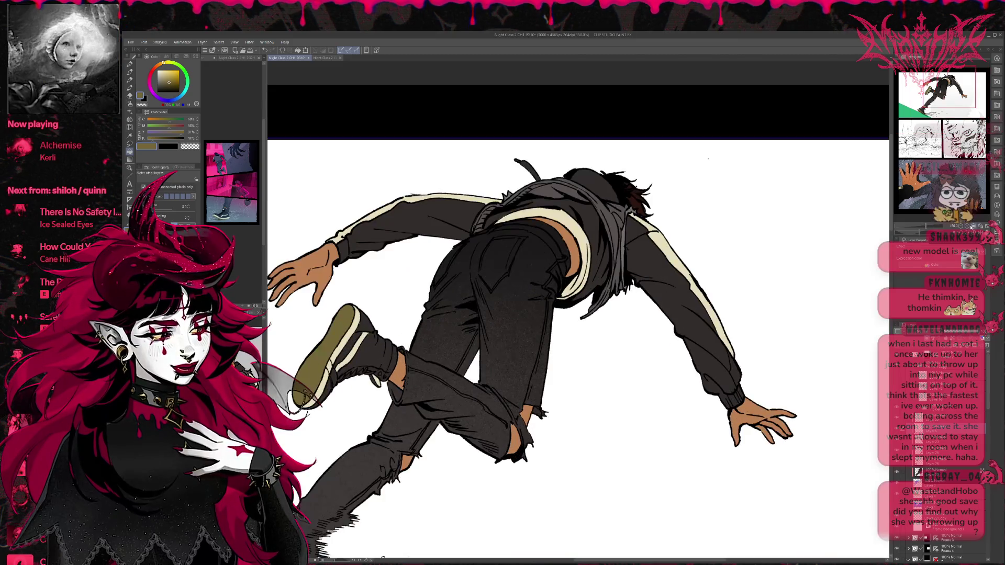
key("p")
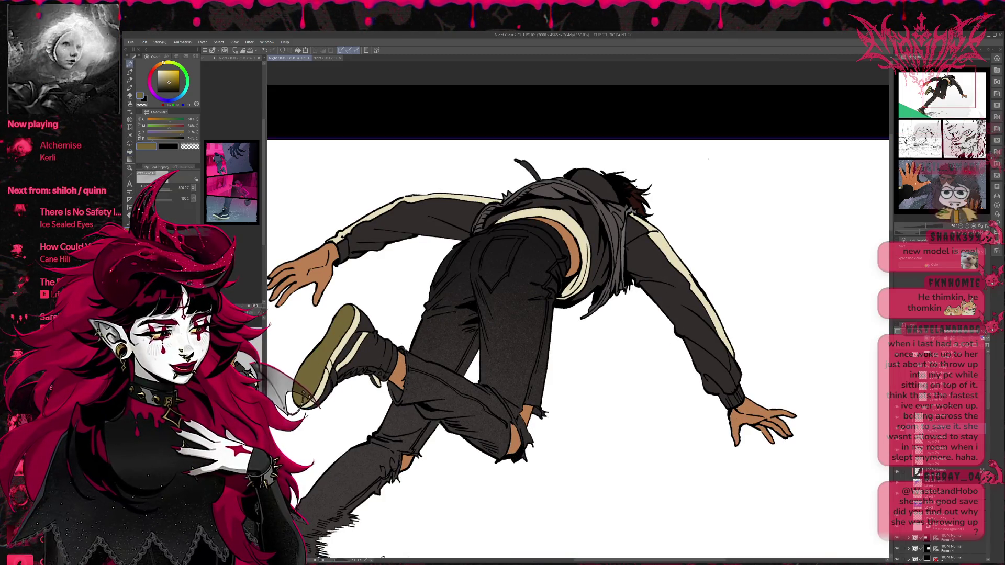
key("ctrl+Tab")
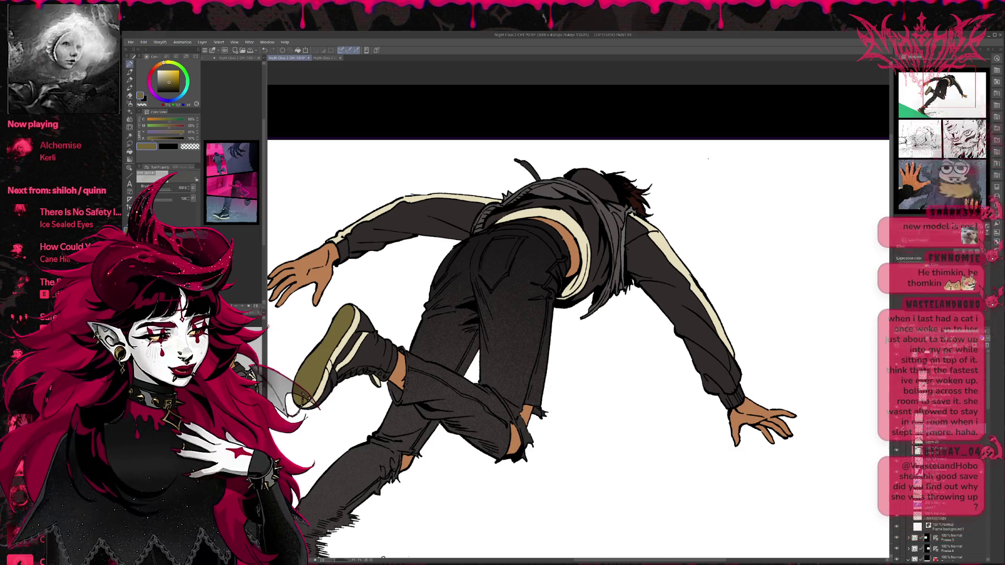
left_click(708, 159, "alt")
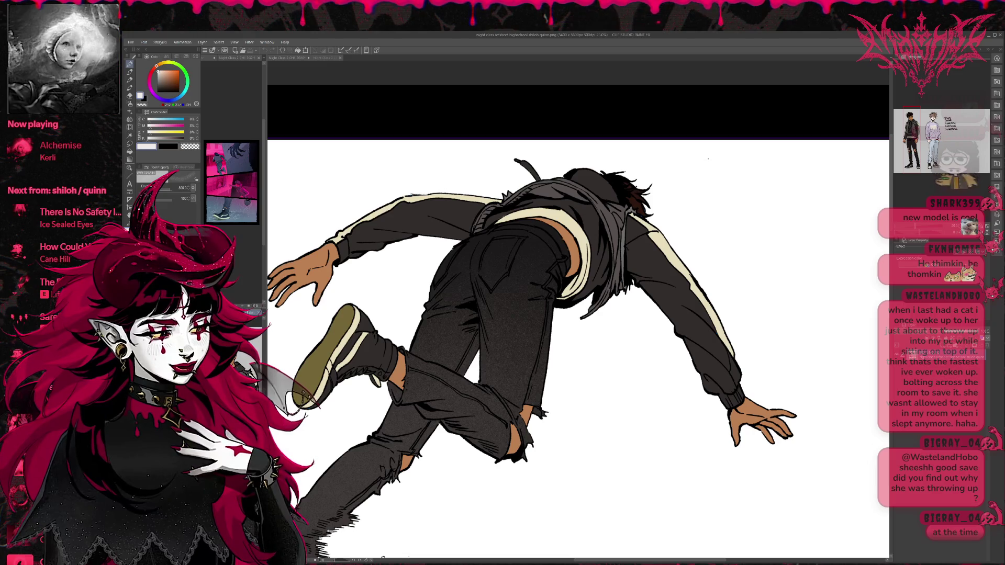
key("ctrl+Tab")
left_click(304, 286, "alt")
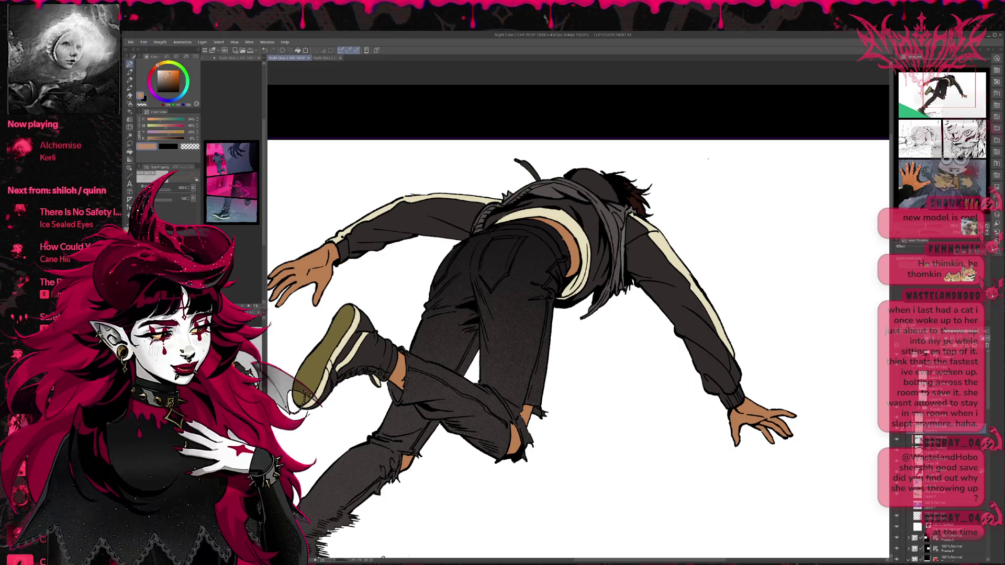
With a paint brush and HSV colour slider, paint lighter highlights on the left hand.
left_click(129, 69)
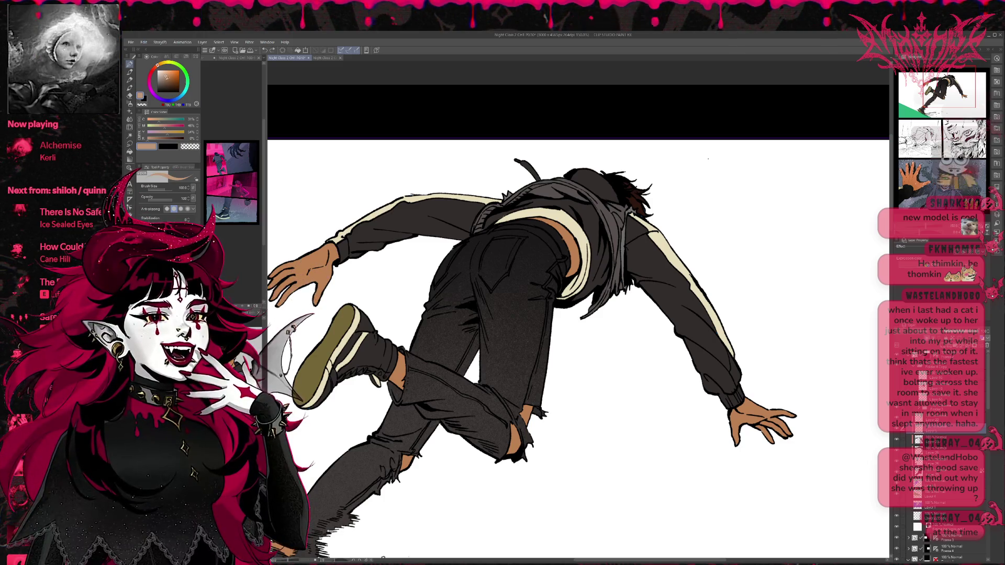
left_click(140, 127)
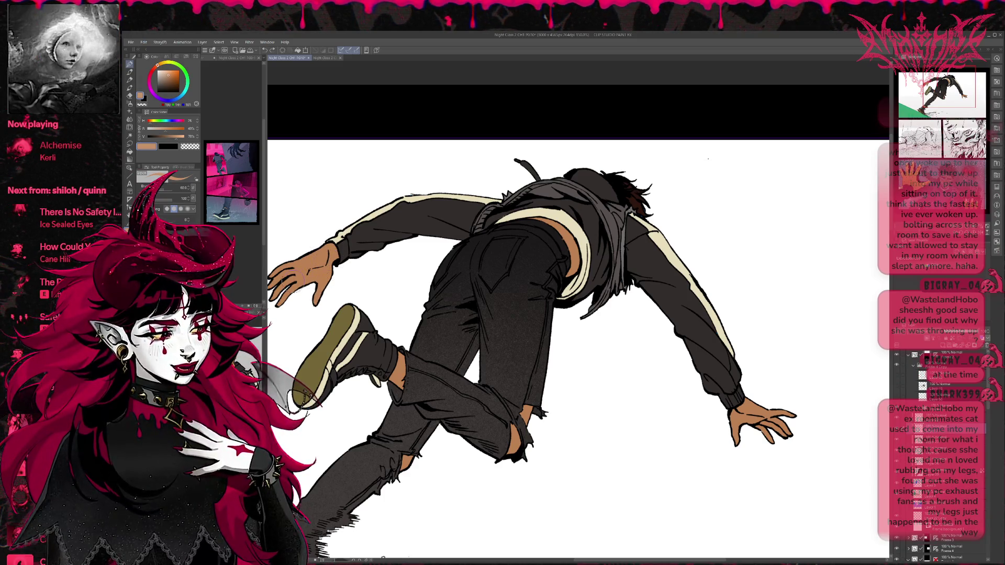
mouse_move(296, 270)
left_mouse_down()
mouse_move(320, 259)
mouse_move(296, 280)
mouse_move(323, 268)
mouse_move(317, 301)
left_mouse_up()
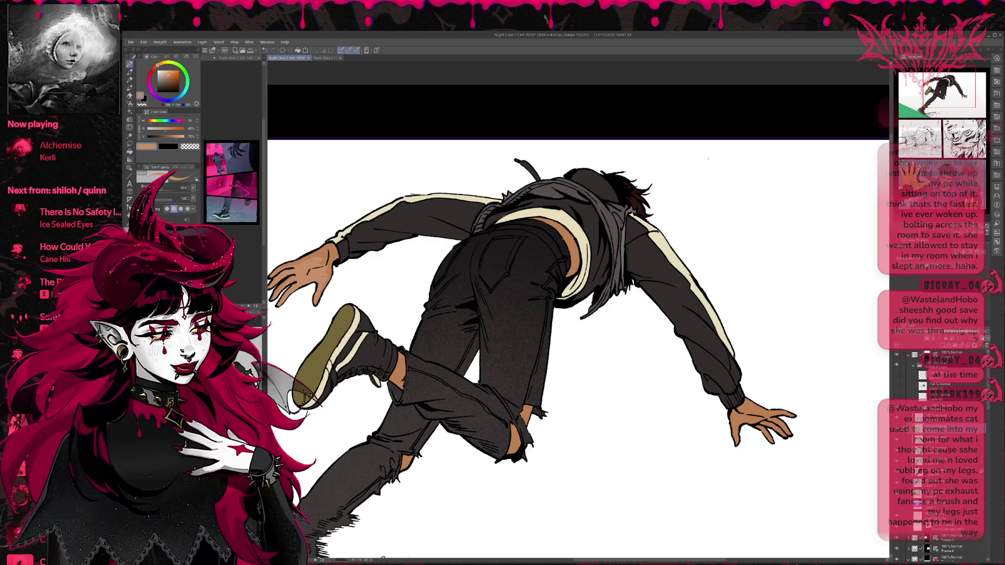
left_click_drag(320, 260, 317, 268)
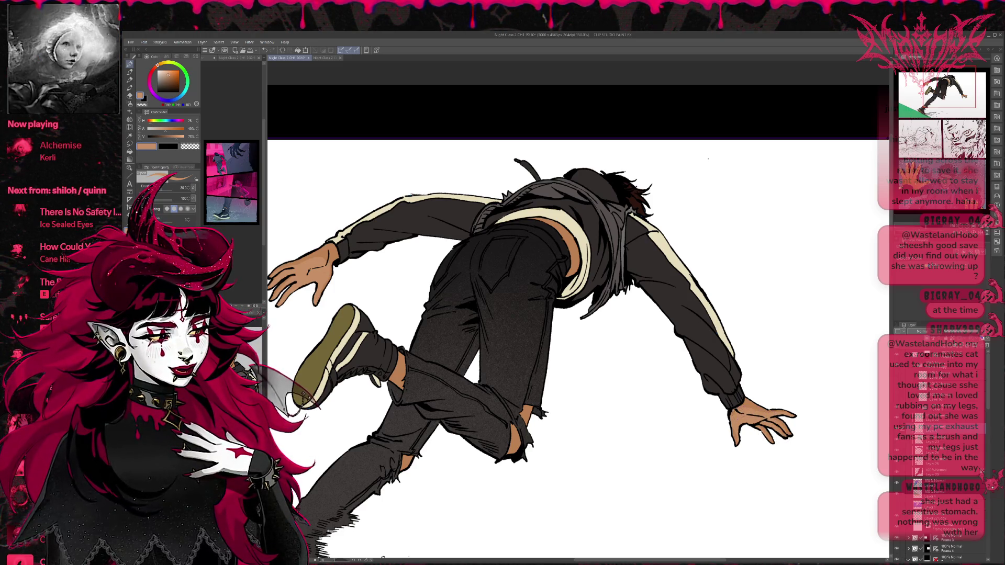
Adjust the skin tone to a darker, more saturated shade, then zoom out.
left_click(737, 407, "alt")
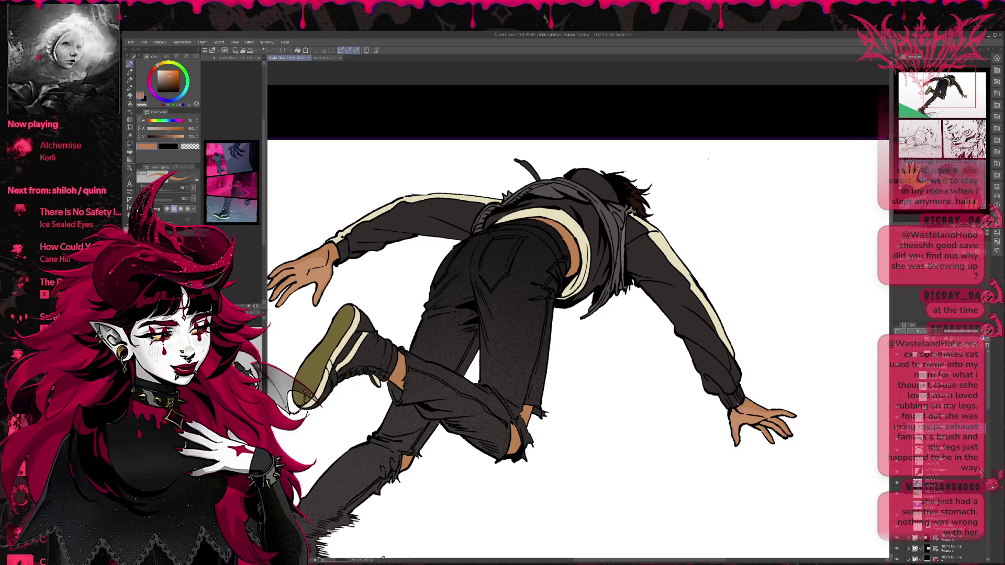
left_click(730, 414, "alt")
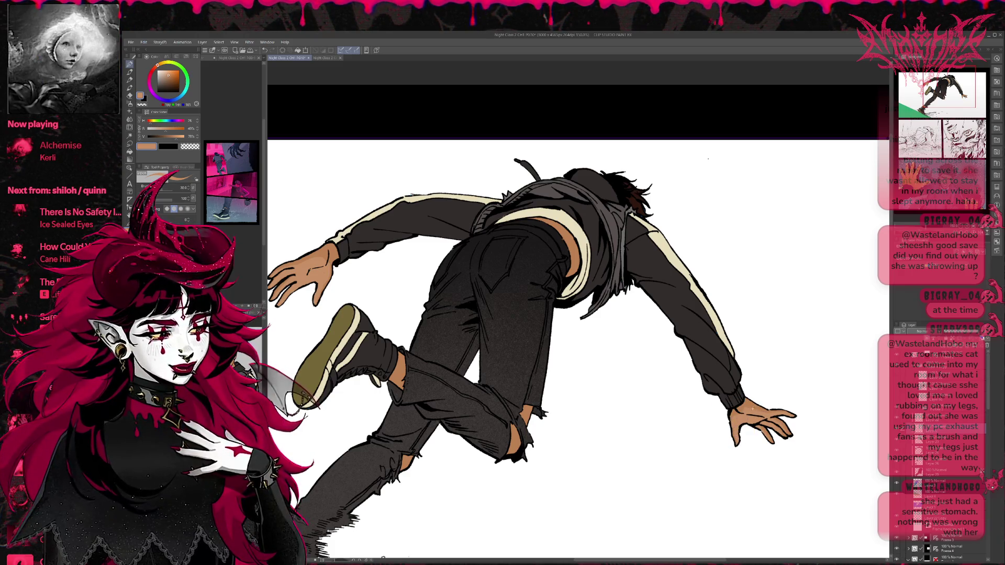
left_click(740, 402, "alt")
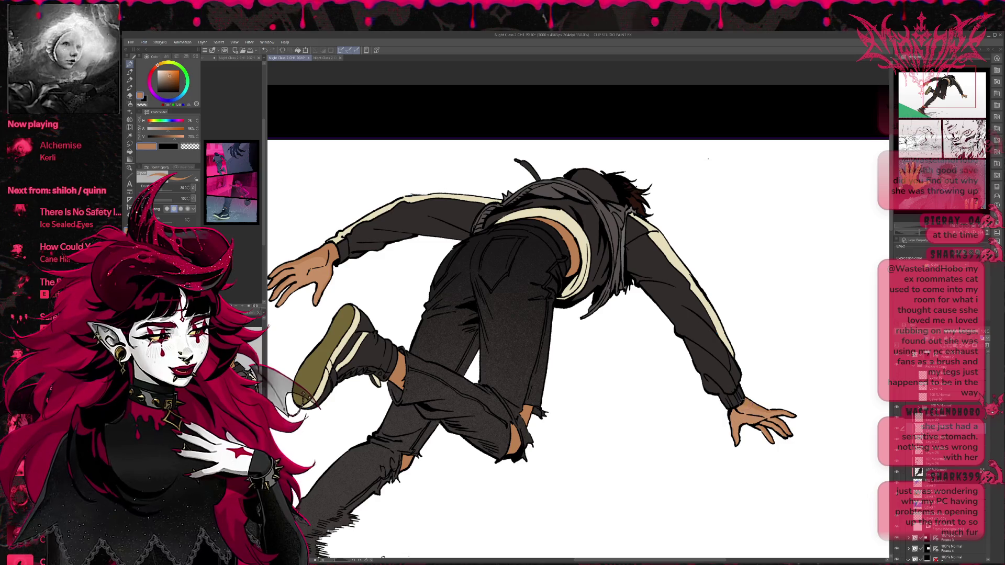
mouse_move(553, 476)
left_mouse_down()
mouse_move(663, 393)
mouse_move(522, 433)
mouse_move(534, 409)
mouse_move(503, 375)
mouse_move(525, 426)
left_mouse_up()
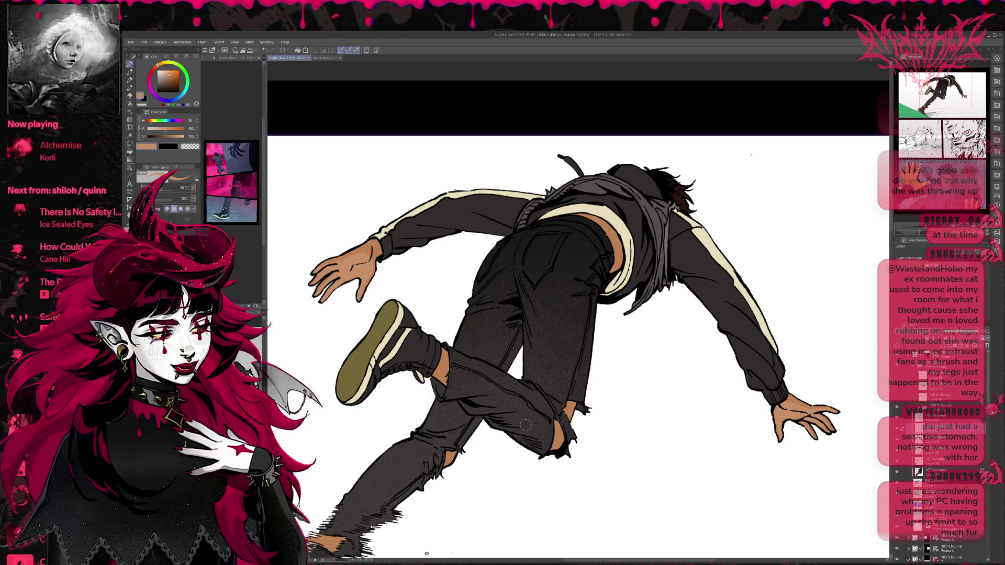
key("ctrl+minus")
key("ctrl+minus")
key("ctrl+minus")
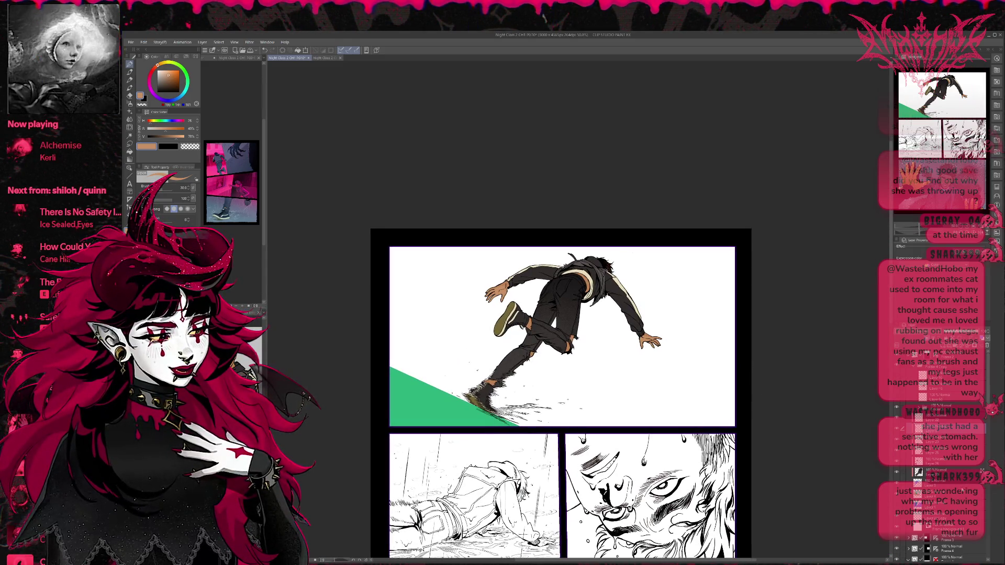
On the wedge's layer, brush slate grey-blue over the green wedge after comparing with PG9.
left_click(942, 494)
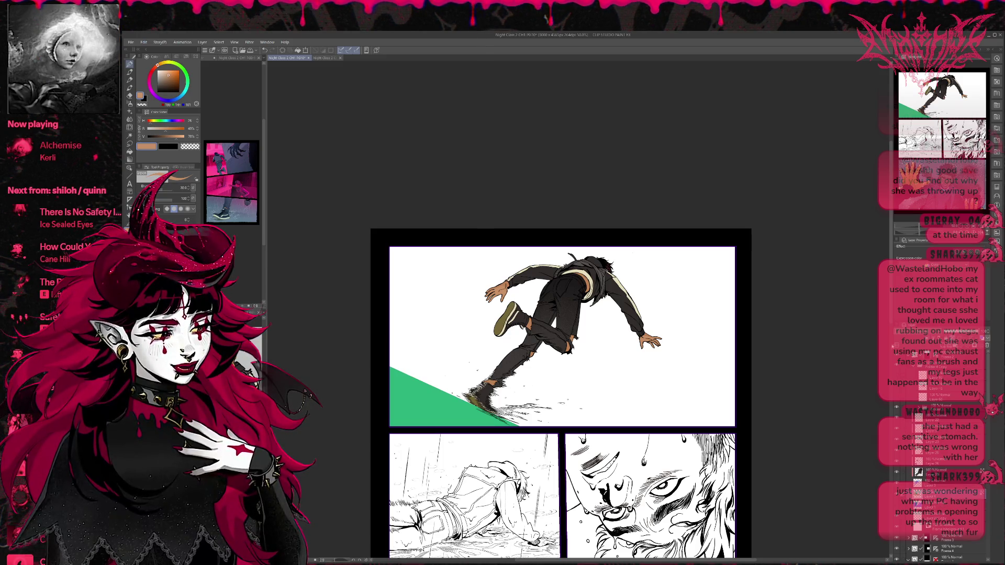
key("ctrl+shift+Tab")
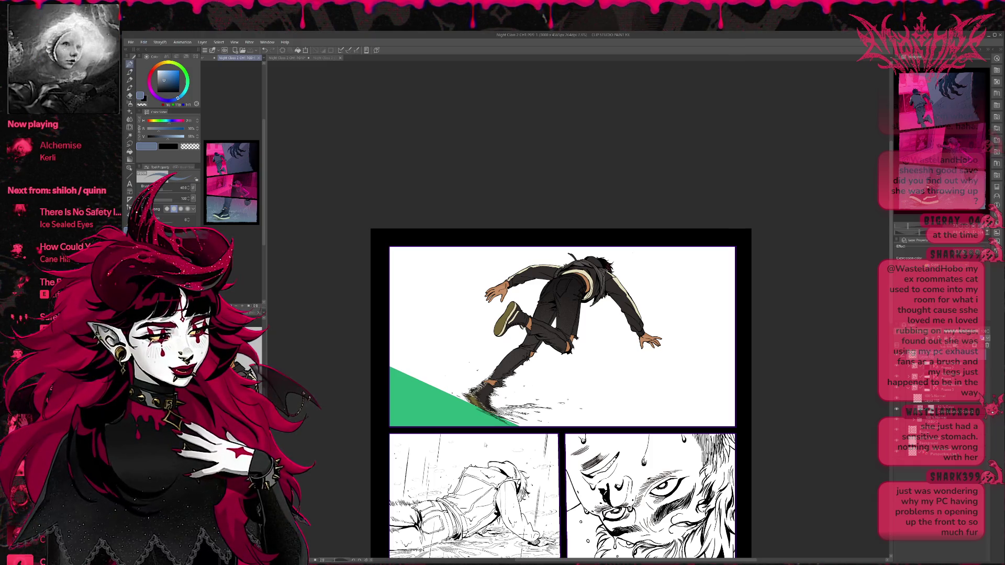
key("ctrl+Tab")
mouse_move(403, 419)
left_mouse_down()
mouse_move(424, 427)
mouse_move(390, 369)
left_mouse_up()
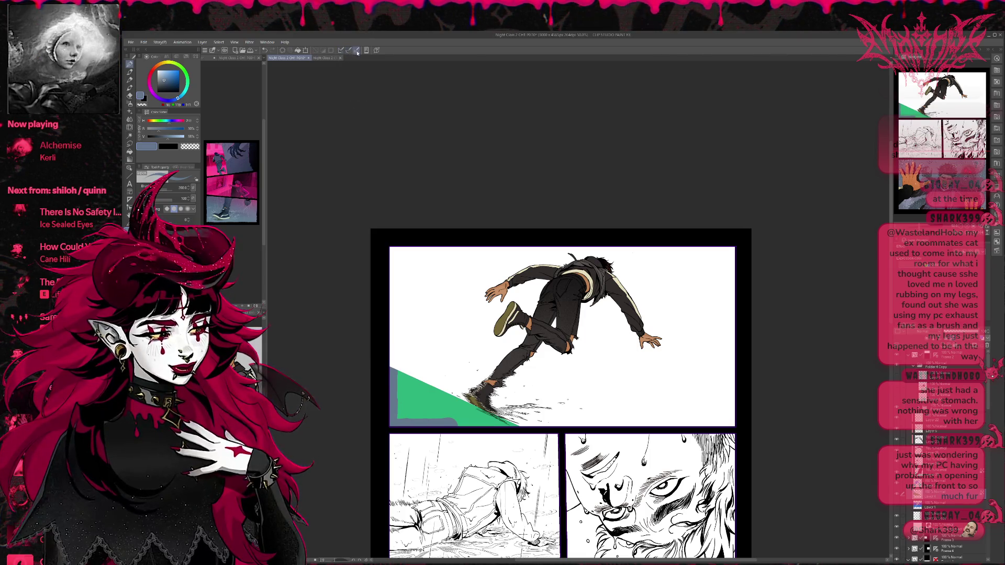
mouse_move(421, 396)
left_mouse_down()
mouse_move(435, 414)
mouse_move(524, 430)
mouse_move(429, 419)
left_mouse_up()
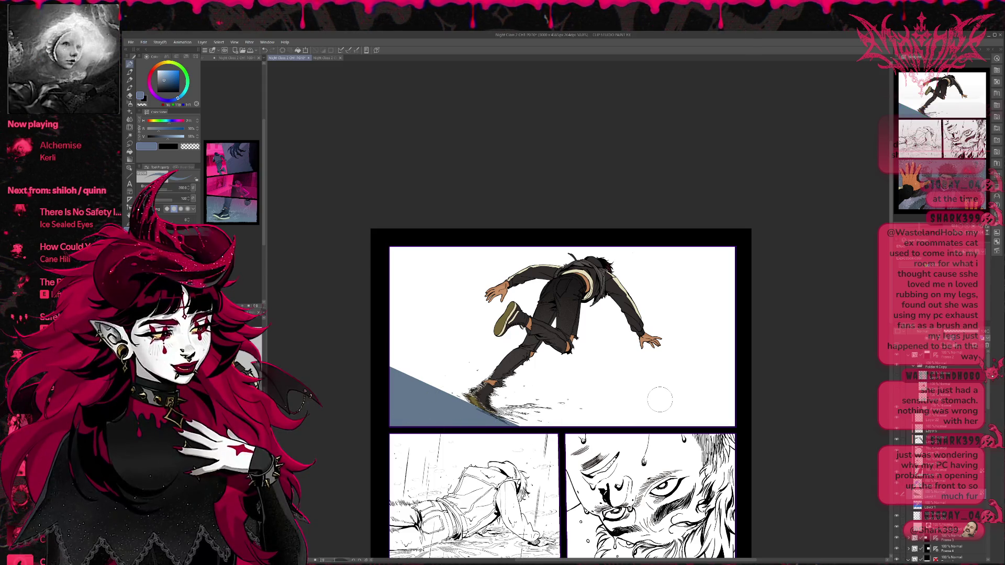
left_click_drag(681, 381, 679, 381)
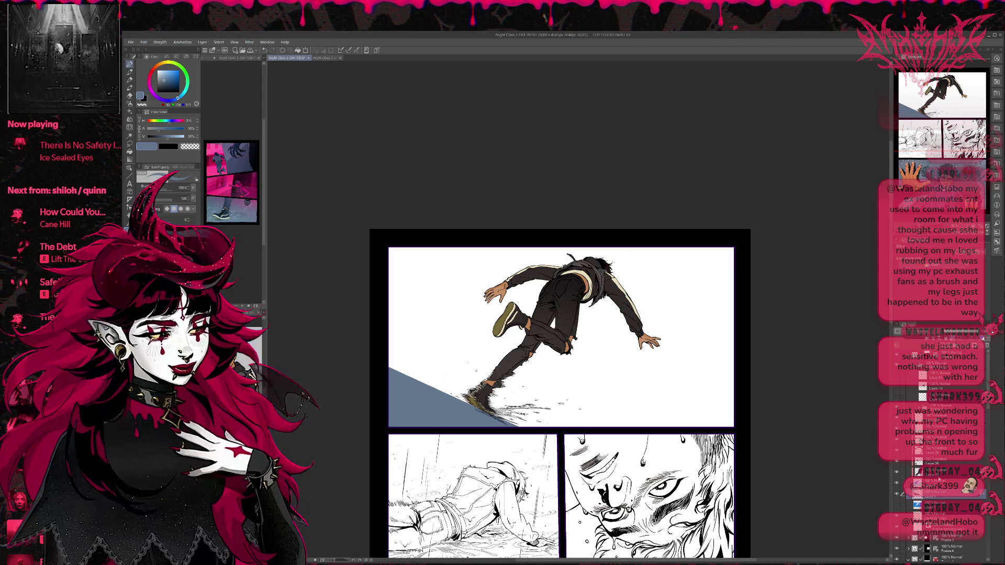
left_click_drag(741, 377, 664, 335)
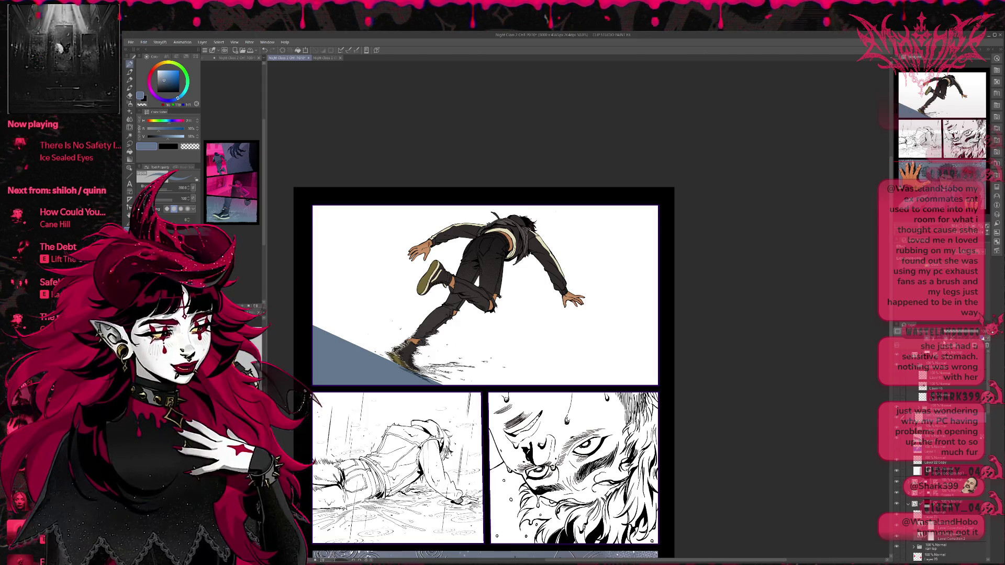
left_click(129, 64)
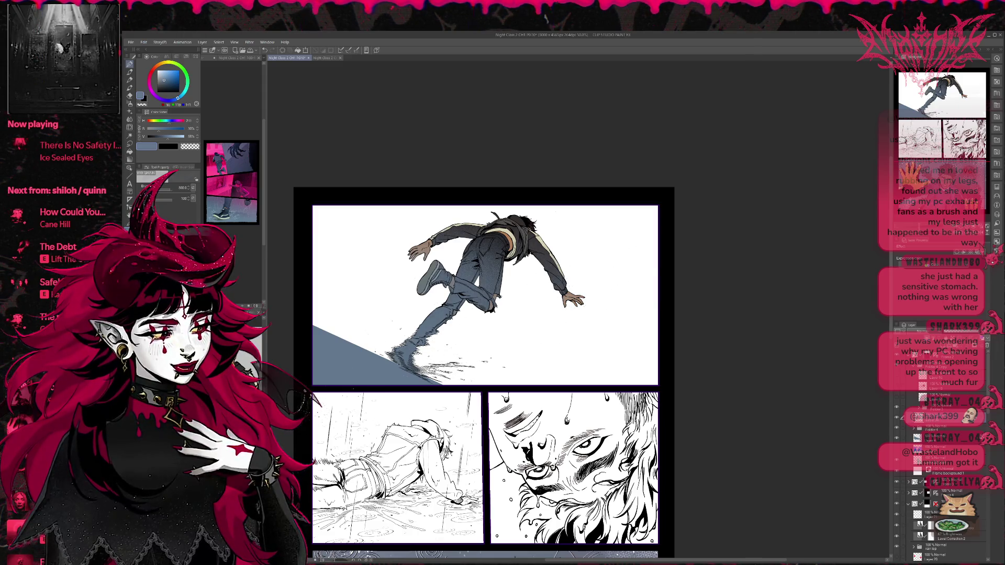
Undo the stray spray speckles and select a higher layer inside Folder 4.
key("c")
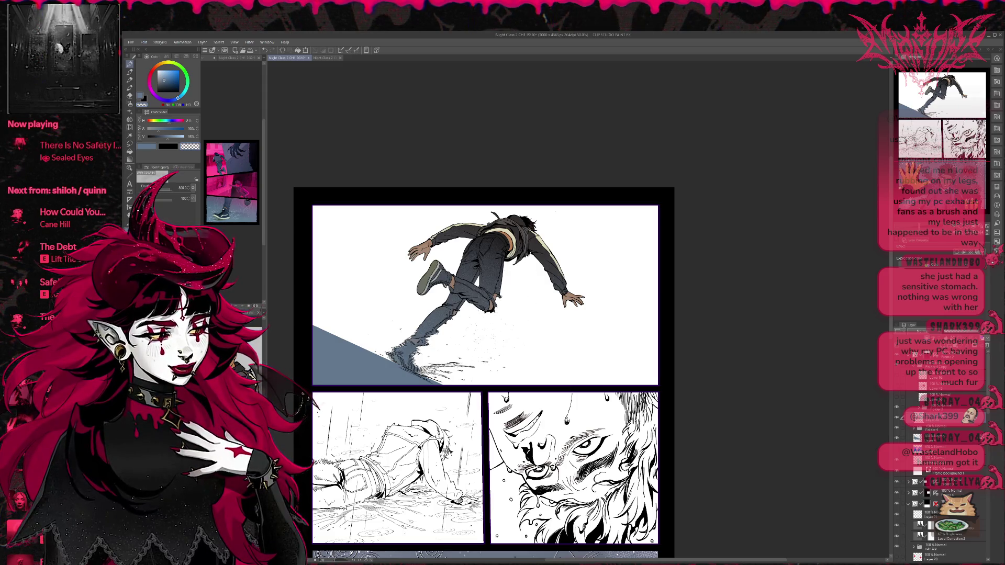
key("ctrl+z")
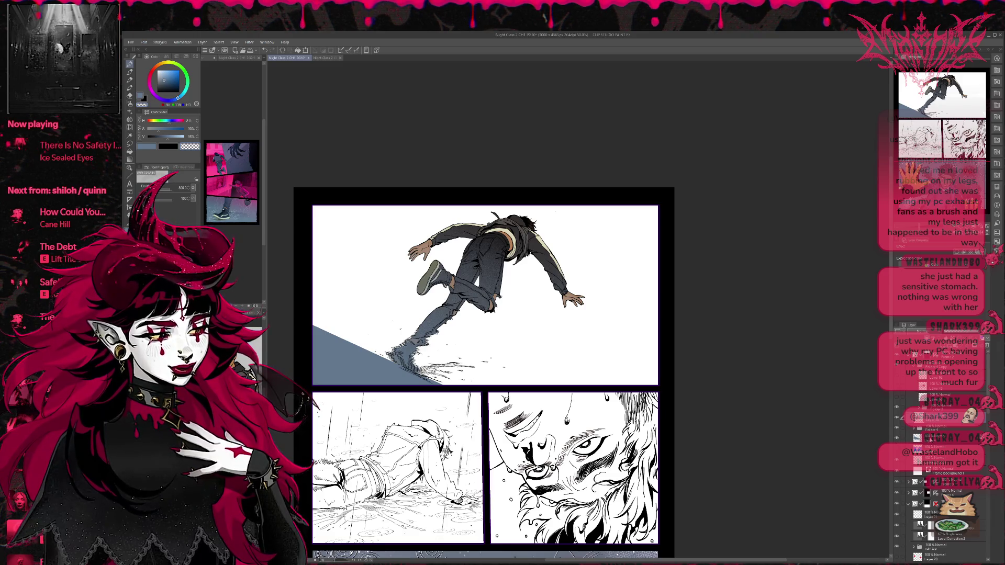
left_click(914, 430)
left_click(936, 510)
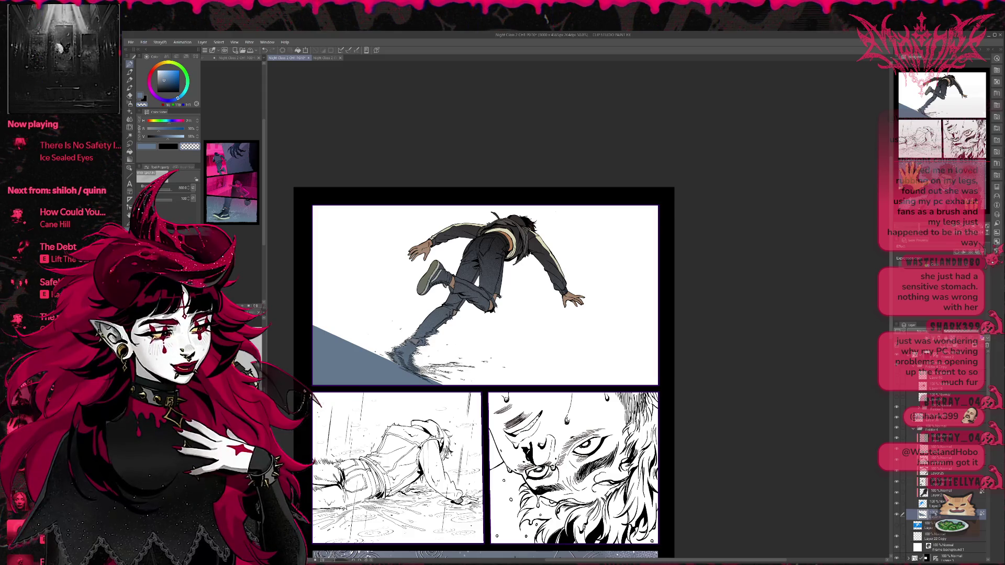
left_click(932, 417)
Spray lighter grey-blue speckle from the slope up over the jeans, redoing one attempt.
left_click_drag(165, 80, 161, 74)
mouse_move(314, 331)
left_mouse_down()
mouse_move(377, 374)
mouse_move(444, 280)
mouse_move(476, 277)
mouse_move(456, 294)
mouse_move(424, 281)
left_mouse_up()
key("ctrl+z")
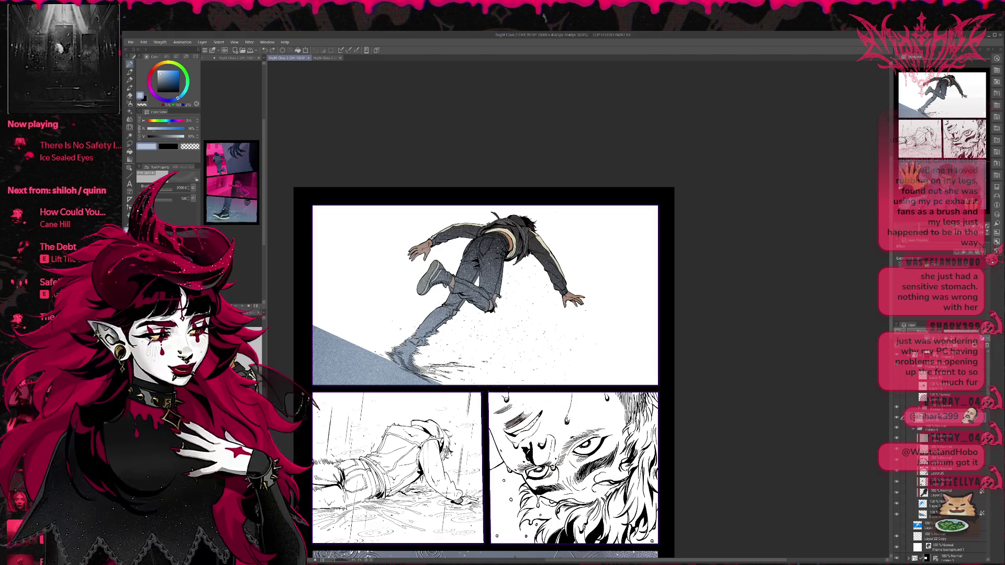
key("ctrl+z")
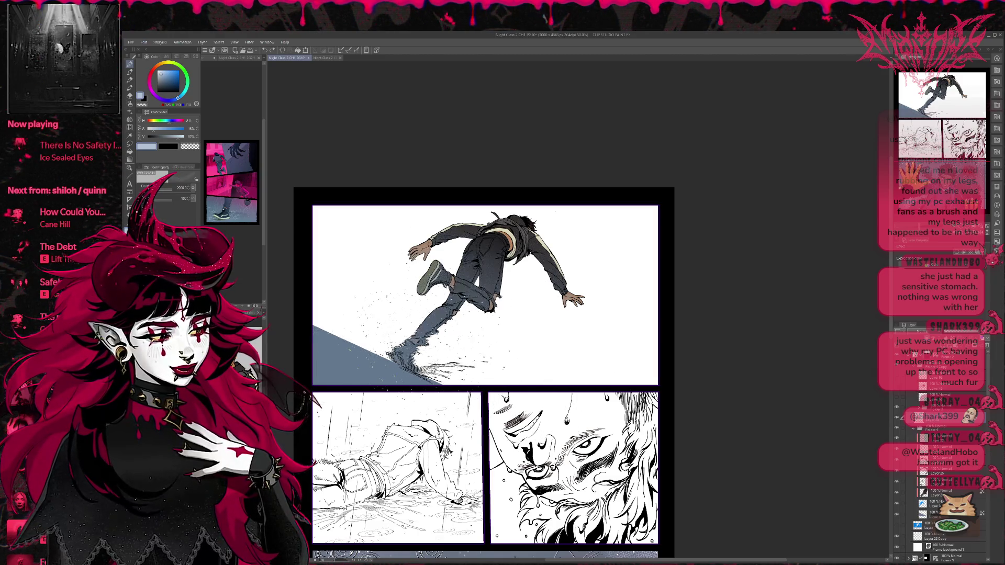
mouse_move(335, 346)
left_mouse_down()
mouse_move(361, 361)
mouse_move(419, 345)
mouse_move(466, 288)
mouse_move(450, 233)
left_mouse_up()
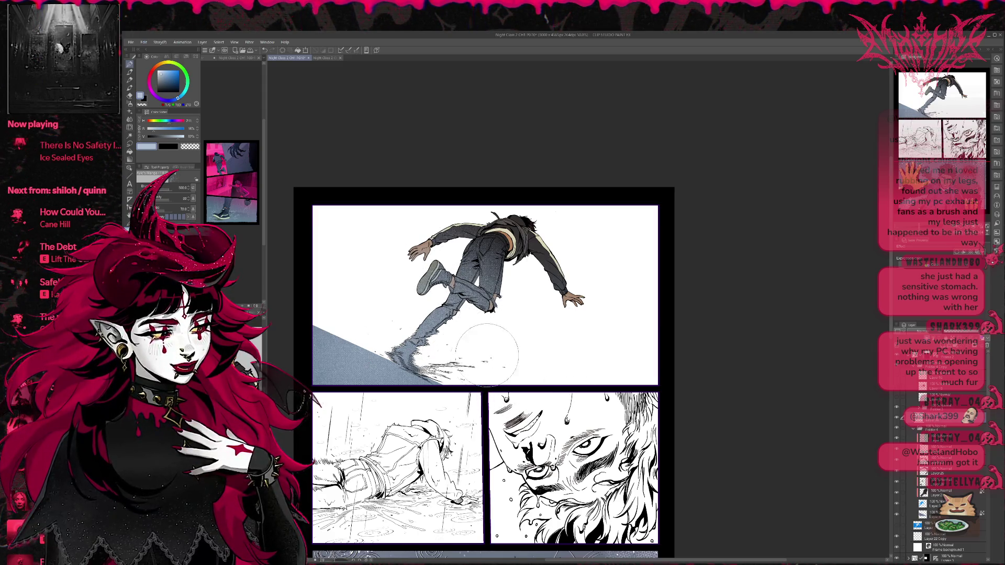
Compare the jeans with and without dark shading, leaving them blue-grey.
key("ctrl+z")
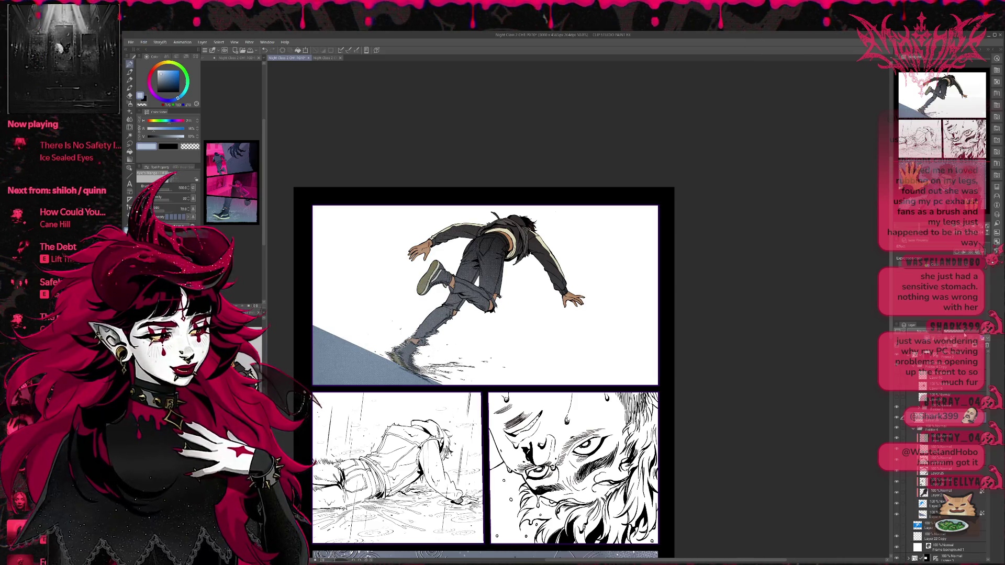
key("ctrl+z")
key("ctrl+y")
key("ctrl+z")
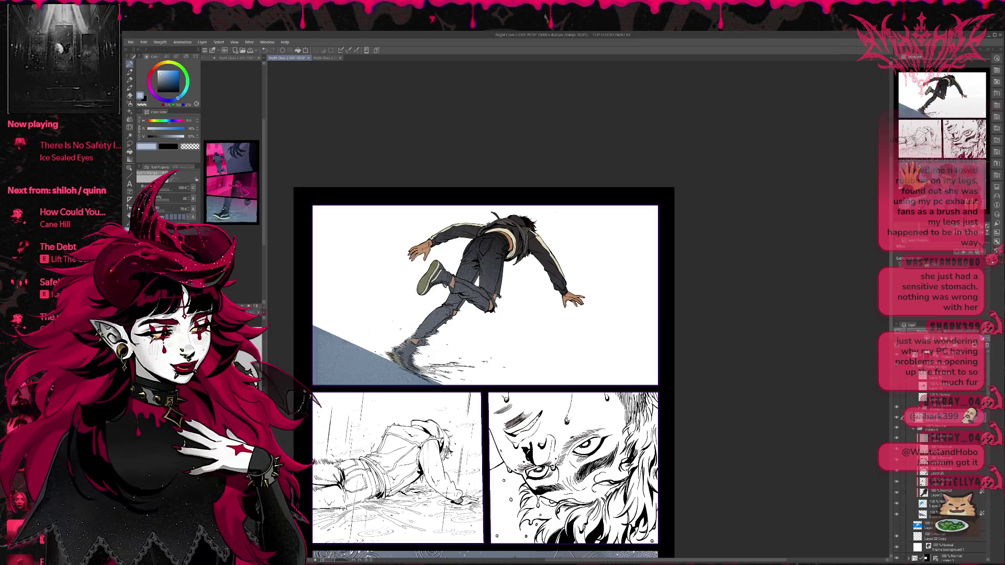
key("ctrl+y")
key("ctrl+y")
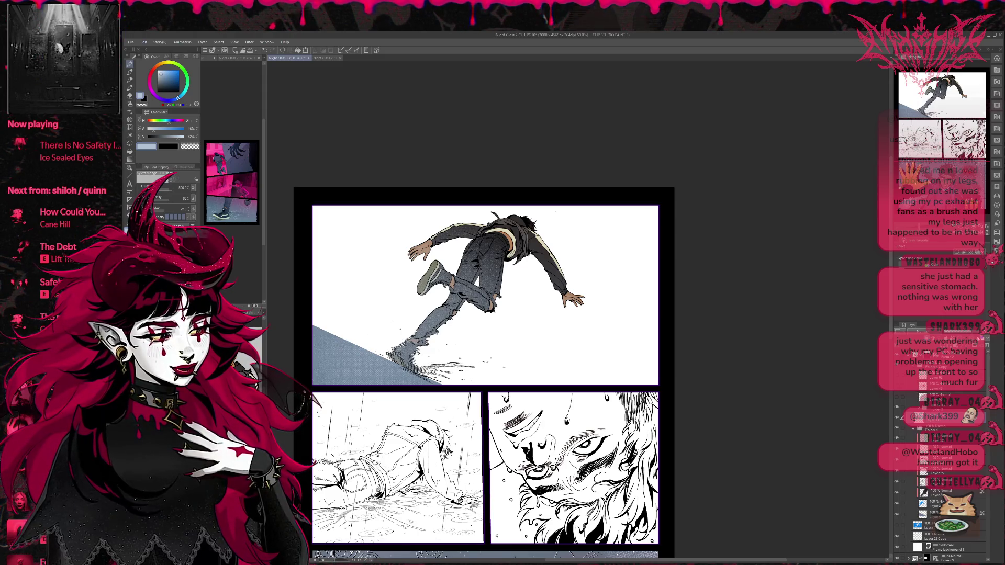
Test dark blue shading on the slope, including at brush size 800, then undo it.
left_click(179, 85)
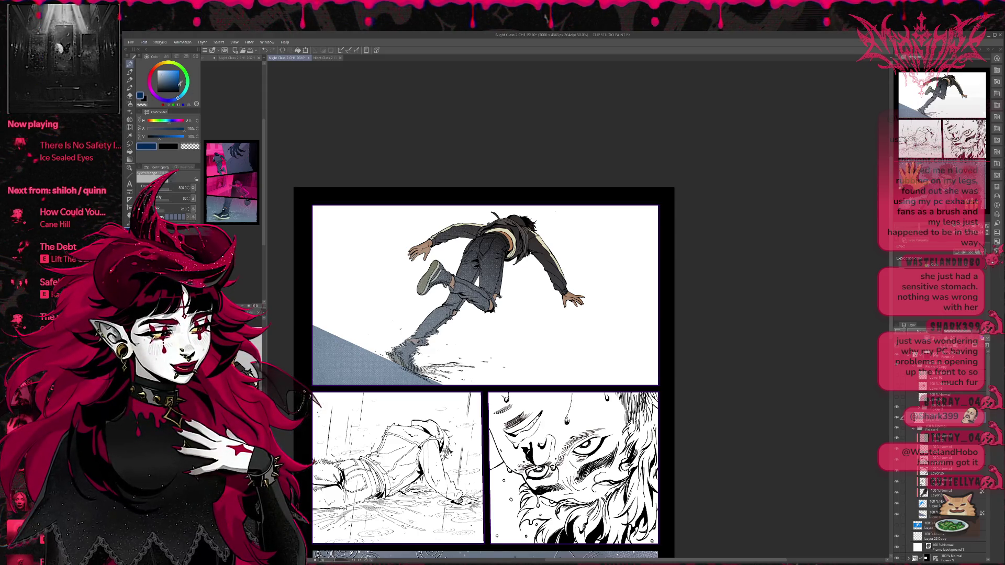
mouse_move(370, 369)
left_mouse_down()
mouse_move(341, 382)
mouse_move(322, 346)
left_mouse_up()
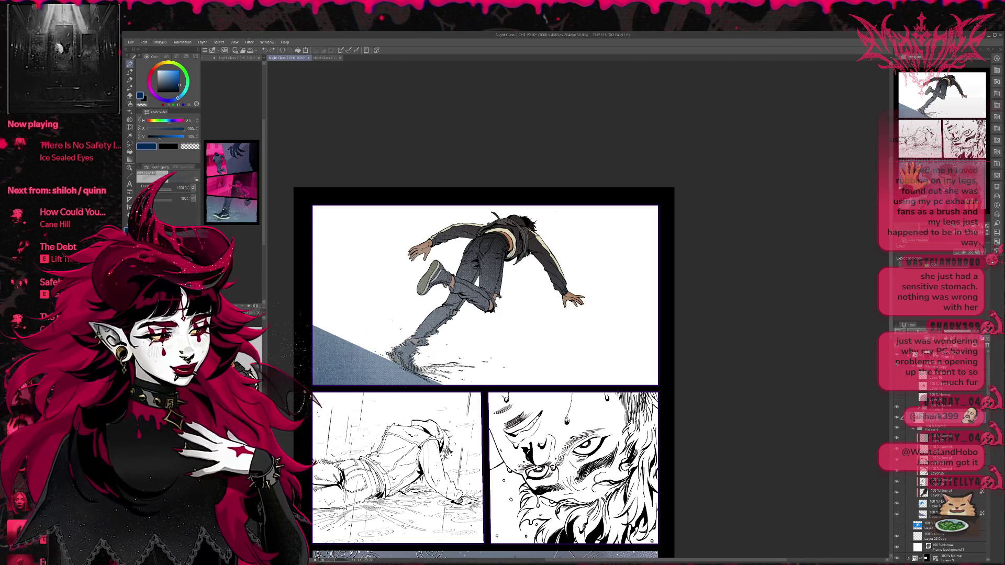
key("ctrl+z")
key("bracketleft")
key("bracketleft")
mouse_move(322, 335)
left_mouse_down()
mouse_move(361, 378)
mouse_move(411, 367)
left_mouse_up()
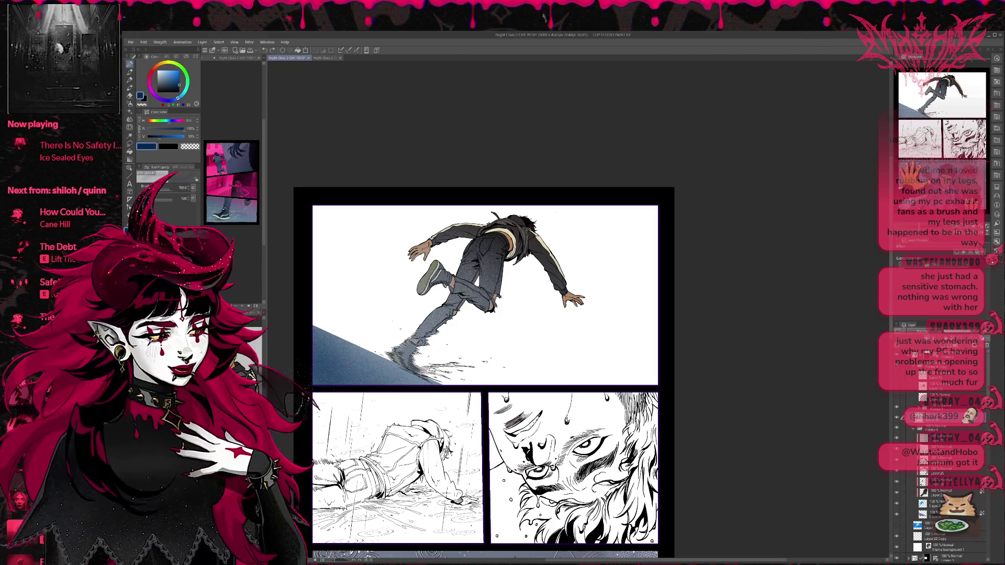
key("ctrl+z")
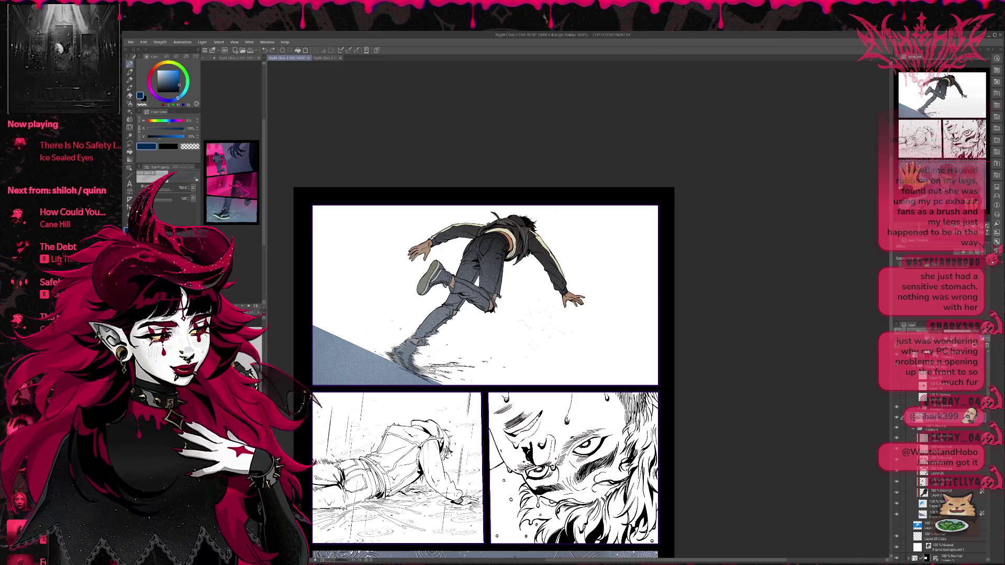
left_click(356, 293, "alt")
mouse_move(351, 351)
left_mouse_down()
mouse_move(414, 377)
mouse_move(330, 338)
left_mouse_up()
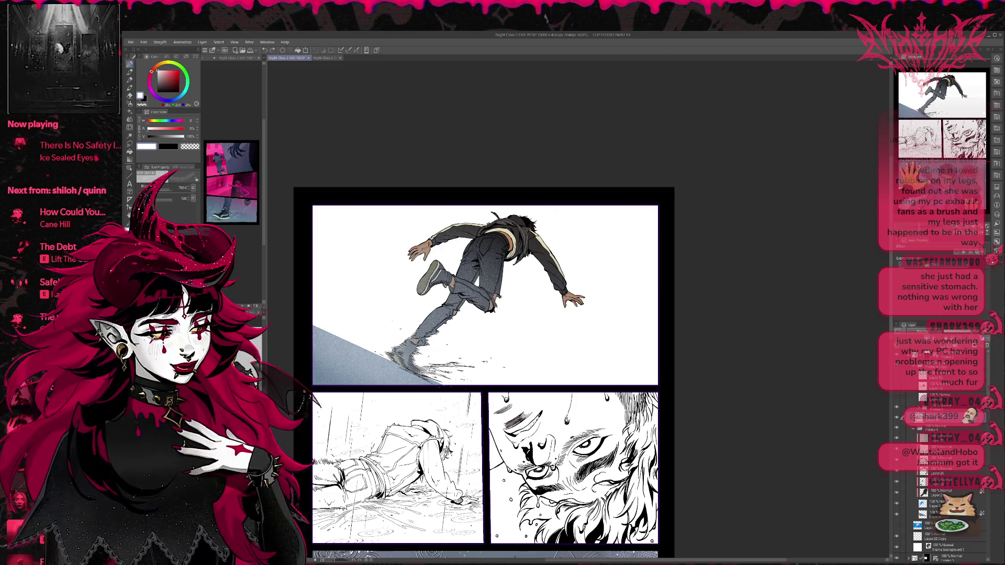
key("ctrl+z")
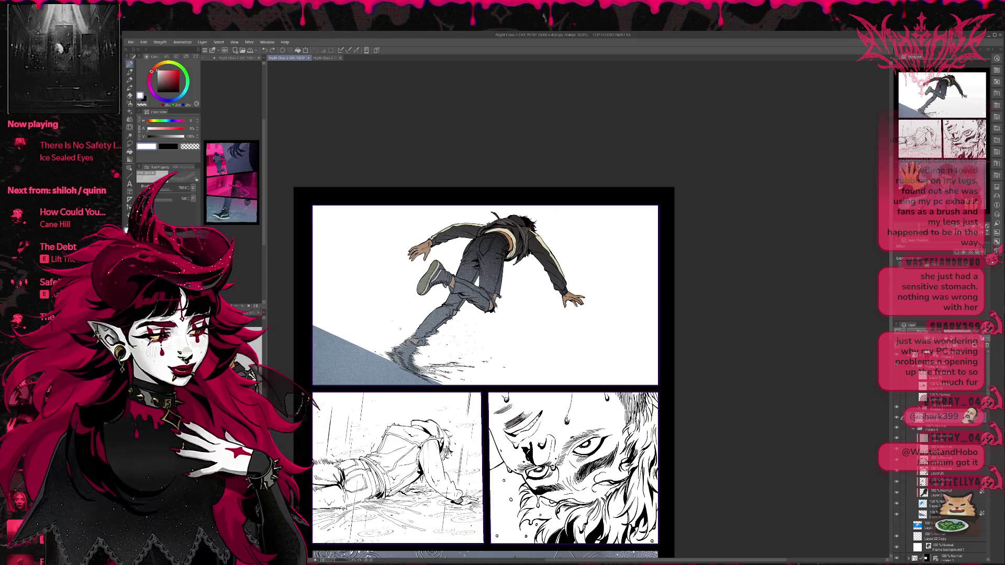
key("x")
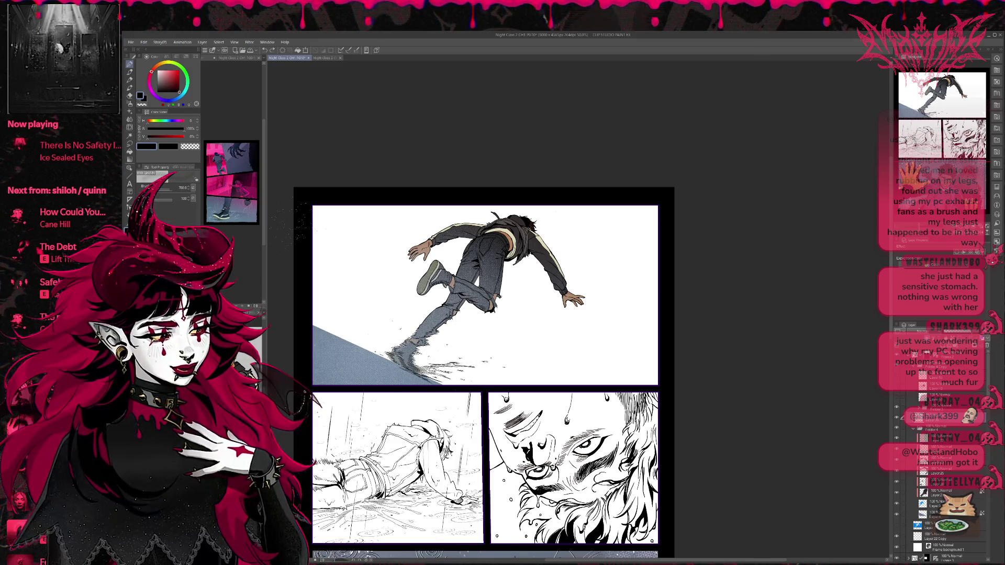
key("ctrl+y")
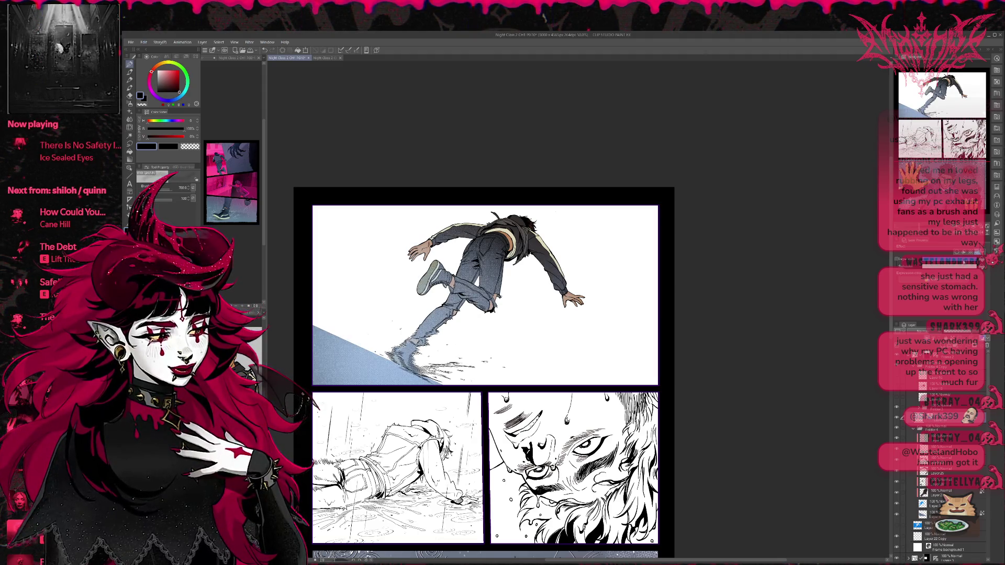
key("ctrl+z")
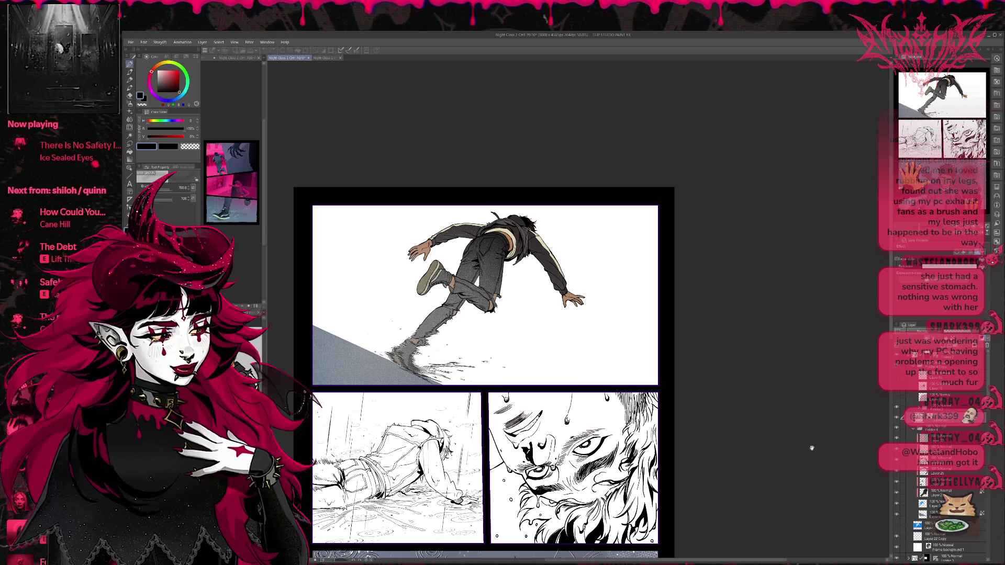
key("ctrl+y")
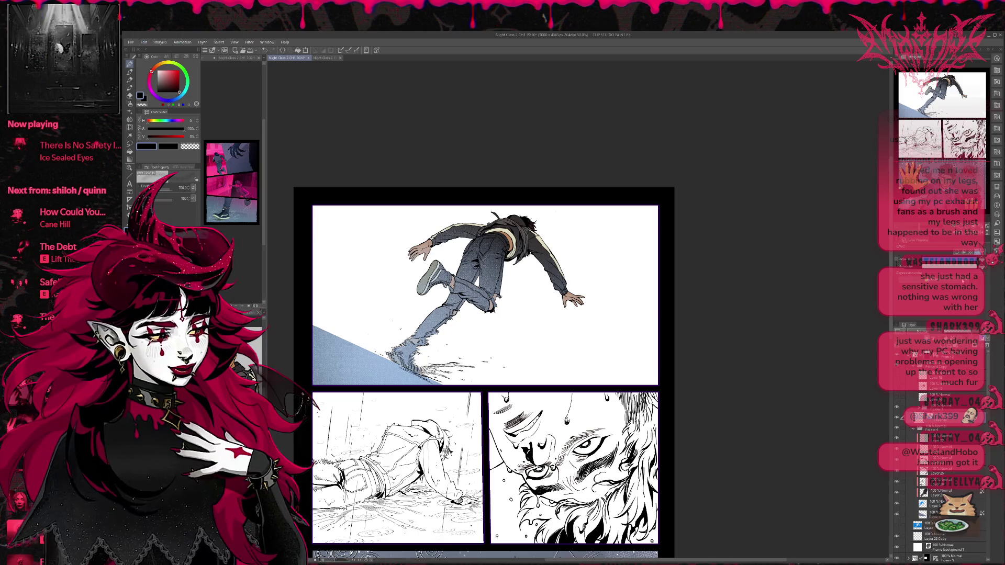
key("ctrl+z")
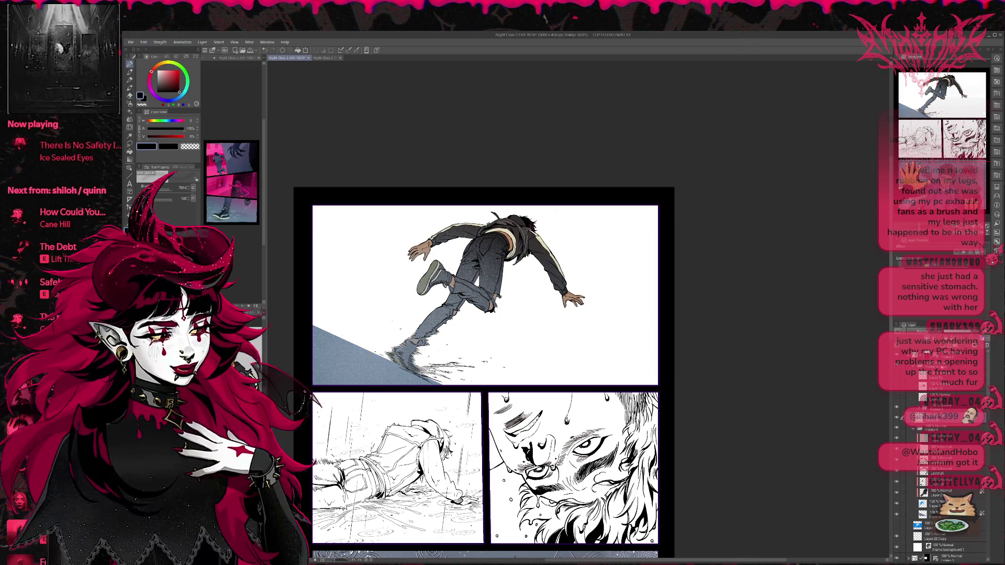
left_click_drag(623, 246, 655, 282)
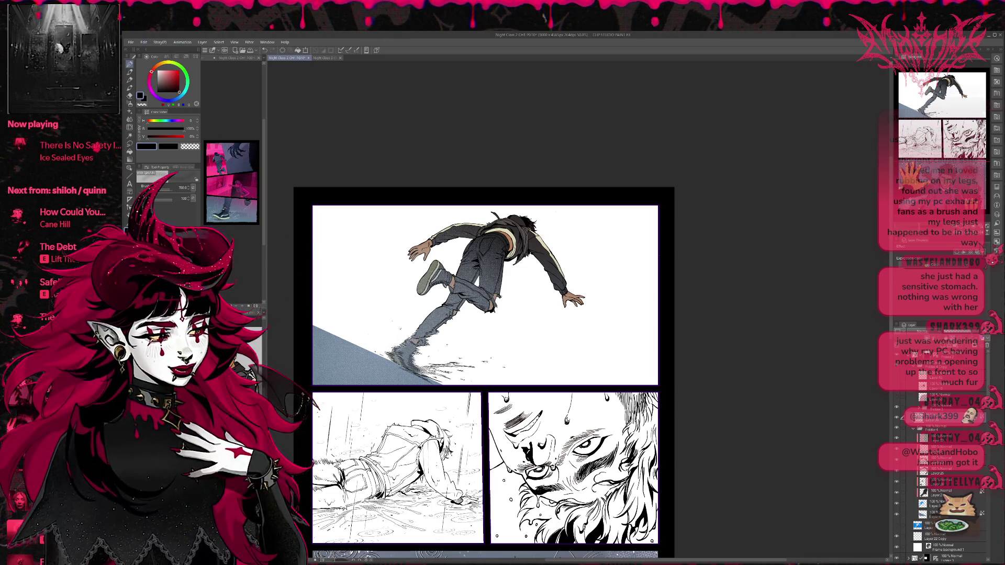
key("b")
key("bracketleft")
key("bracketright")
key("bracketright")
key("bracketright")
mouse_move(395, 387)
left_mouse_down()
mouse_move(335, 272)
mouse_move(471, 314)
mouse_move(602, 283)
mouse_move(659, 297)
left_mouse_up()
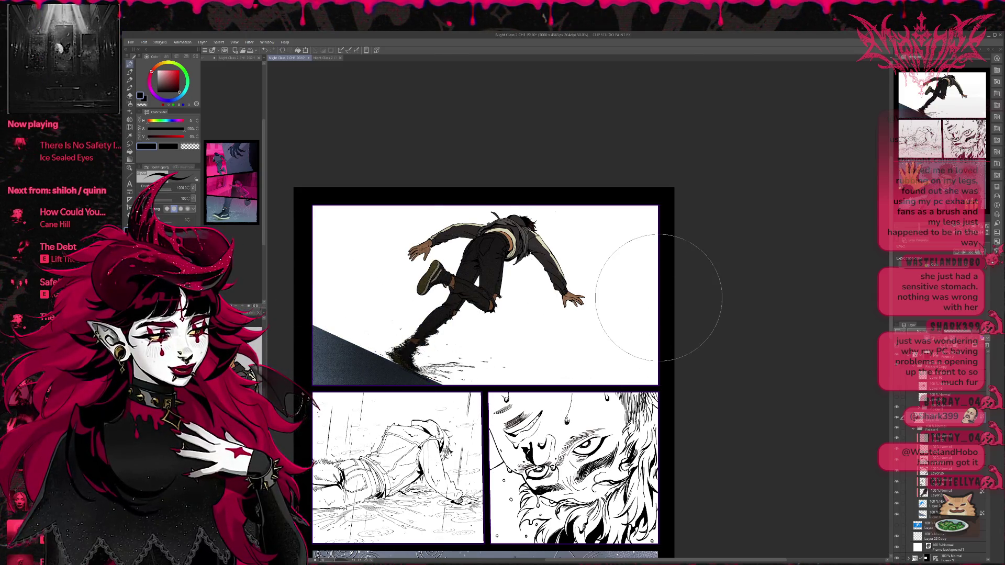
key("ctrl+z")
mouse_move(492, 335)
left_mouse_down()
mouse_move(419, 314)
mouse_move(469, 246)
left_mouse_up()
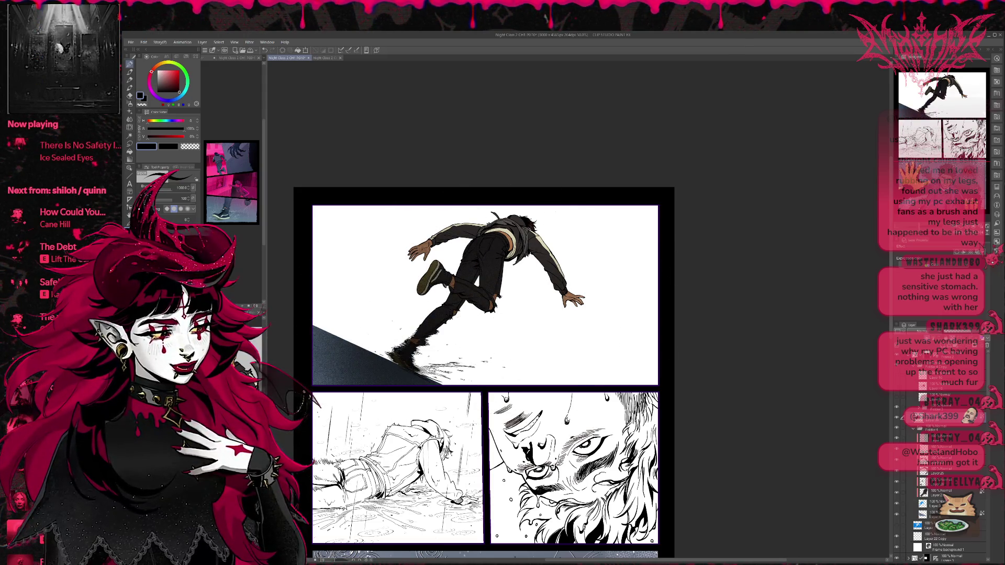
key("ctrl+z")
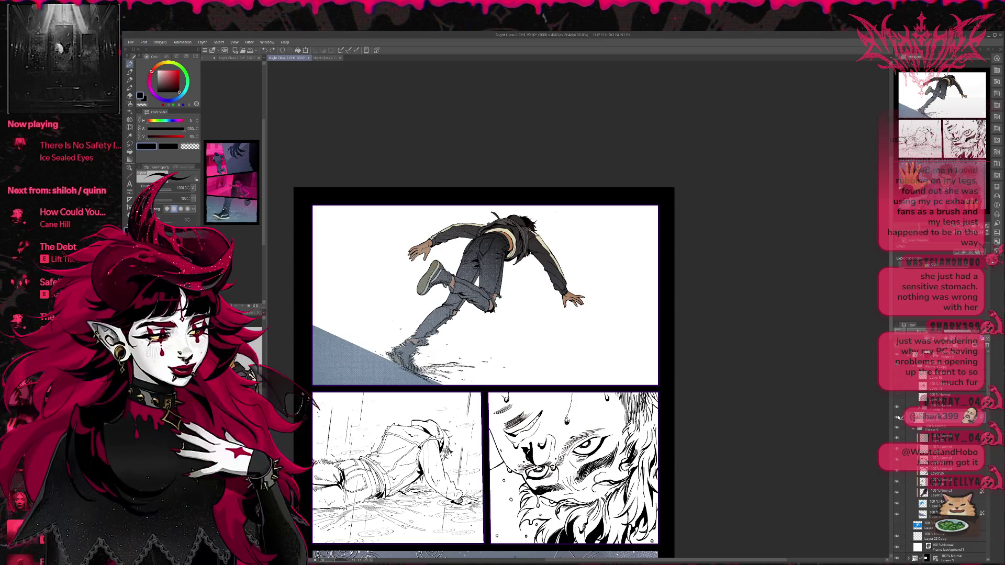
left_click(896, 418)
scroll(890, 404, "down", 7)
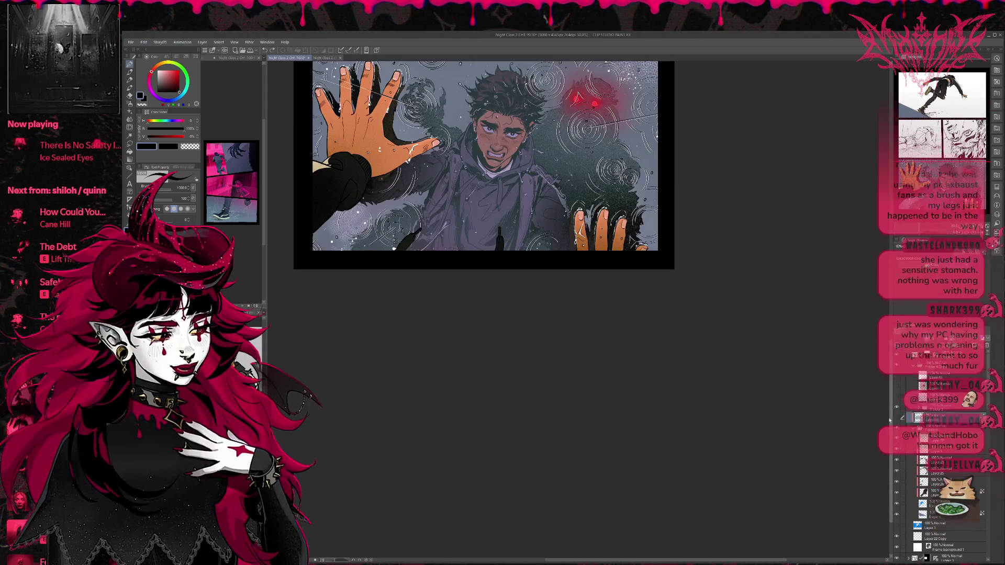
scroll(881, 355, "up", 2)
scroll(882, 355, "up", 5)
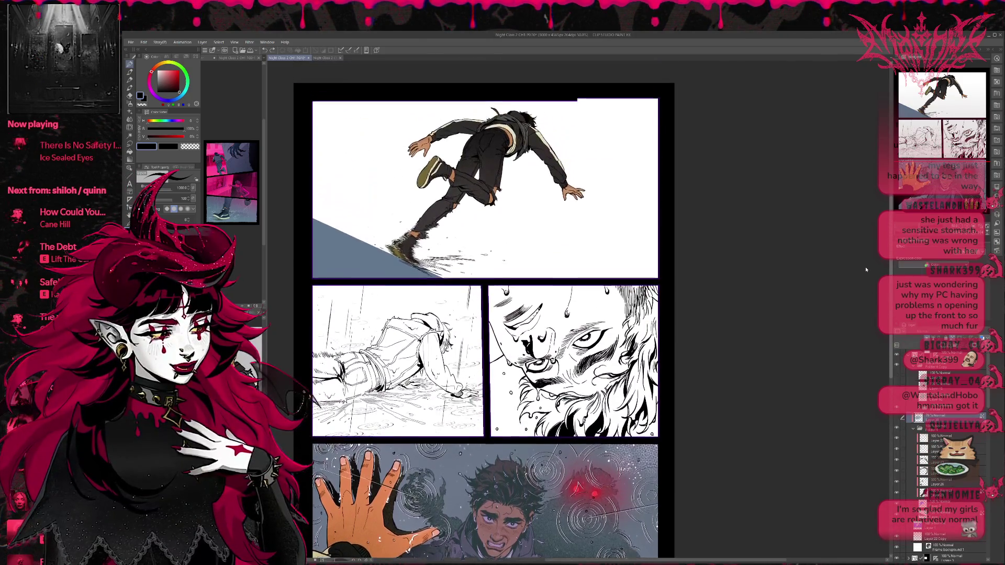
left_click(896, 418)
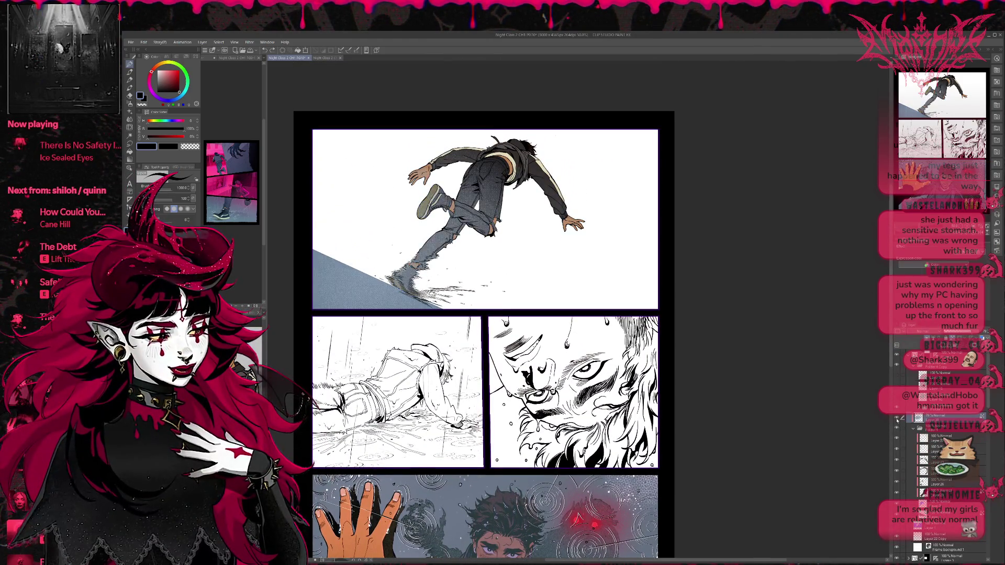
scroll(891, 357, "up", 1)
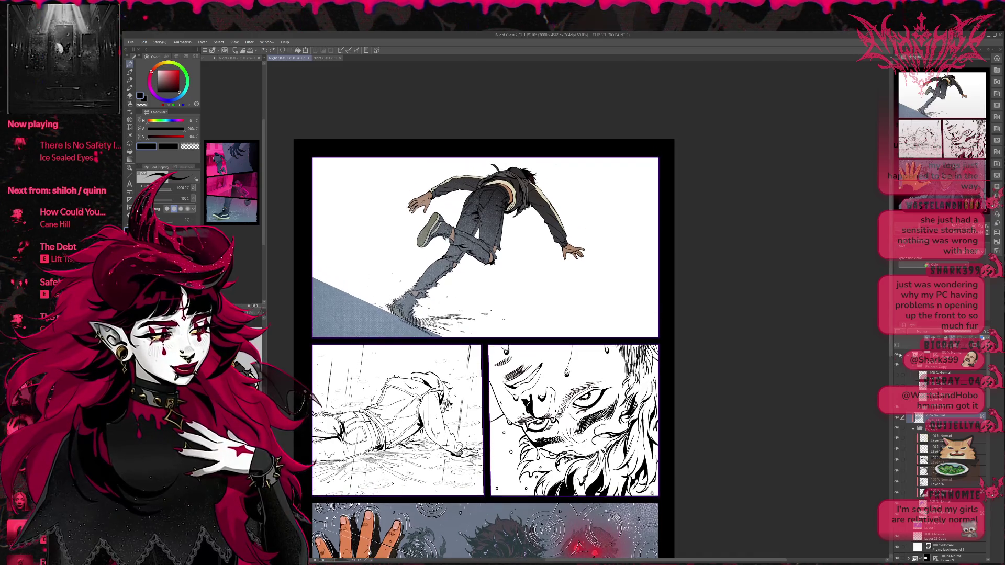
left_click(983, 336)
left_click(321, 321, "alt")
mouse_move(321, 321)
left_mouse_down()
mouse_move(356, 309)
mouse_move(435, 230)
mouse_move(529, 193)
left_mouse_up()
key("ctrl+z")
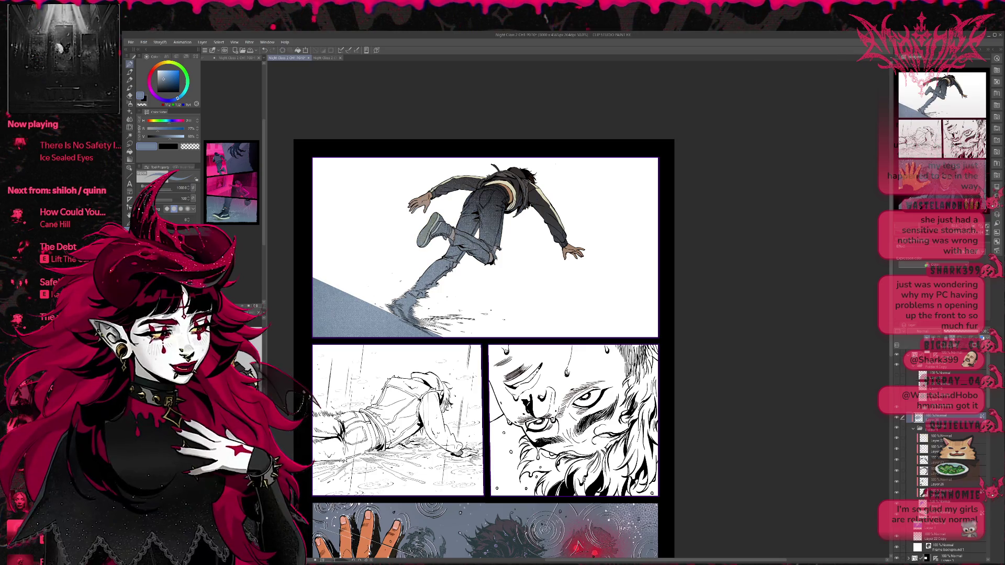
key("ctrl+z")
mouse_move(293, 275)
left_mouse_down()
mouse_move(461, 246)
mouse_move(438, 236)
mouse_move(550, 220)
left_mouse_up()
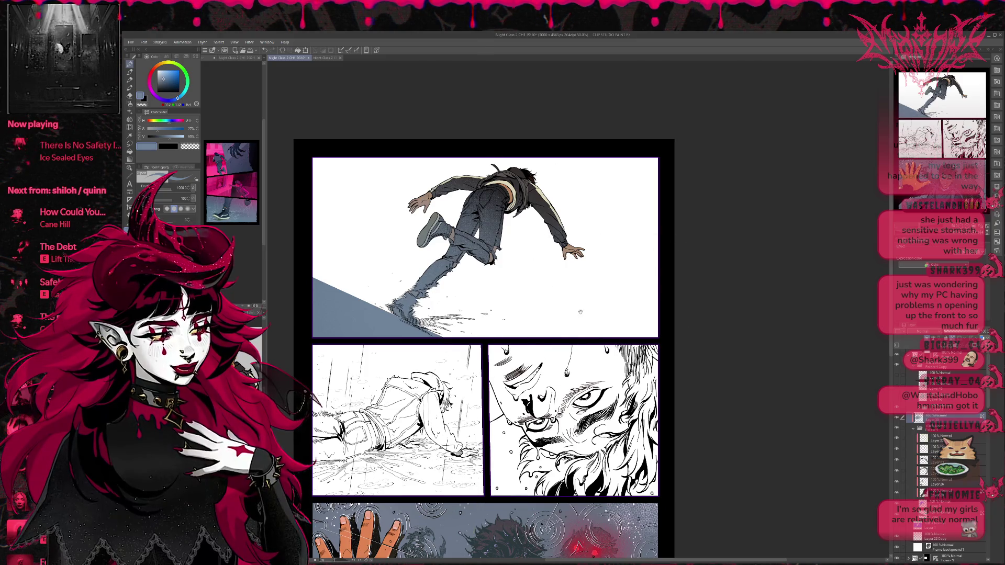
left_click_drag(560, 346, 563, 379)
key("ctrl+z")
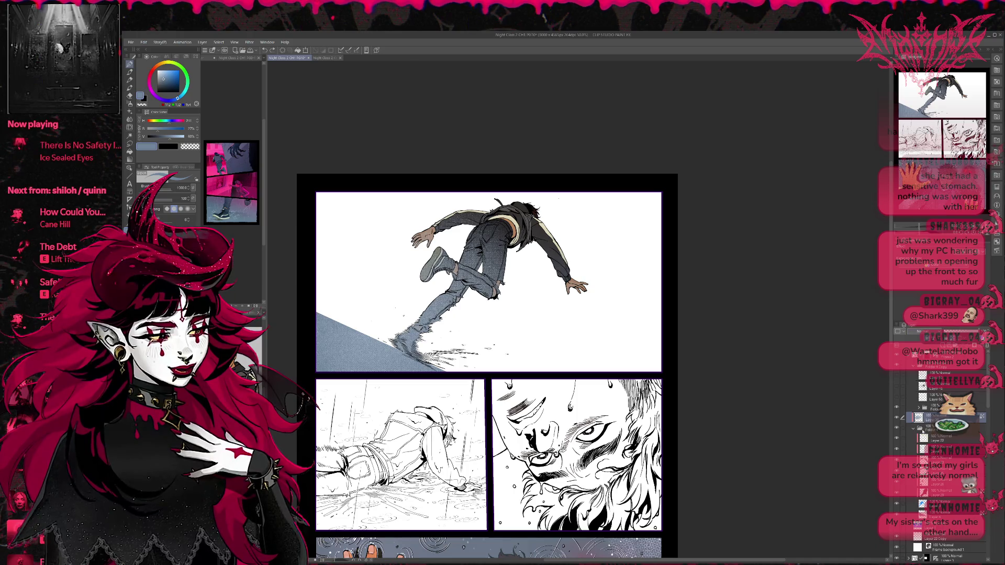
key("ctrl+y")
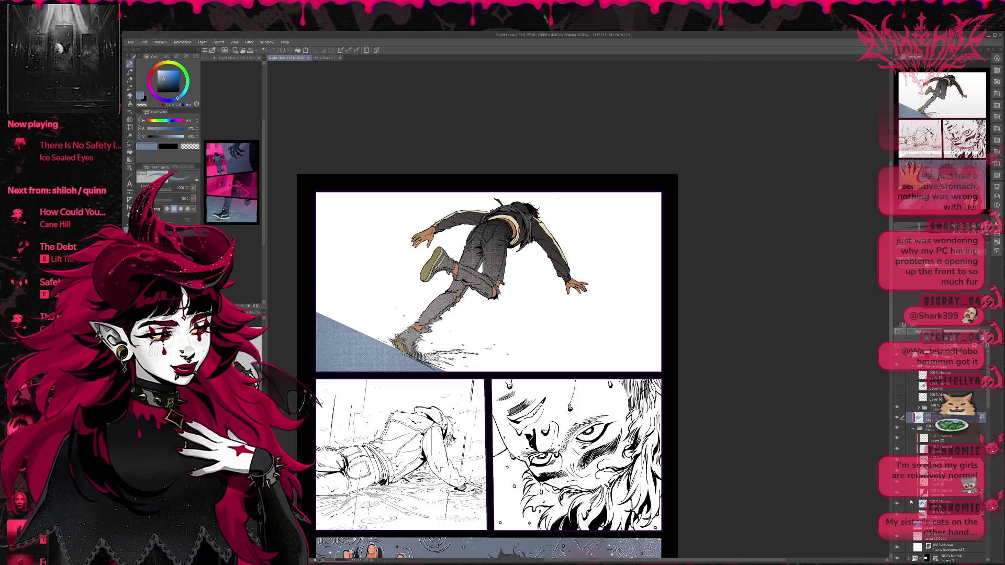
Cycle the top-panel colour layer's blending modes until the jeans and slope turn grey-blue.
scroll(932, 331, "down", 1)
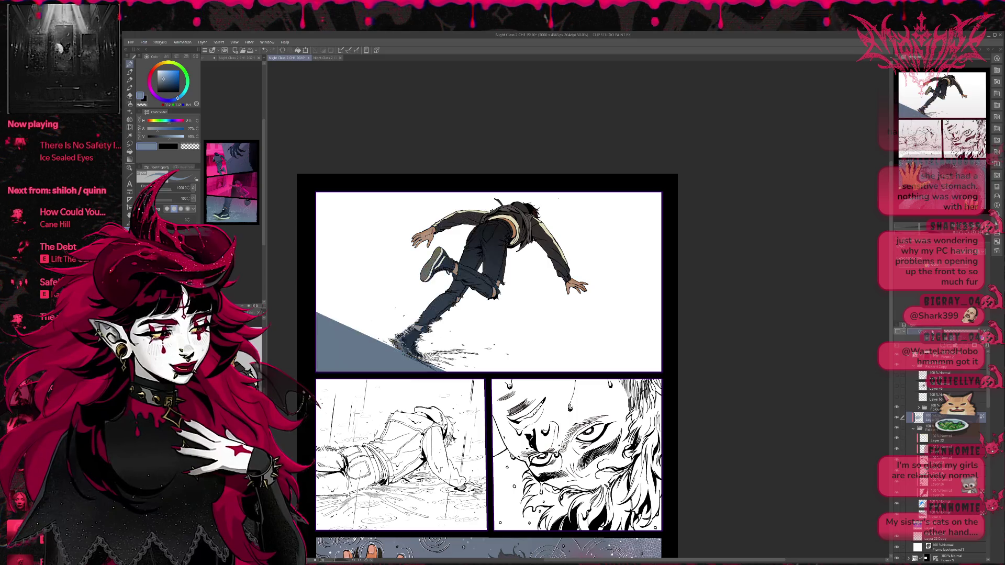
scroll(933, 331, "down", 4)
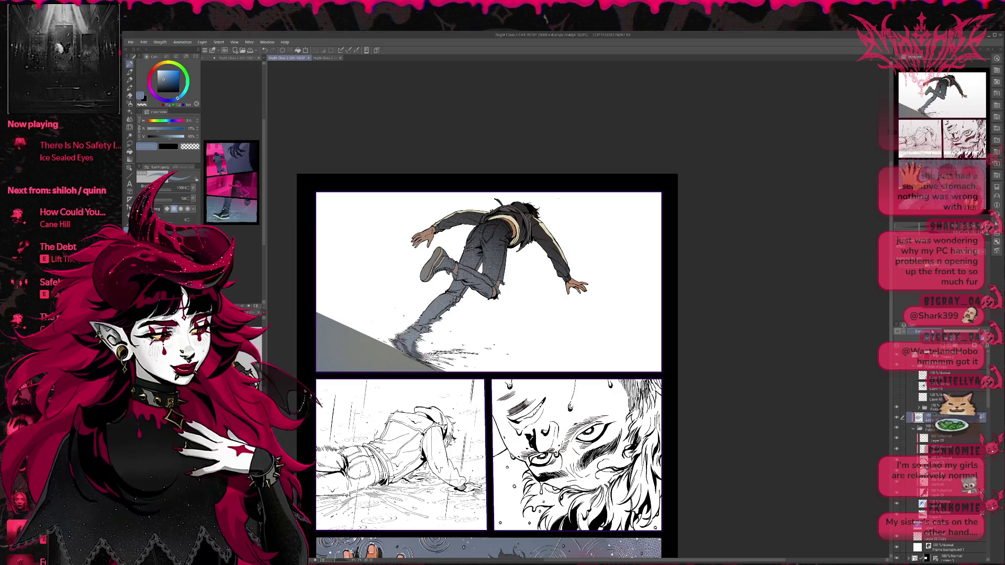
scroll(933, 332, "down", 2)
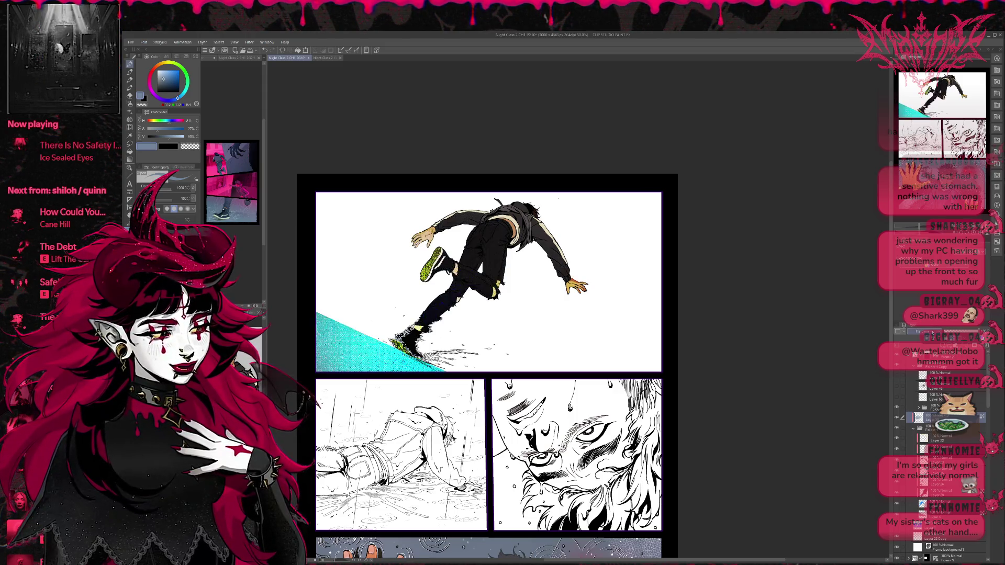
scroll(932, 331, "up", 4)
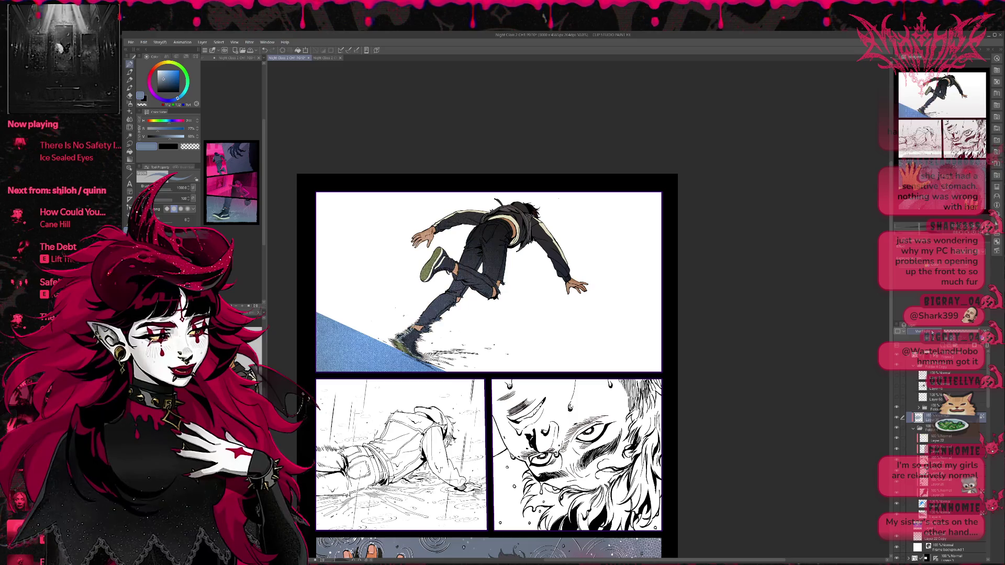
scroll(932, 332, "down", 1)
scroll(933, 332, "up", 1)
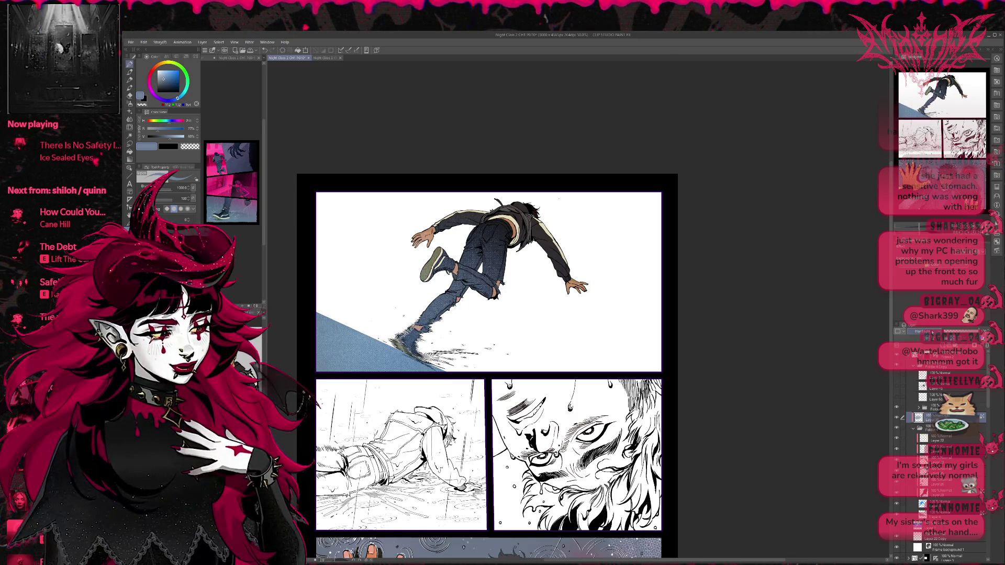
scroll(933, 331, "down", 3)
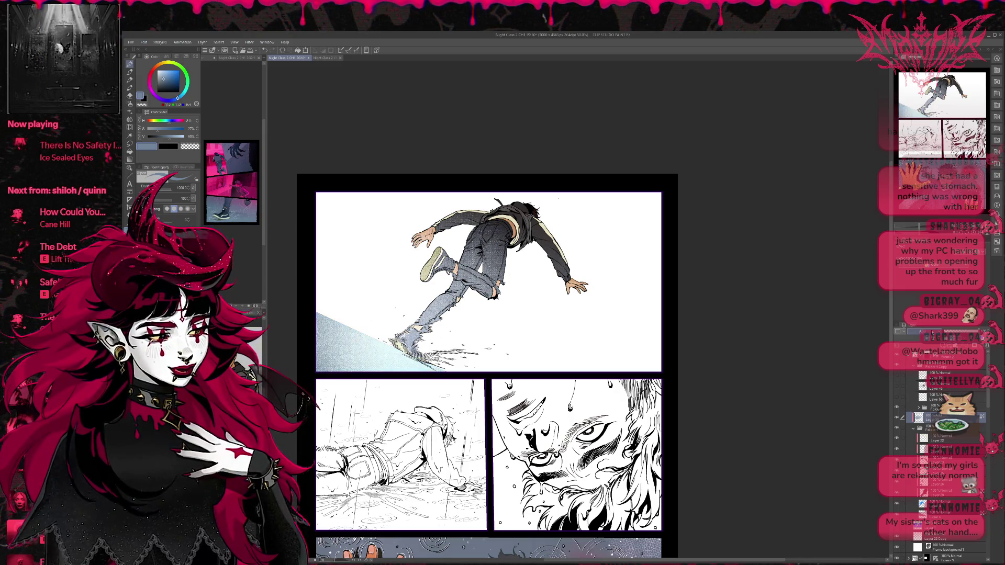
scroll(932, 332, "down", 4)
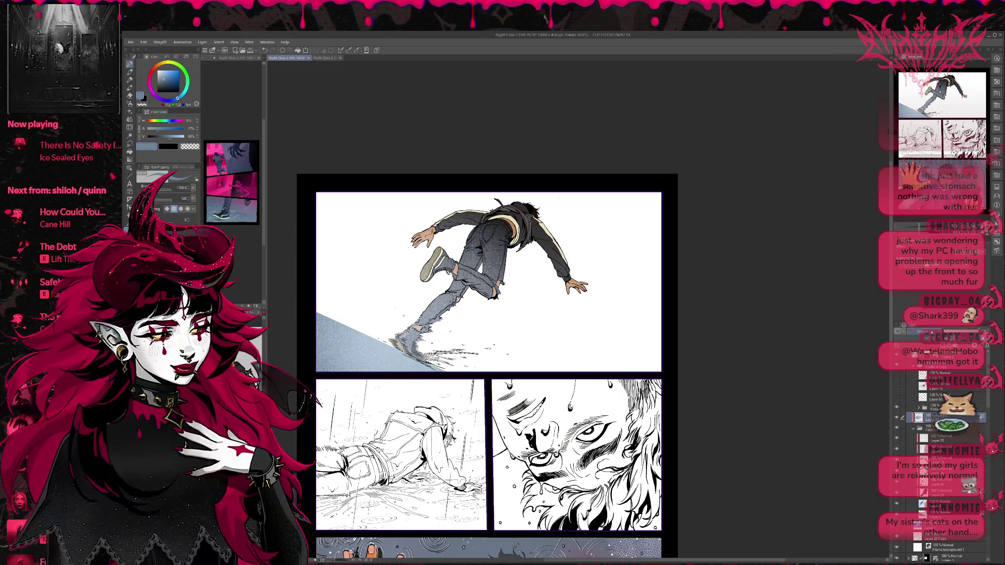
scroll(932, 333, "down", 2)
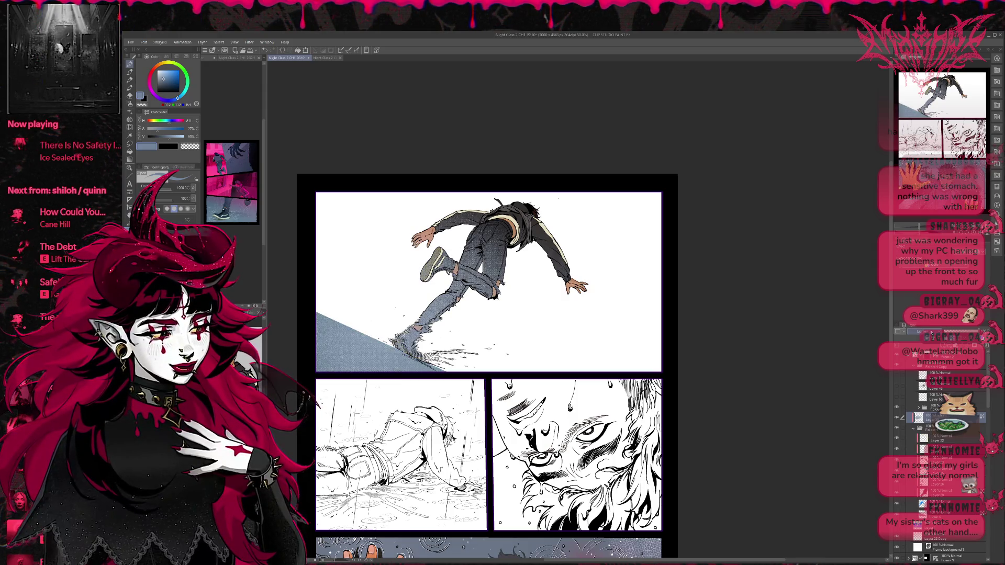
scroll(932, 332, "down", 3)
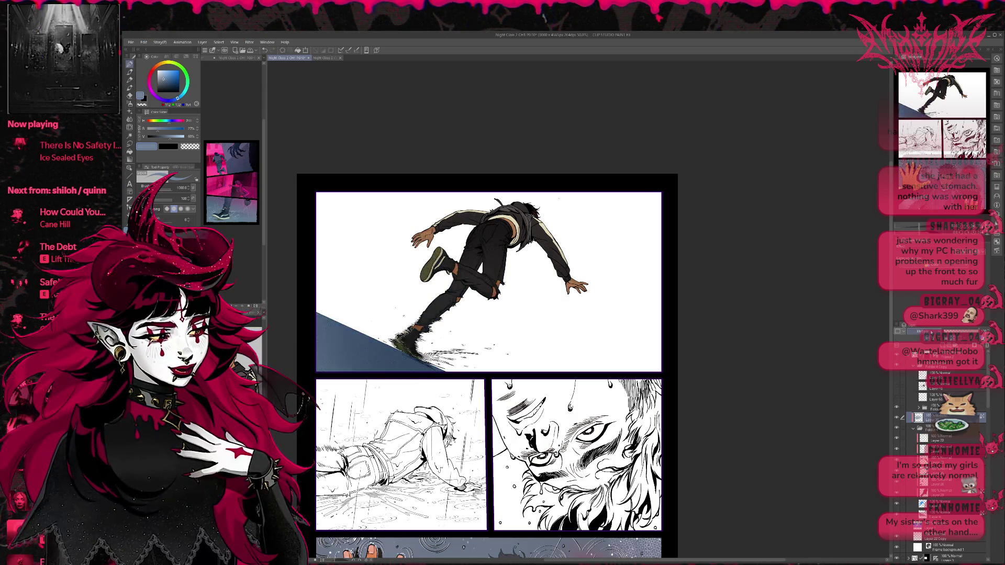
scroll(931, 332, "down", 4)
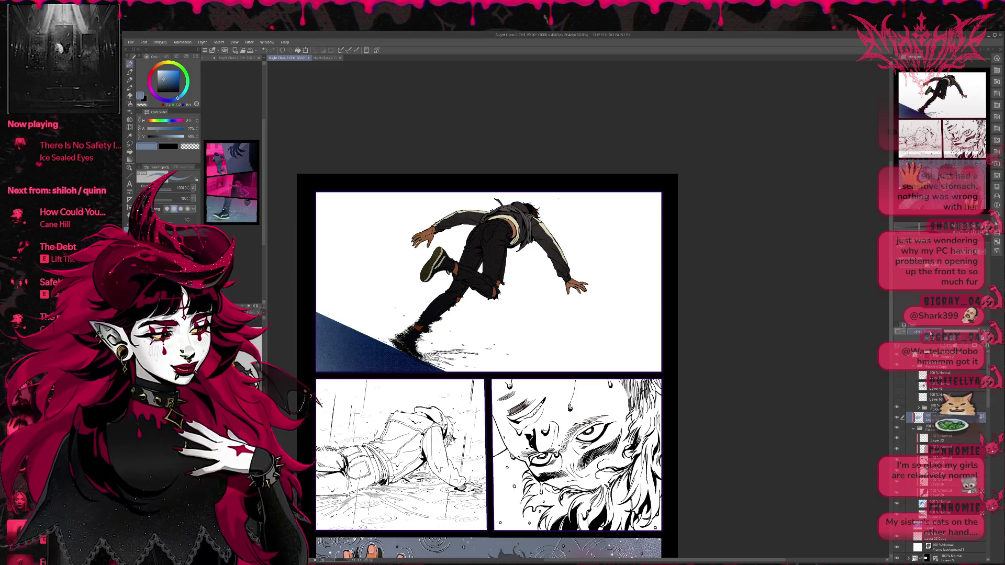
scroll(931, 333, "down", 3)
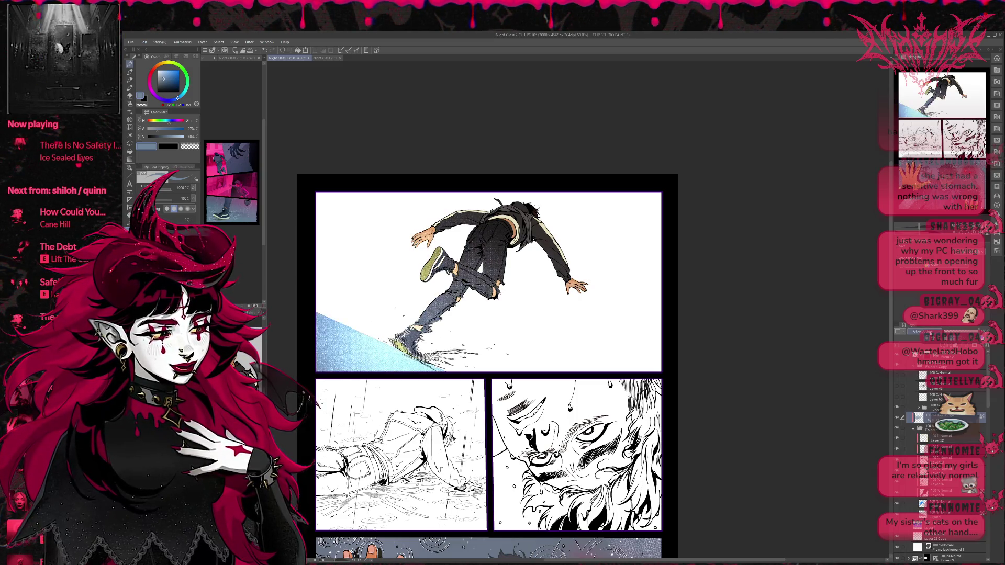
scroll(932, 332, "down", 1)
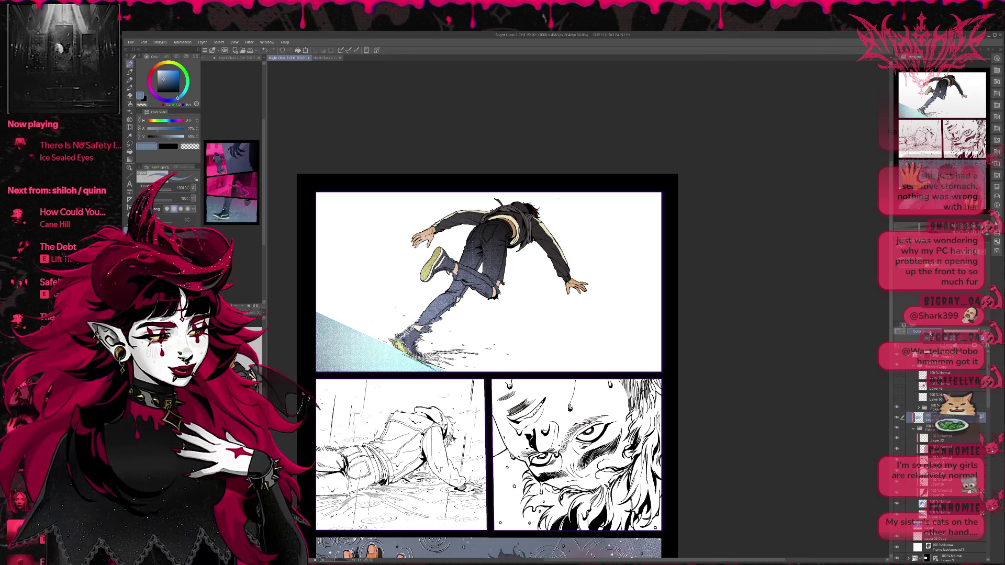
scroll(930, 333, "down", 4)
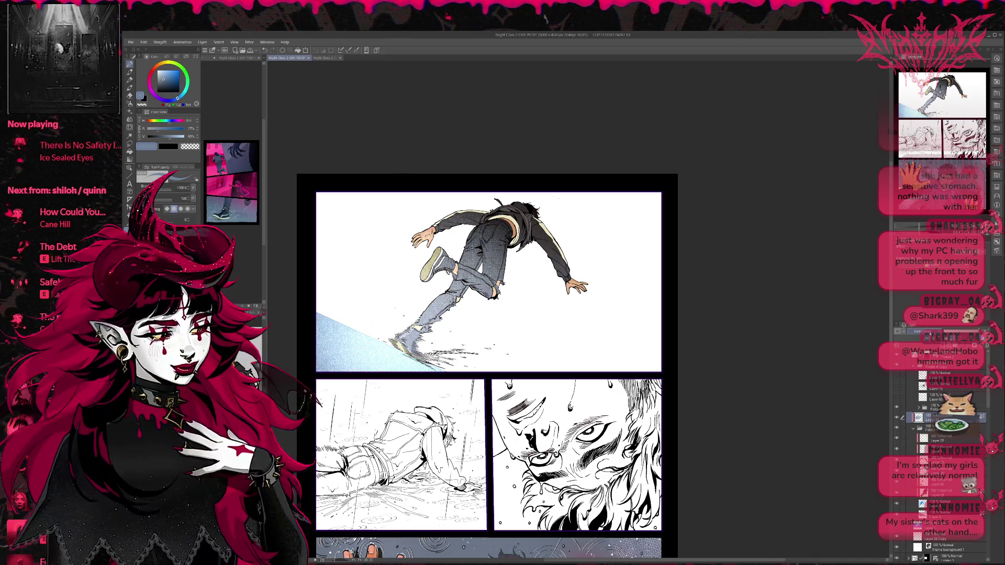
scroll(930, 333, "down", 2)
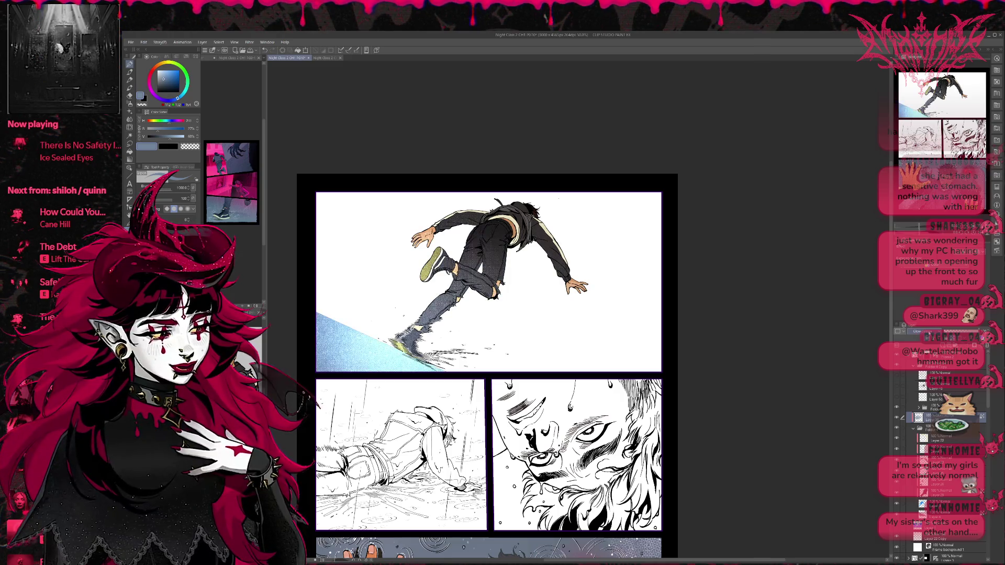
scroll(930, 334, "down", 3)
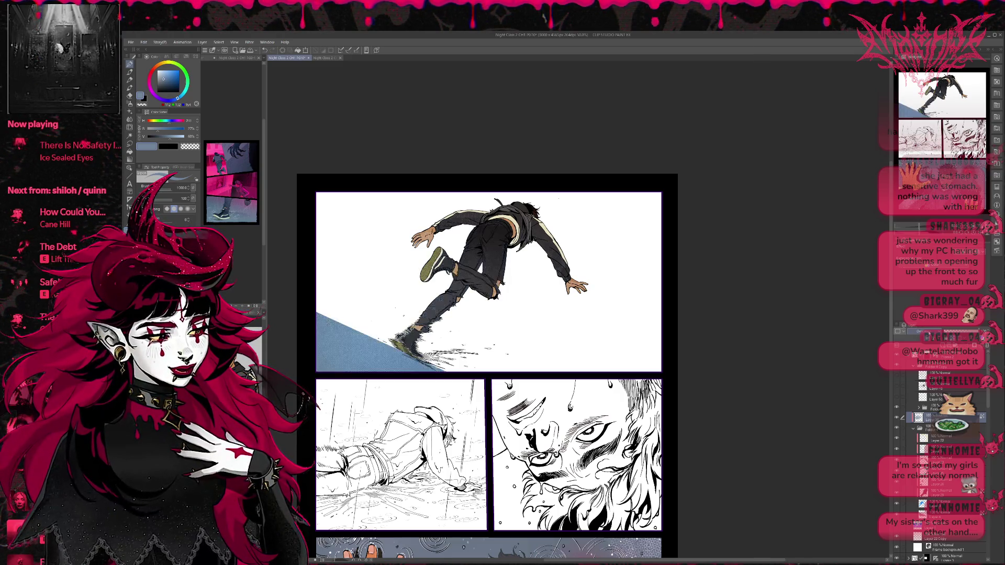
scroll(931, 333, "down", 2)
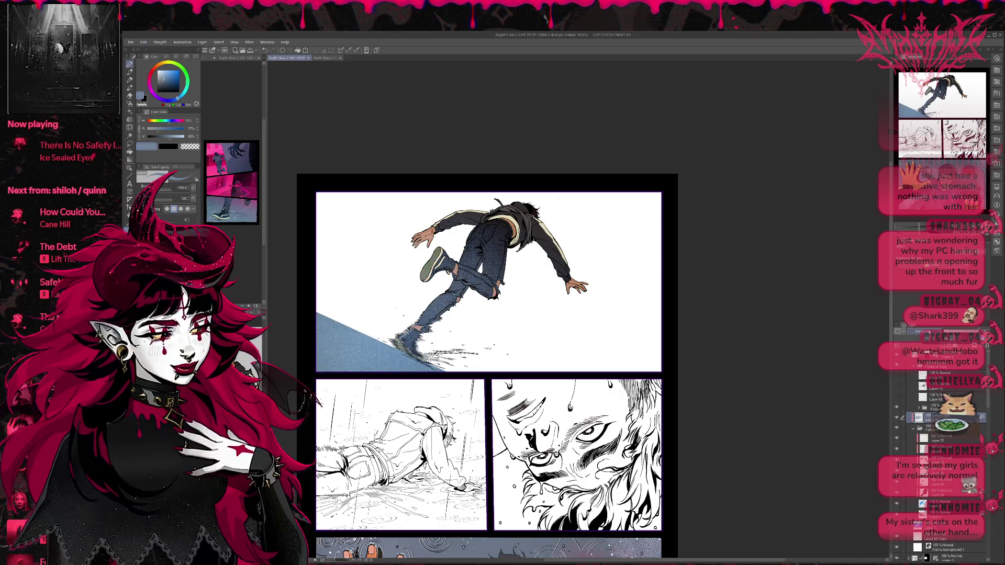
Mirror and zoom out the page, toggling the colour layer's visibility to compare the figure.
scroll(930, 333, "down", 2)
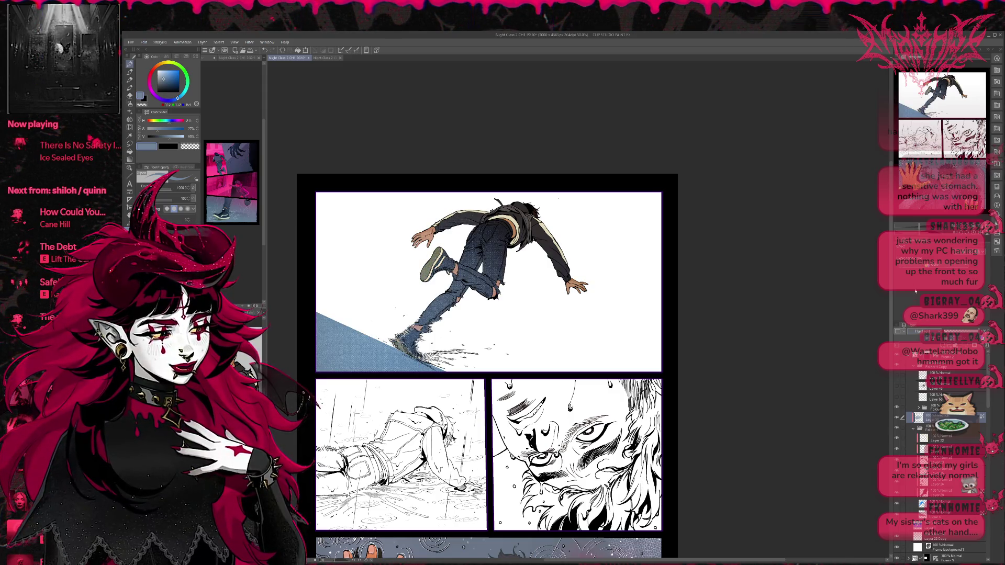
key("h")
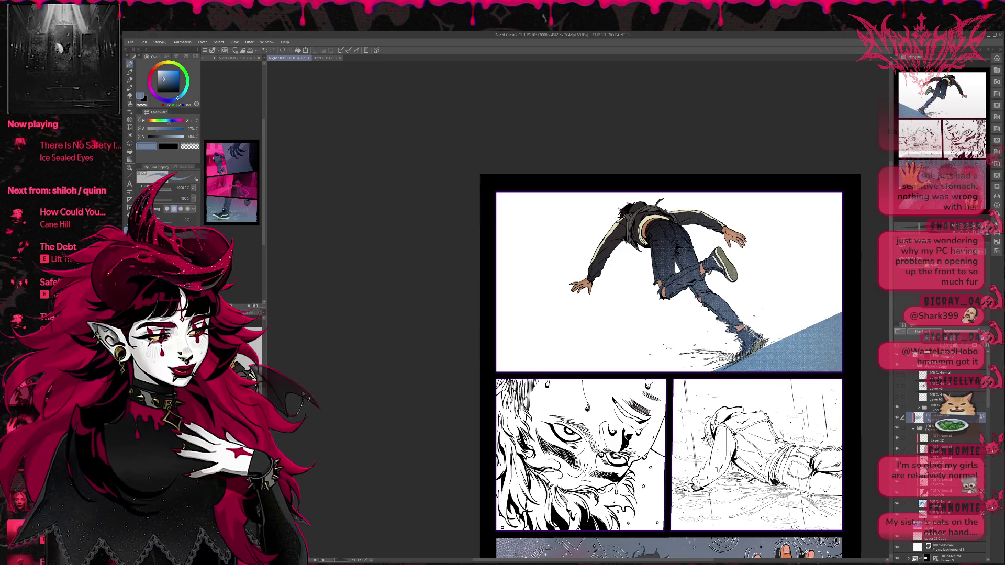
scroll(651, 370, "down", 1)
scroll(651, 371, "down", 1)
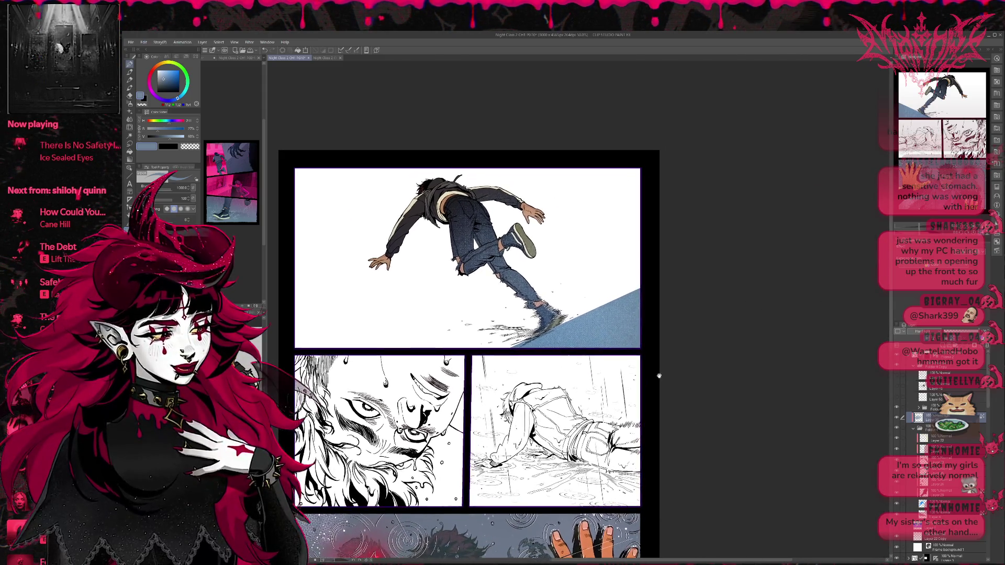
scroll(650, 371, "down", 1)
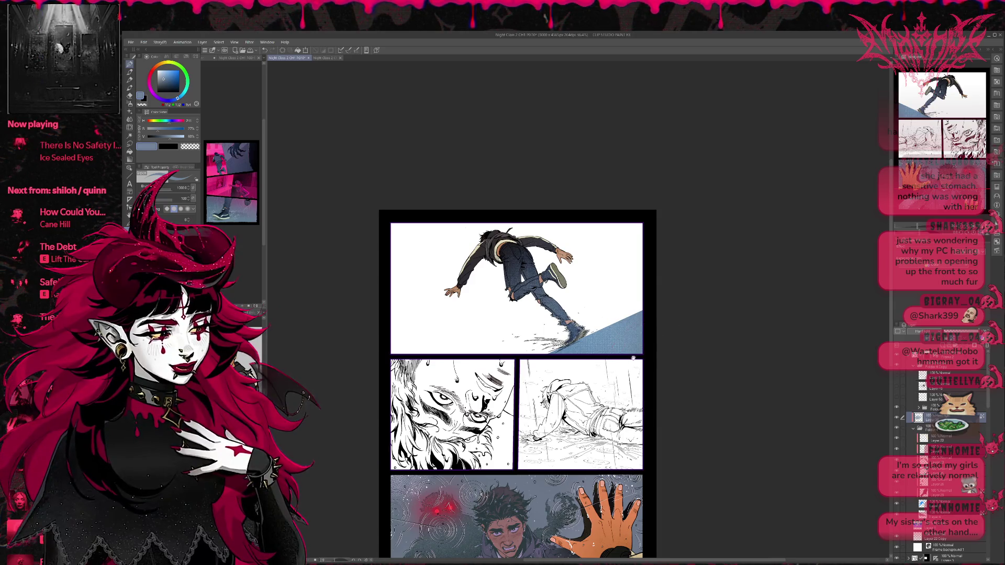
scroll(675, 361, "down", 1)
left_click(897, 417)
left_click(896, 418)
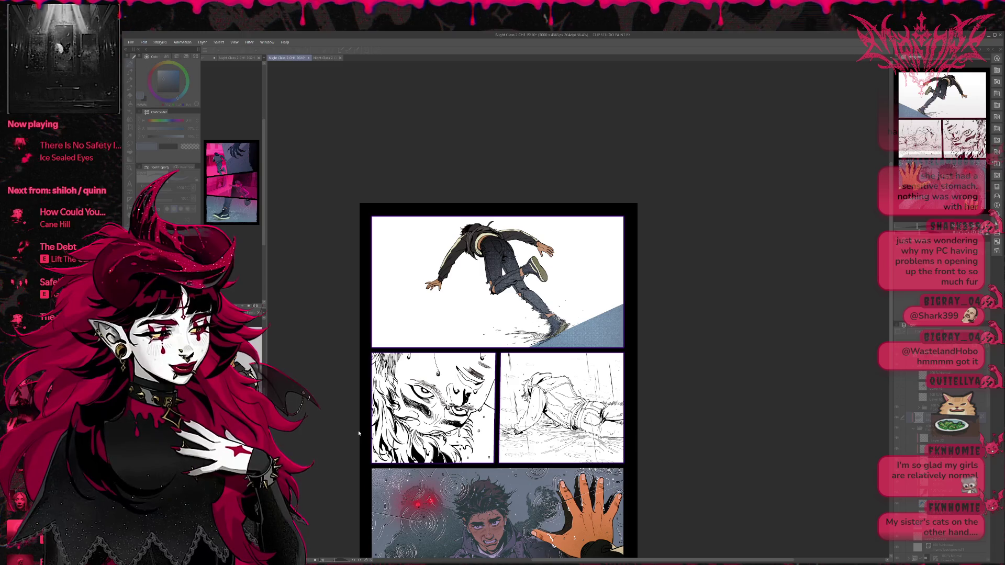
Compare blue, teal, purple and brown versions of the jeans and slope through undo/redo.
key("ctrl+z")
key("ctrl+z")
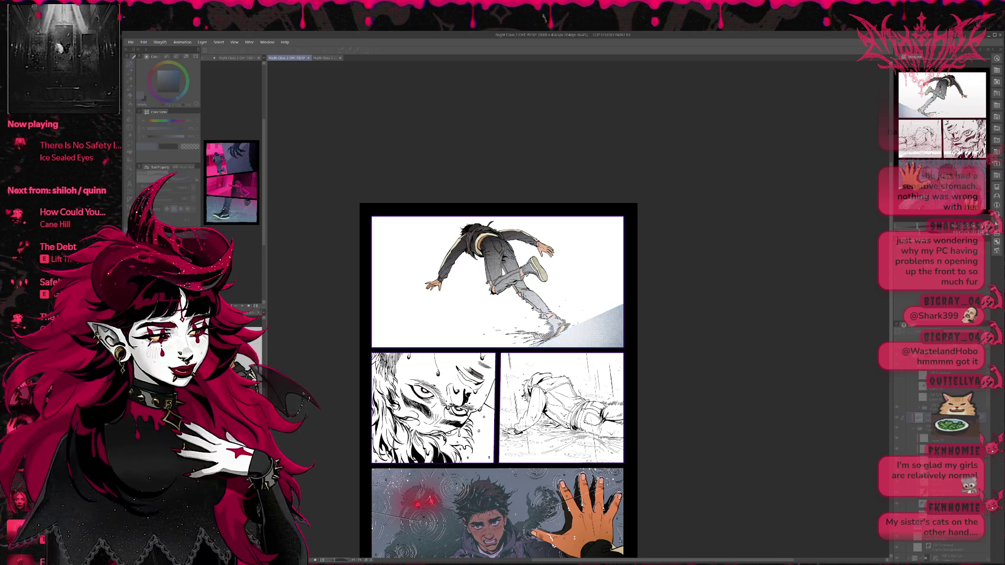
key("ctrl+y")
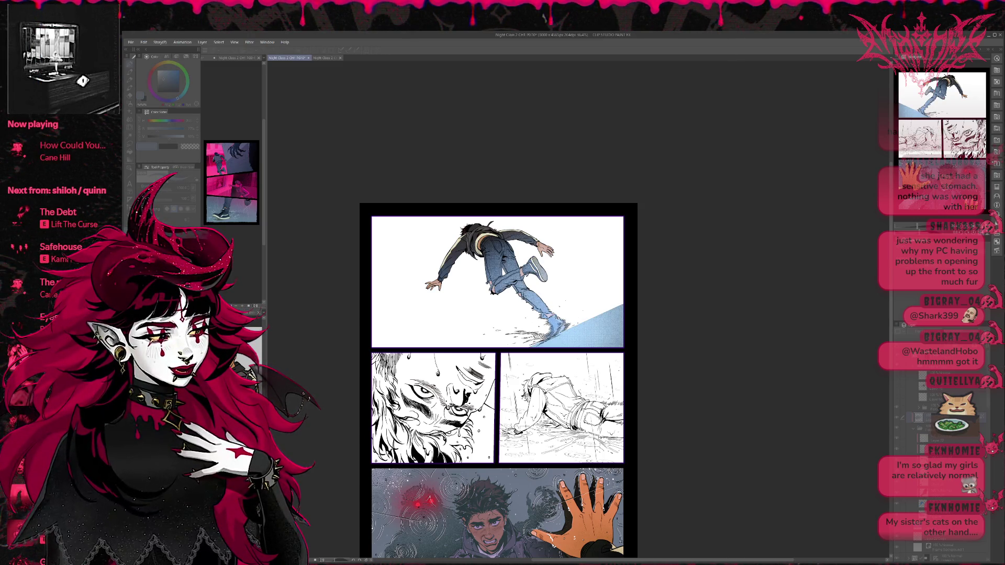
key("ctrl+y")
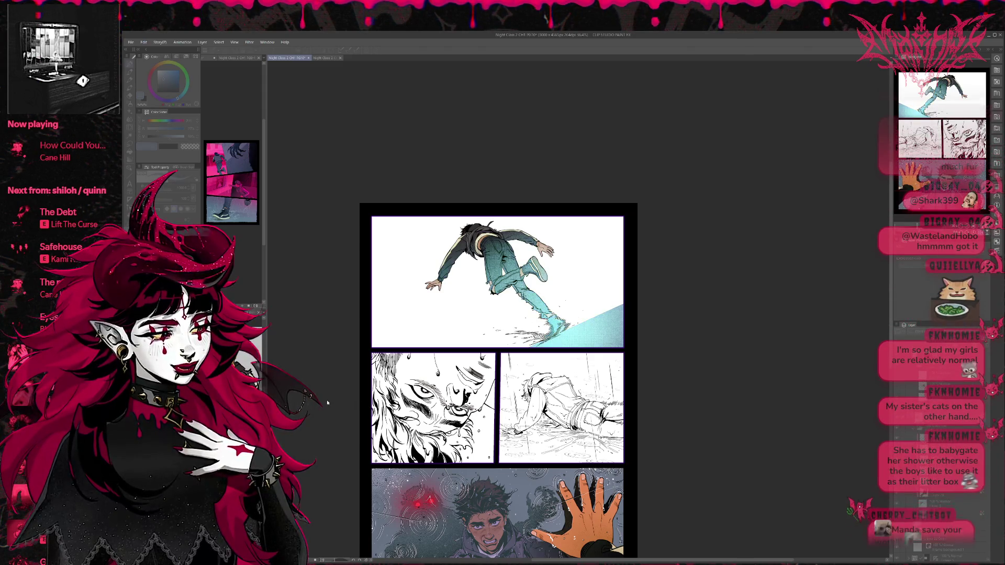
key("ctrl+z")
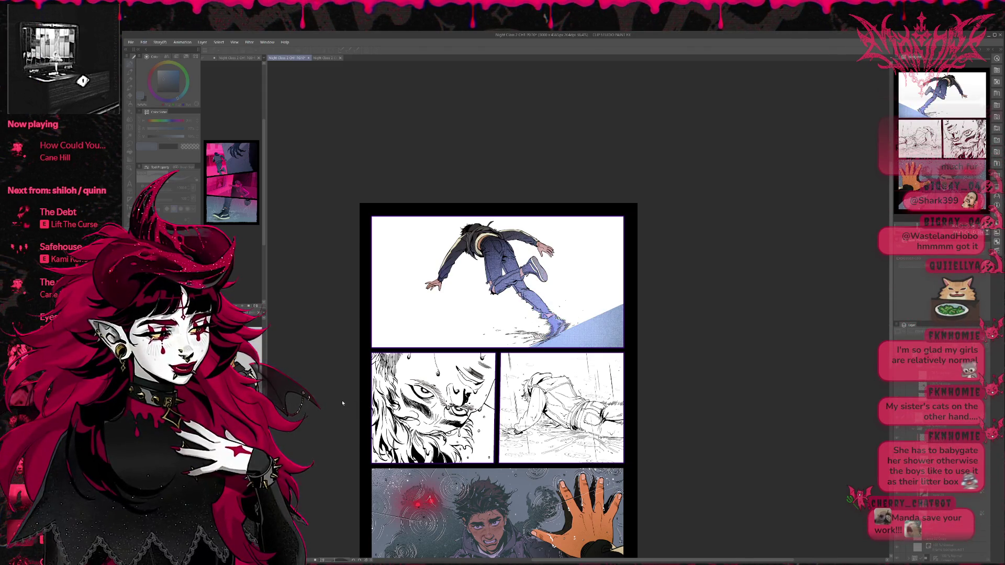
key("ctrl+z")
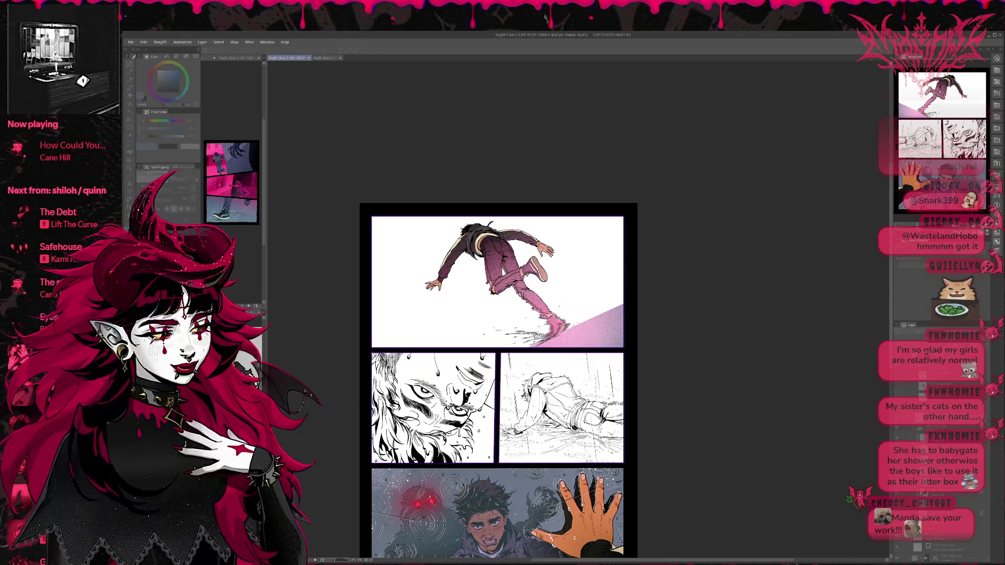
key("ctrl+z")
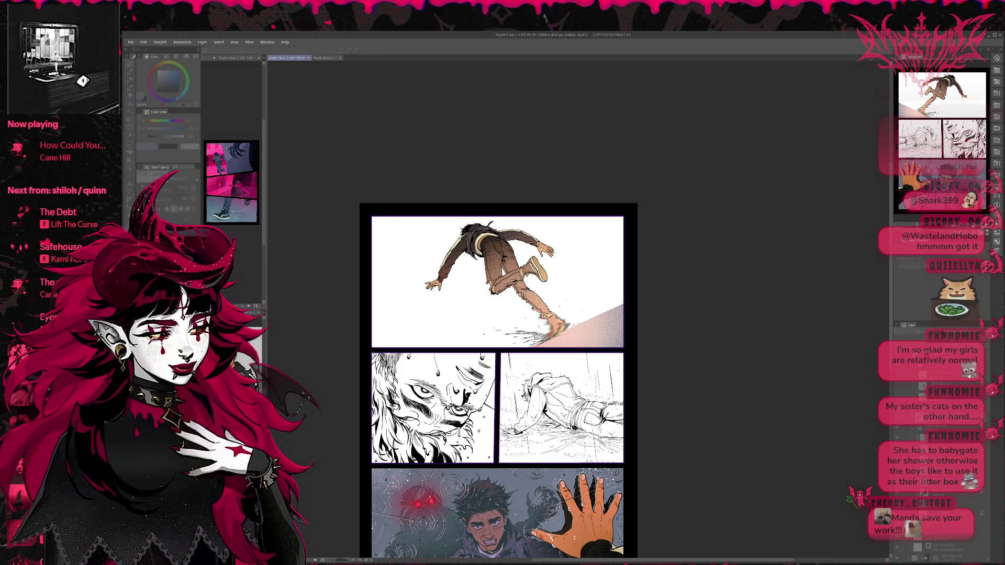
key("ctrl+y")
key("ctrl+y")
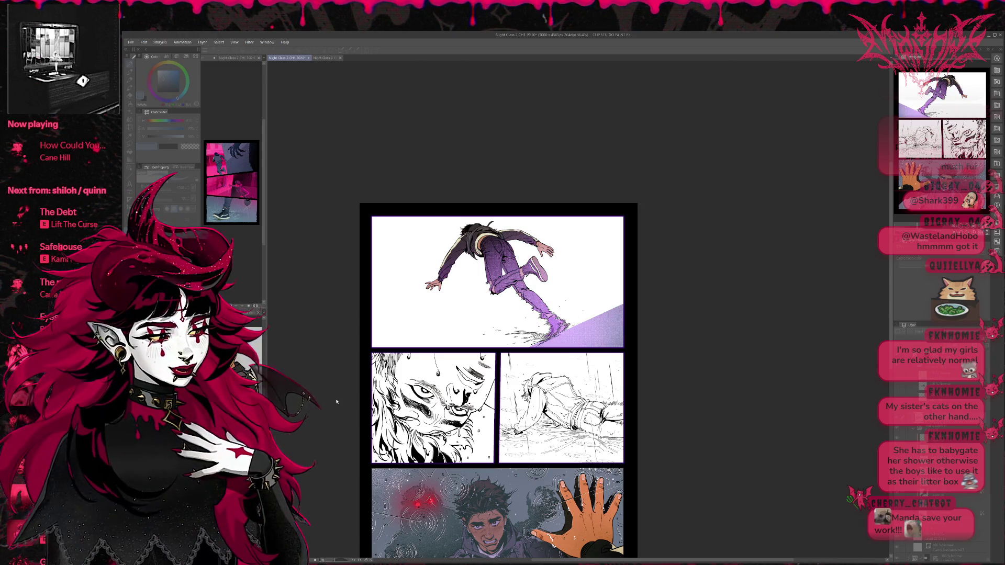
key("ctrl+y")
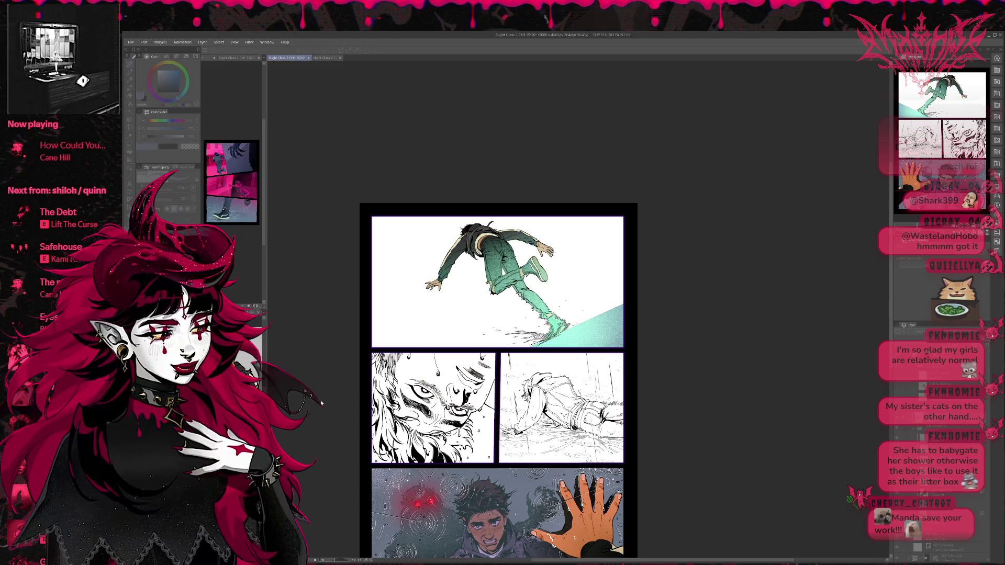
key("ctrl+z")
key("ctrl+z")
key("ctrl+z")
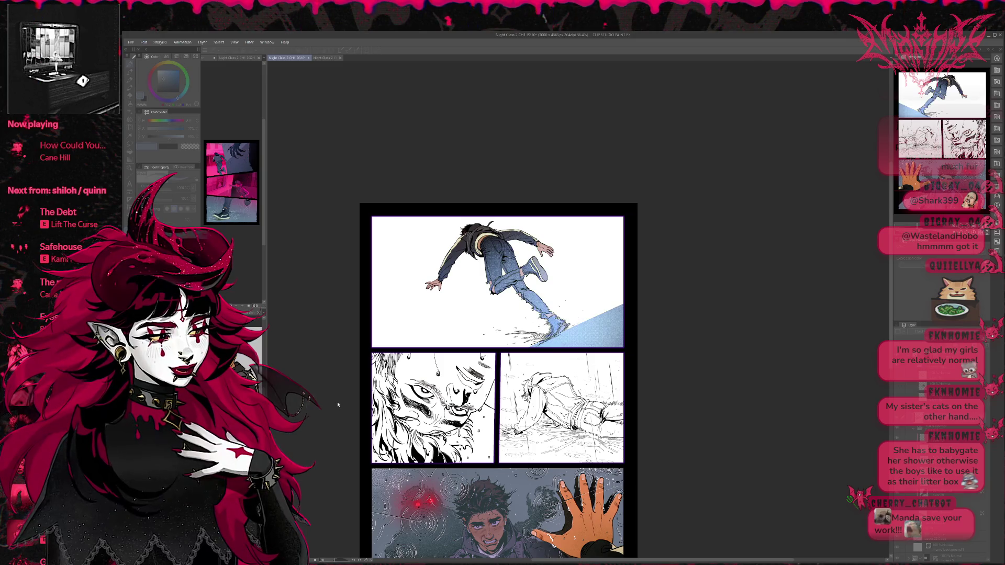
key("ctrl+z")
key("ctrl+z")
key("ctrl+z")
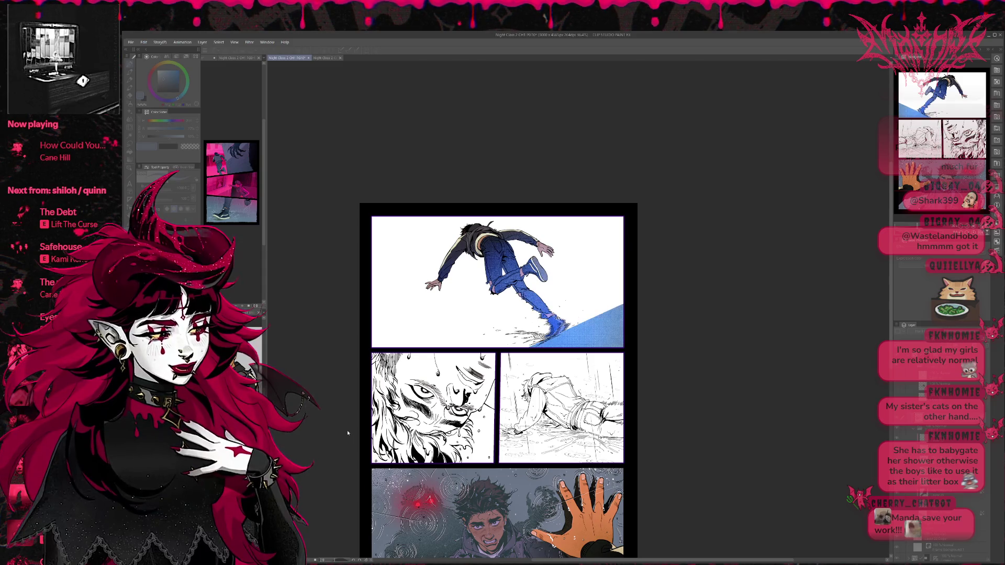
key("ctrl+y")
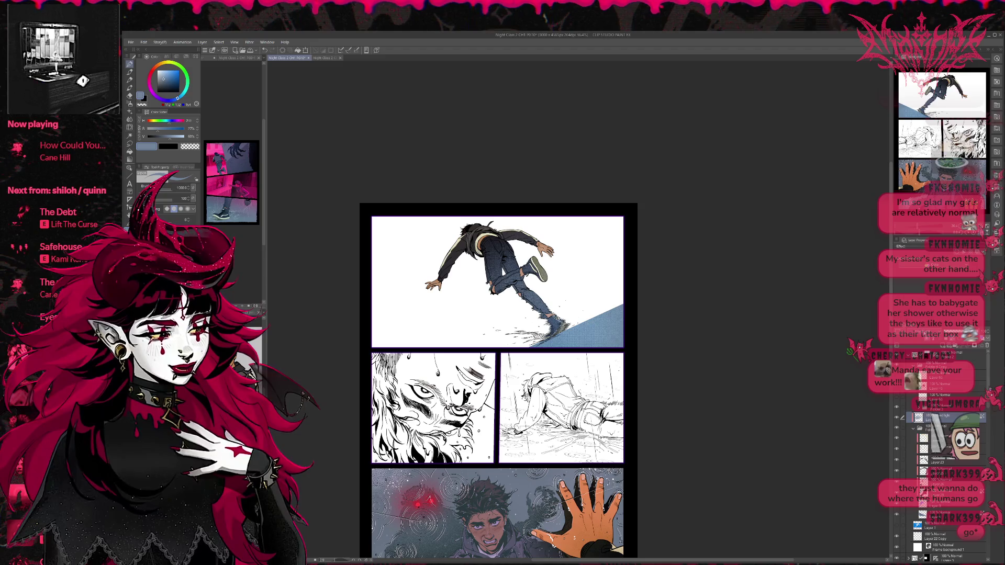
Fill the pants and shoes with blue-grey sampled from the artwork.
key("ctrl+z")
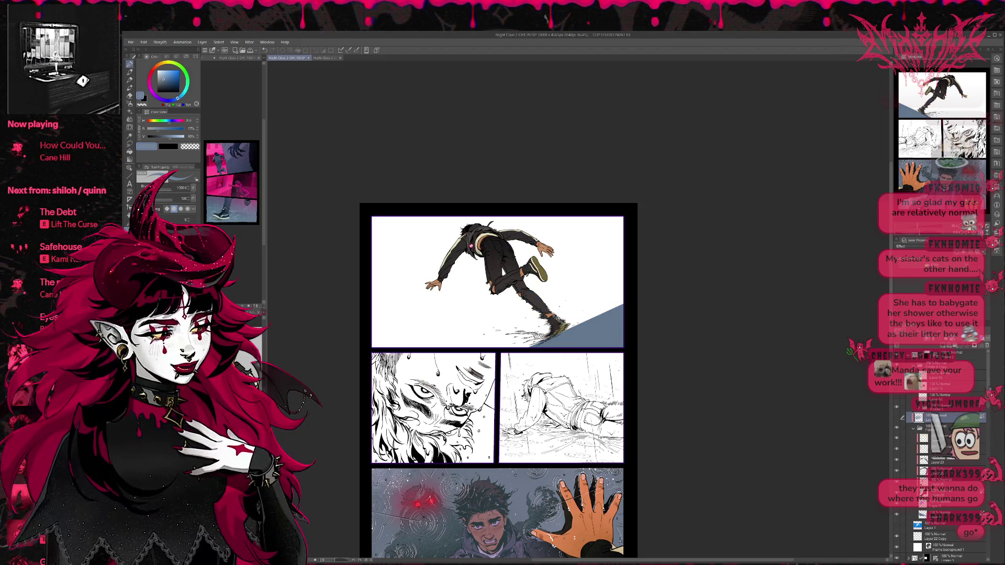
left_click(571, 330, "alt")
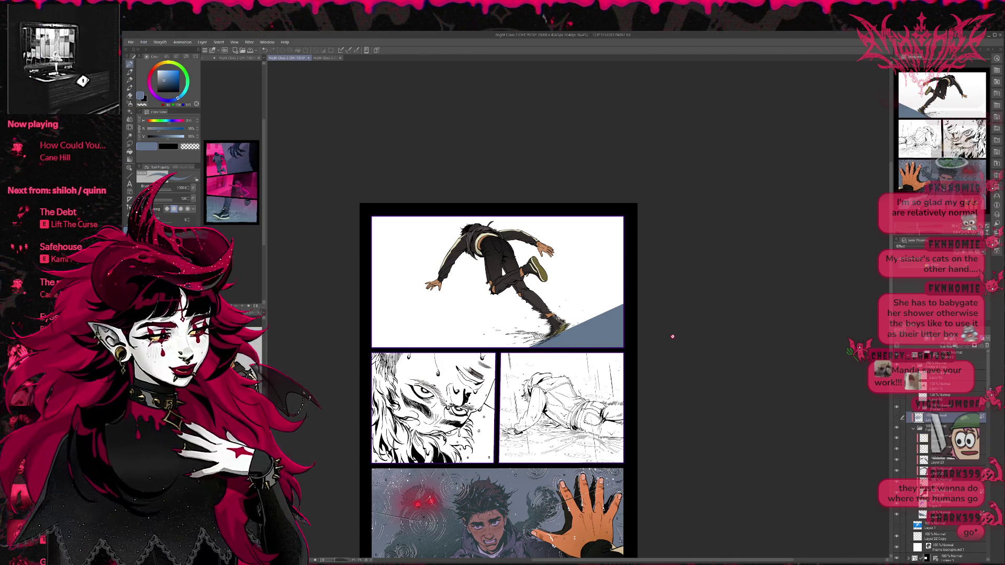
key("alt+BackSpace")
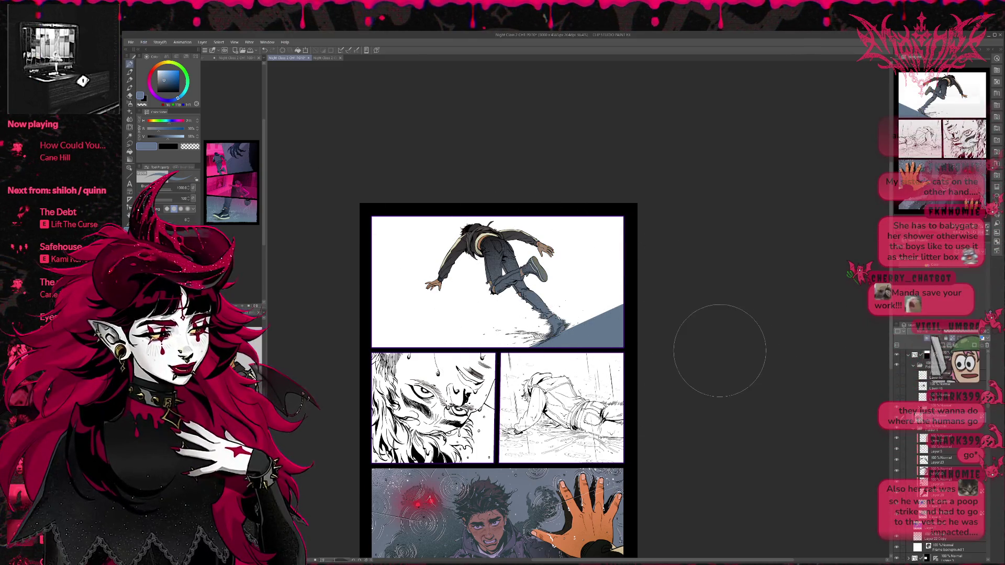
Turn the top panel's white background black.
scroll(959, 439, "down", 3)
scroll(958, 438, "down", 1)
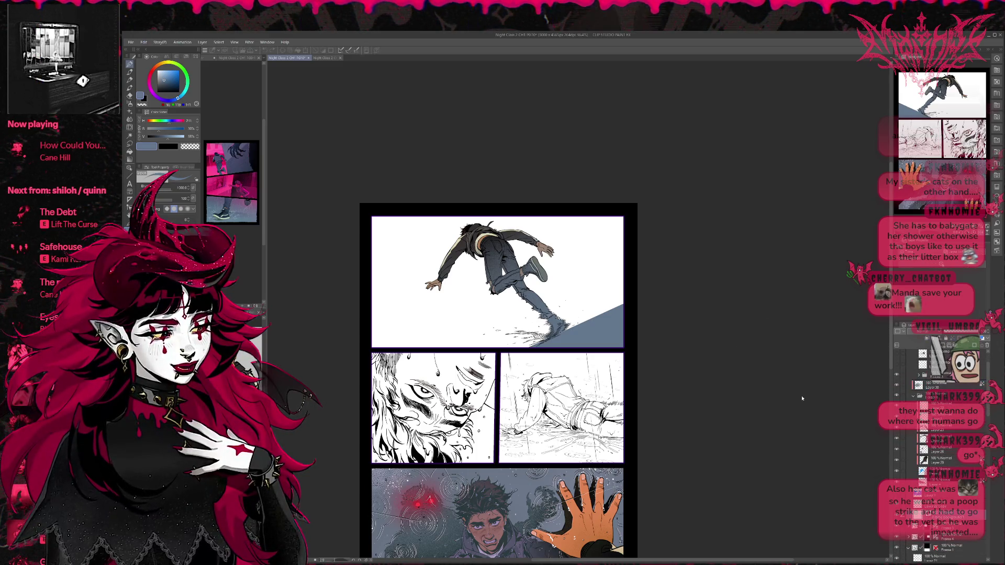
key("ctrl+z")
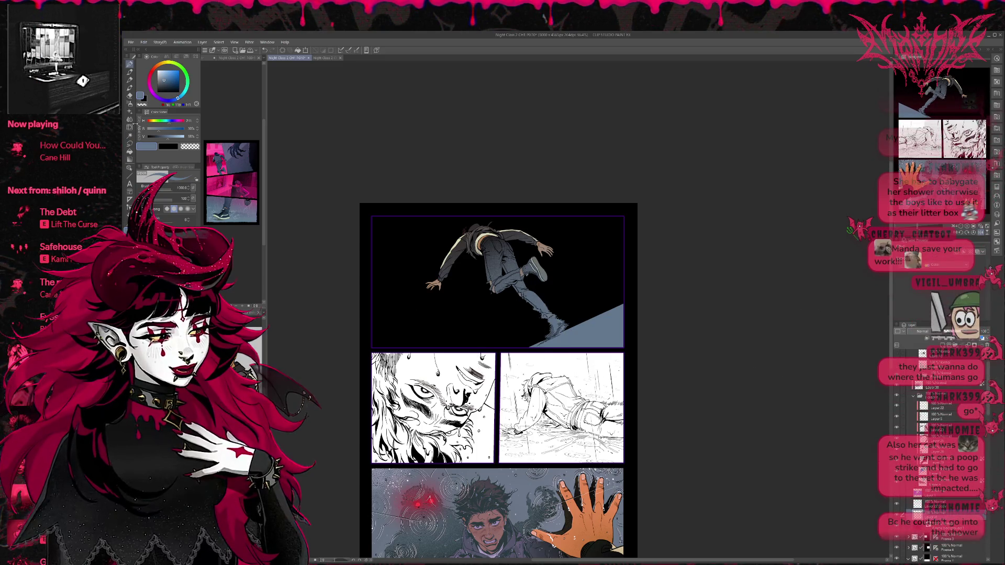
key("b")
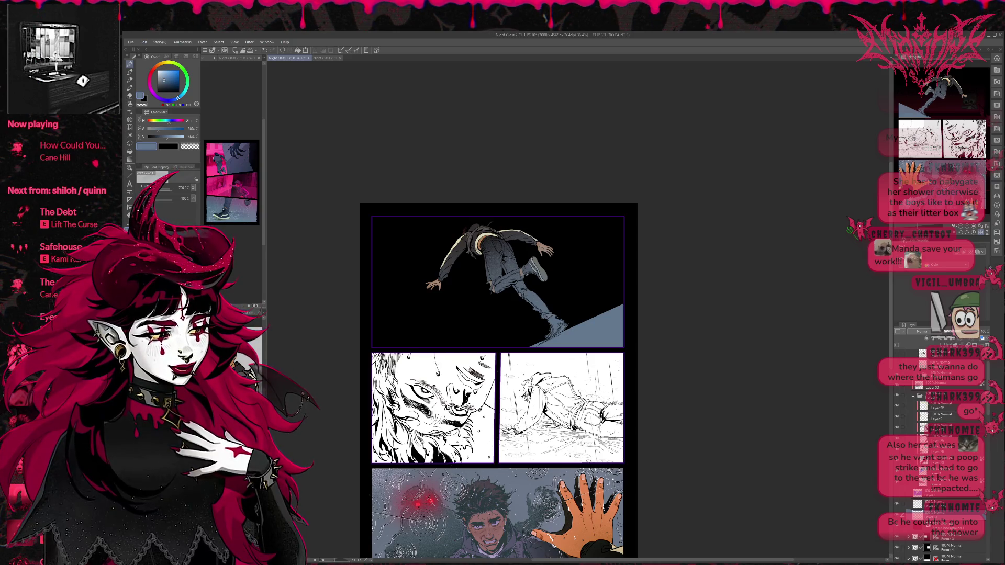
Airbrush dark grey-blue speckles and white star flecks across the top panel's black sky.
left_click(396, 529, "alt")
left_click_drag(429, 259, 597, 228)
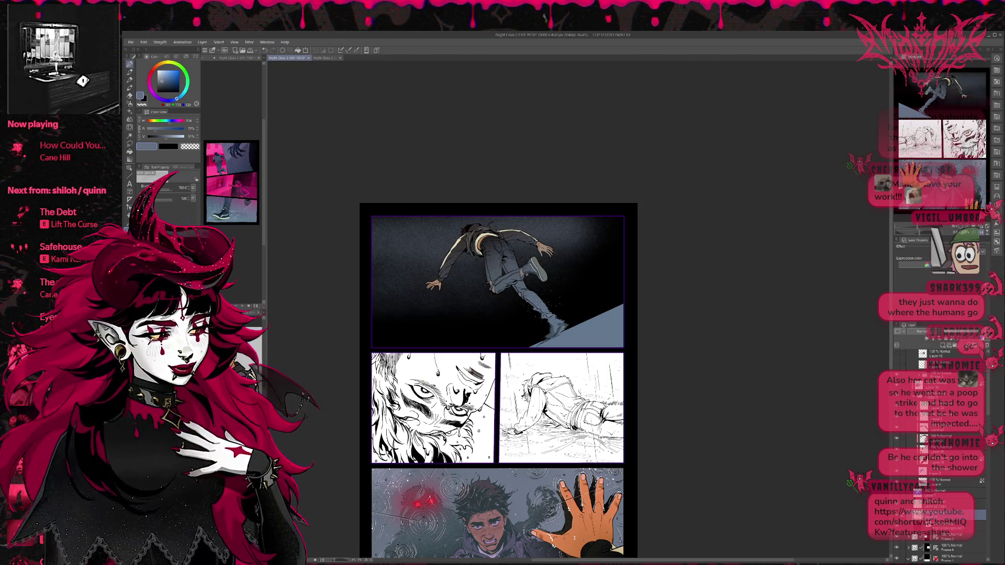
key("ctrl+z")
mouse_move(518, 241)
left_mouse_down()
mouse_move(419, 272)
mouse_move(565, 252)
mouse_move(691, 194)
left_mouse_up()
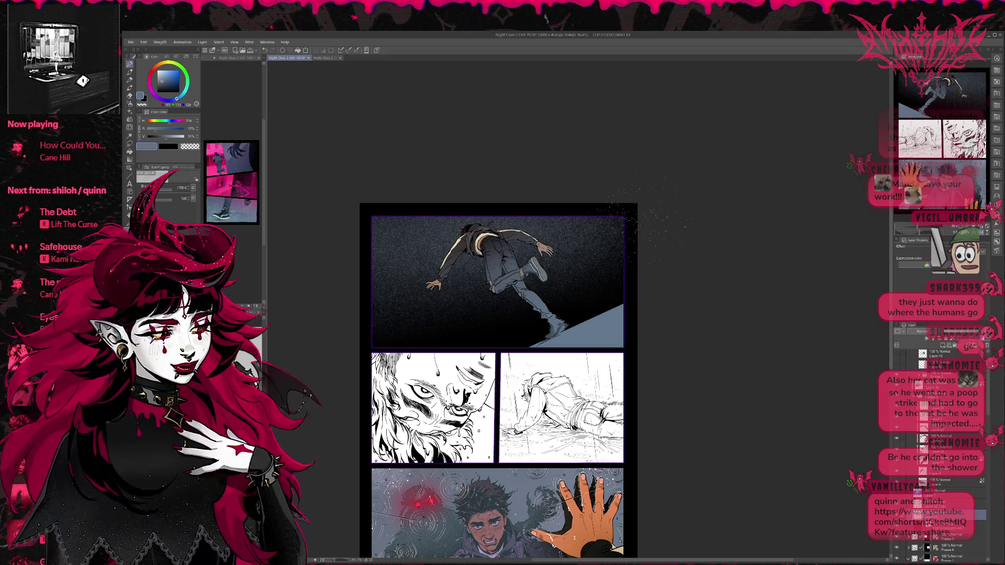
left_click_drag(603, 236, 471, 288)
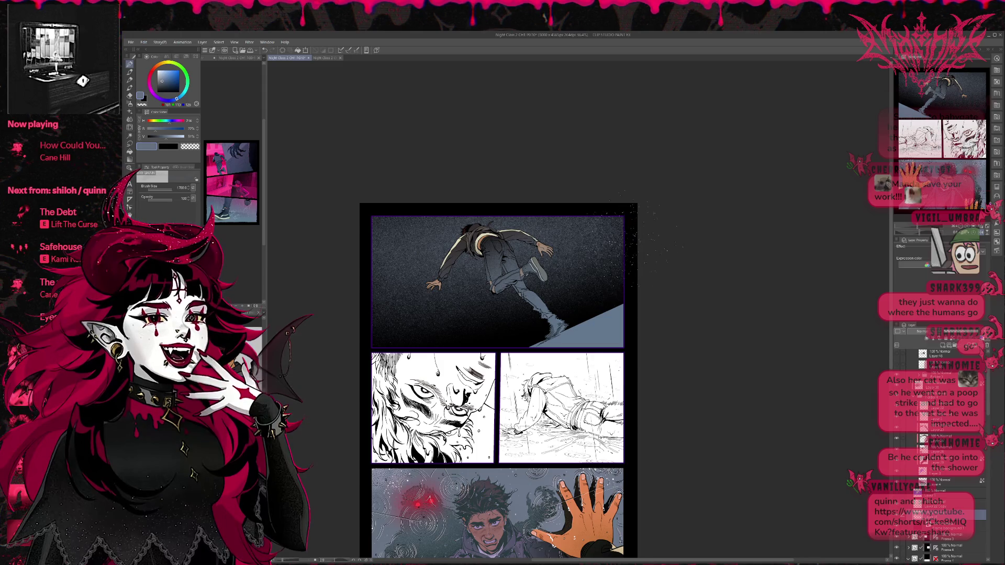
key("h")
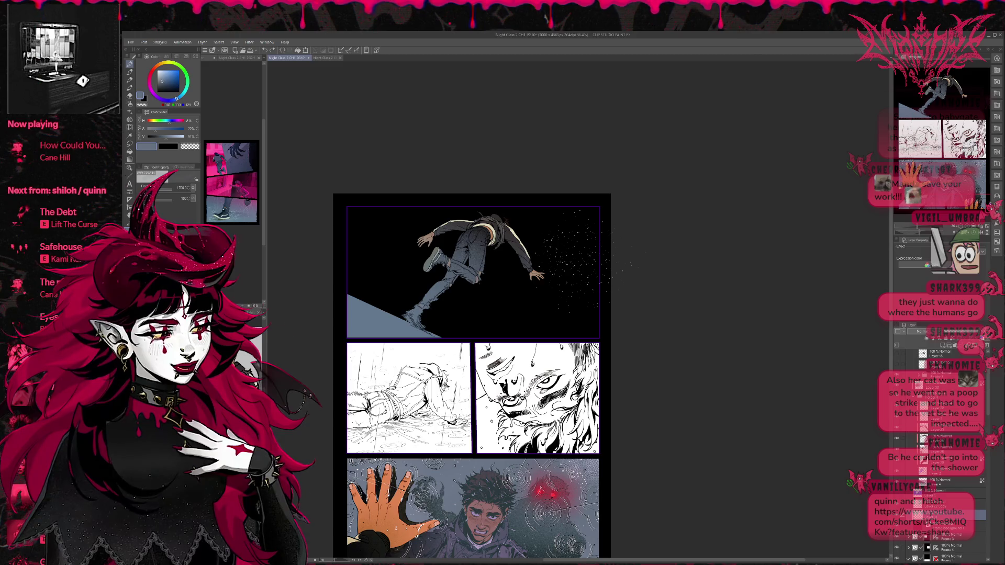
Remove the star speckles, smoky sky hatching and hatched shadow under the figure.
key("ctrl+z")
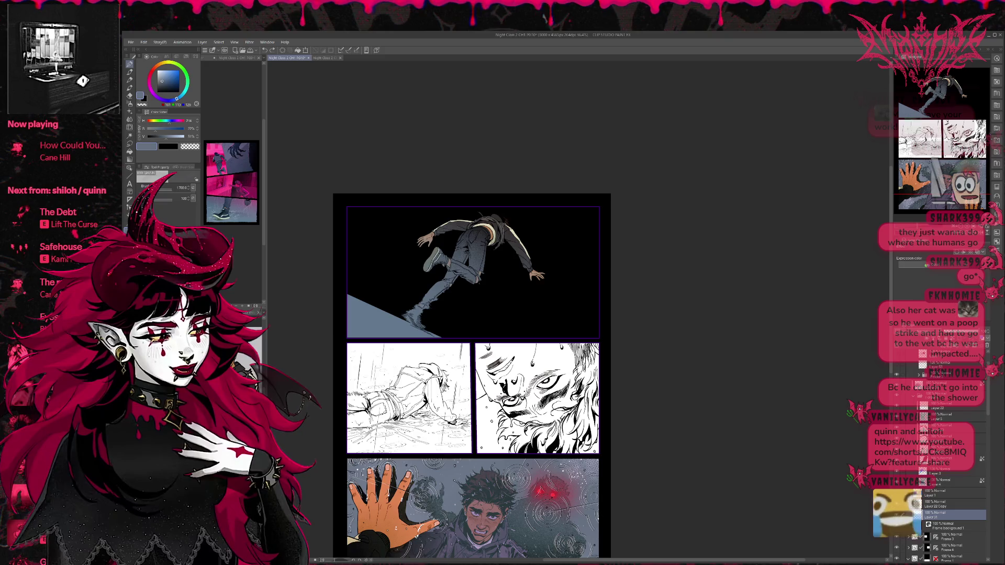
mouse_move(361, 335)
left_mouse_down()
mouse_move(466, 225)
mouse_move(597, 330)
left_mouse_up()
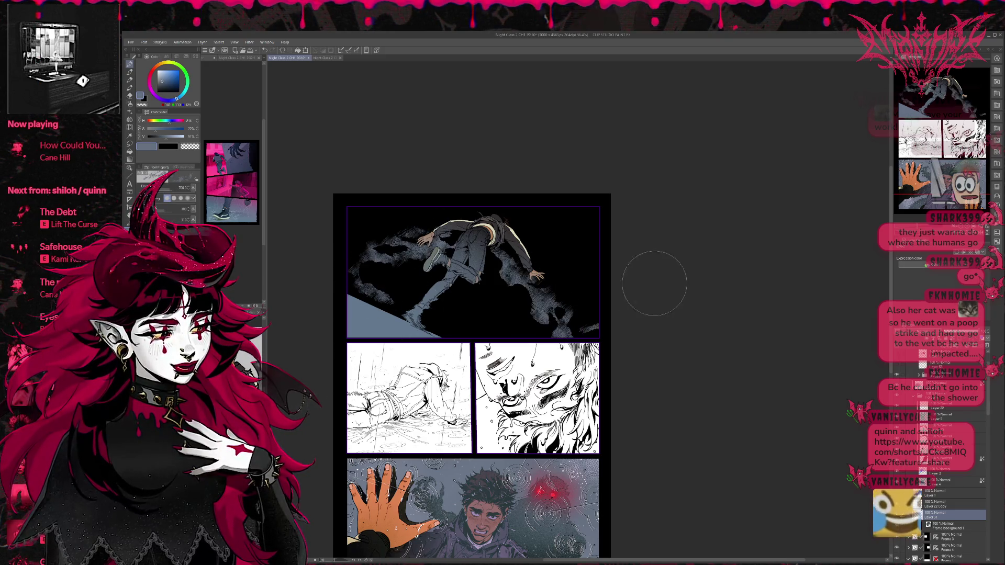
key("ctrl+z")
mouse_move(479, 294)
left_mouse_down()
mouse_move(519, 292)
mouse_move(488, 254)
left_mouse_up()
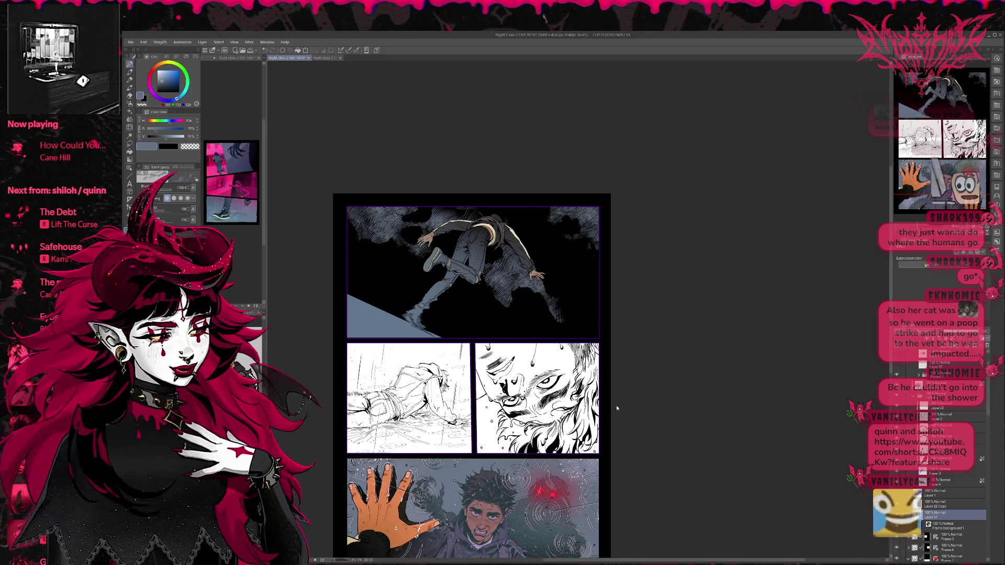
key("ctrl+z")
Show the rain layer so streaks fall across the top panel.
scroll(986, 406, "up", 2)
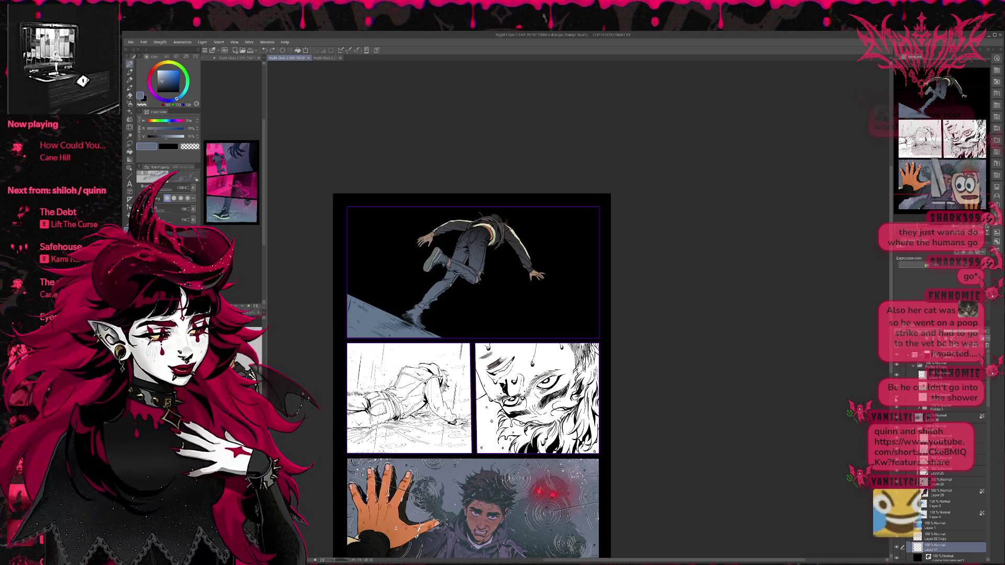
left_click(942, 398)
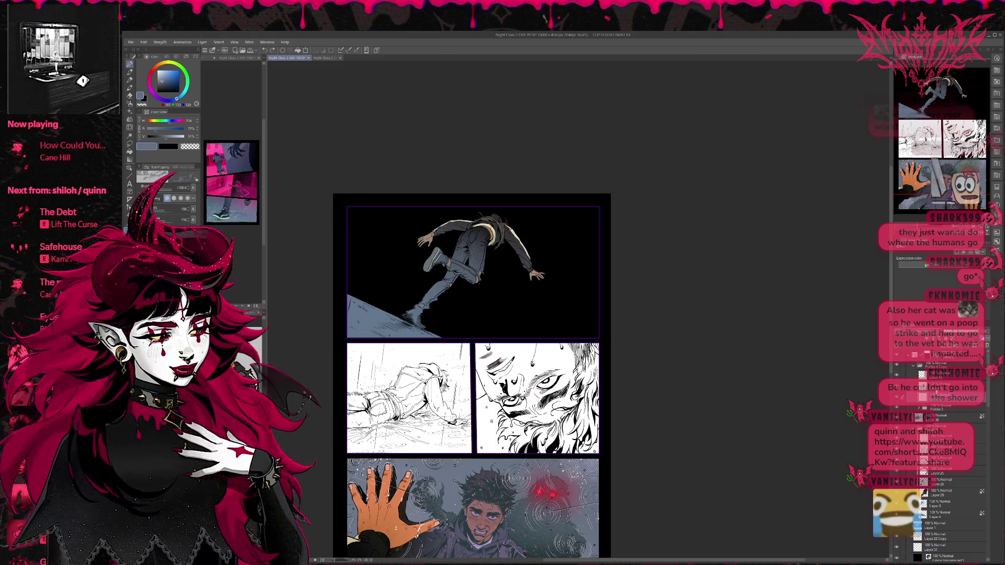
left_click(897, 375)
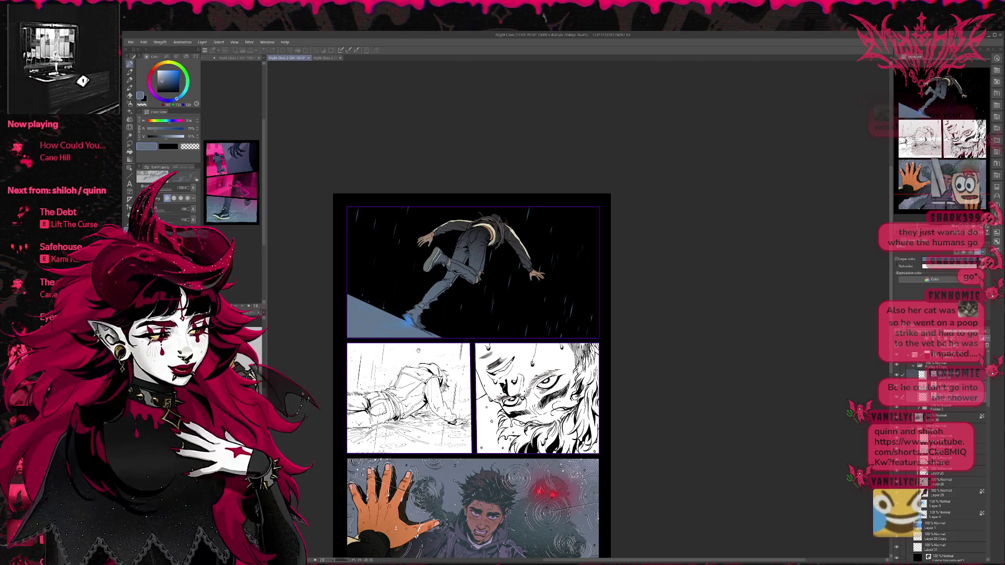
Clear the foot's blue glow layer and fill Frame background 1 with dark charcoal grey.
left_click(964, 390)
left_click(958, 387)
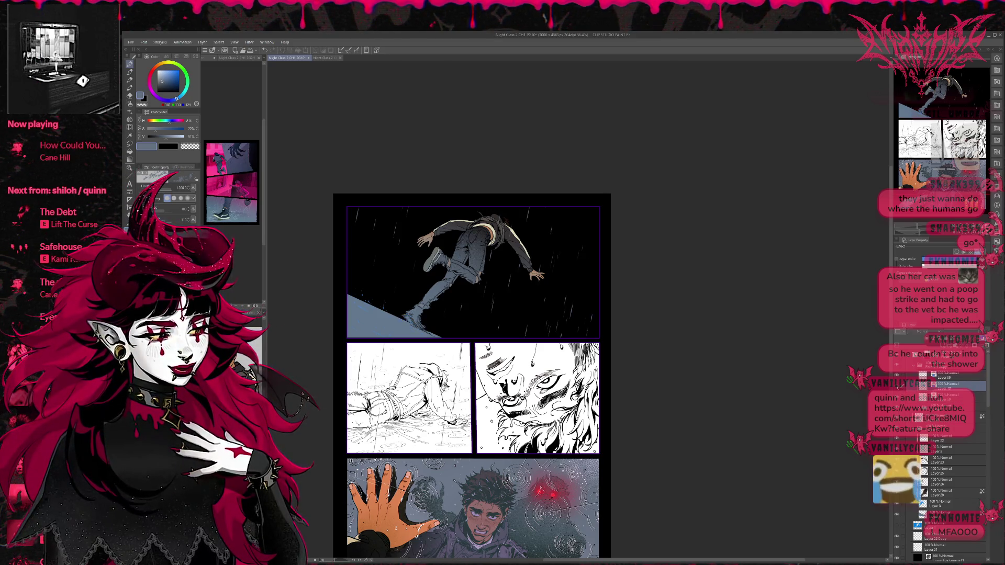
key("ctrl+z")
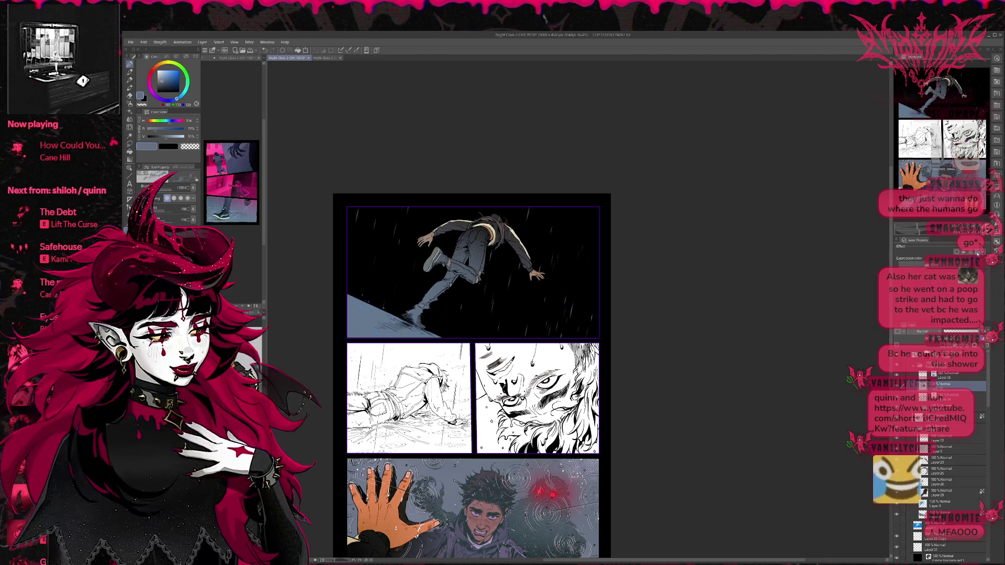
left_click(939, 374)
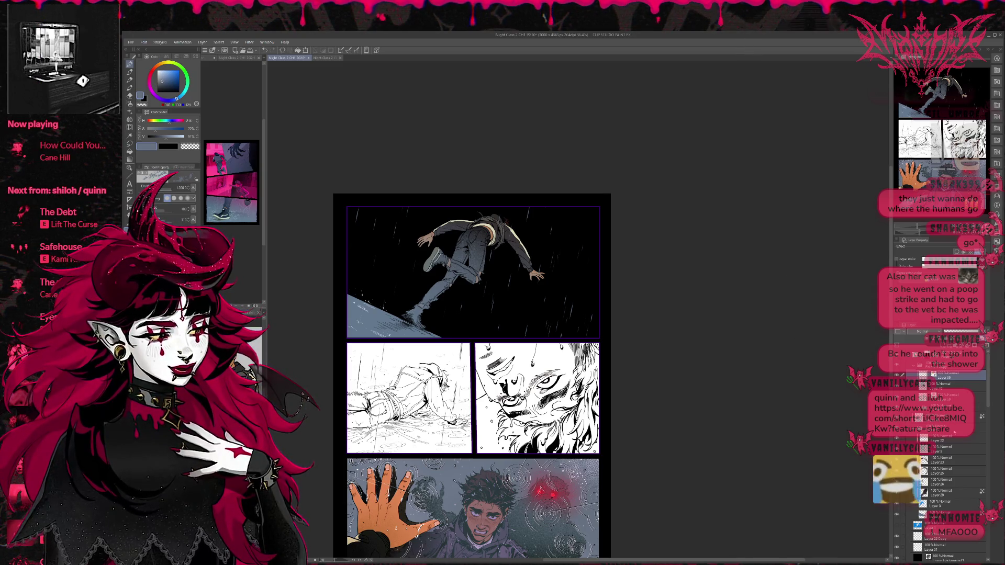
left_click(930, 557)
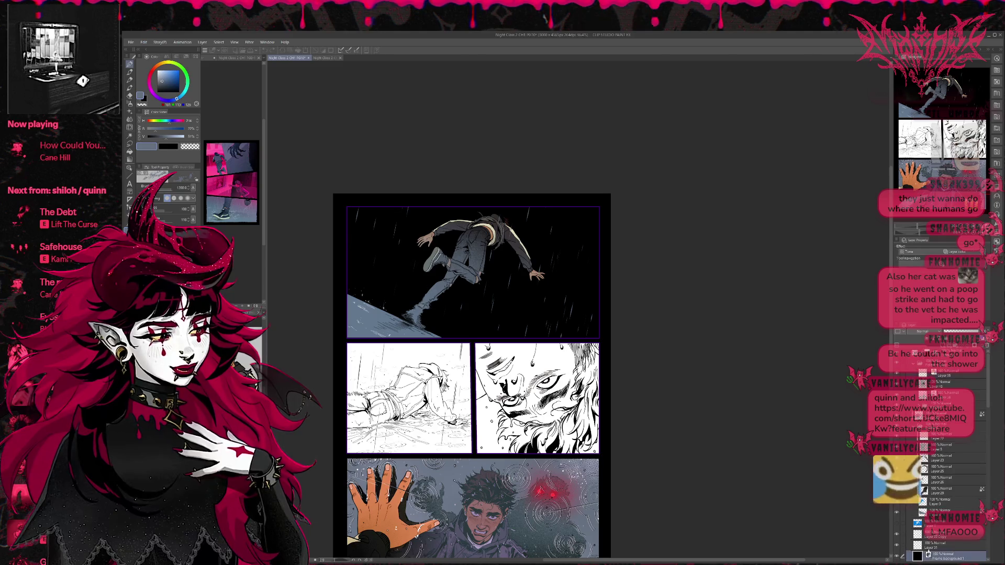
key("alt+Delete")
key("alt+Delete")
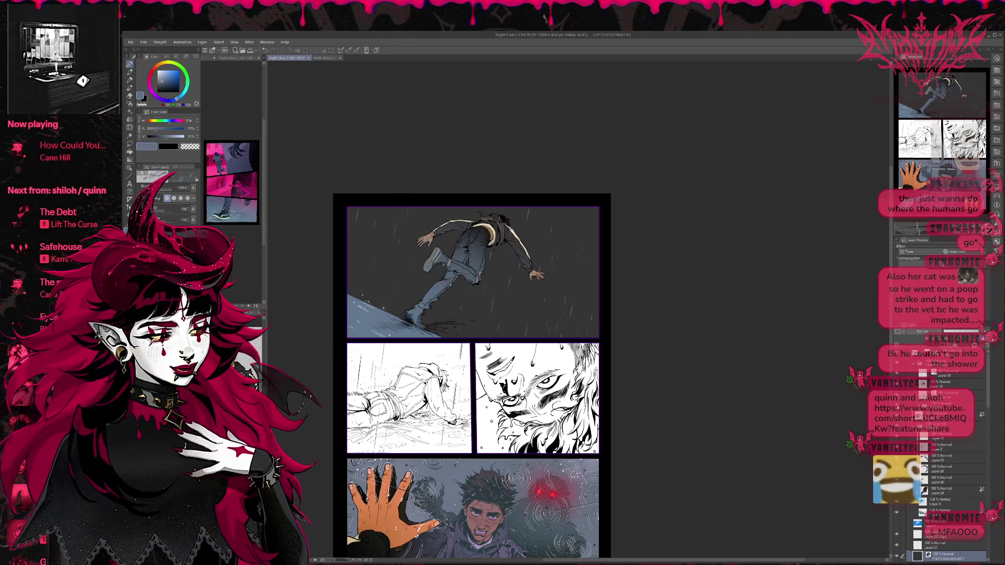
Paint white splash marks around the falling man's feet, including on Layer 29 Copy.
left_click(920, 413)
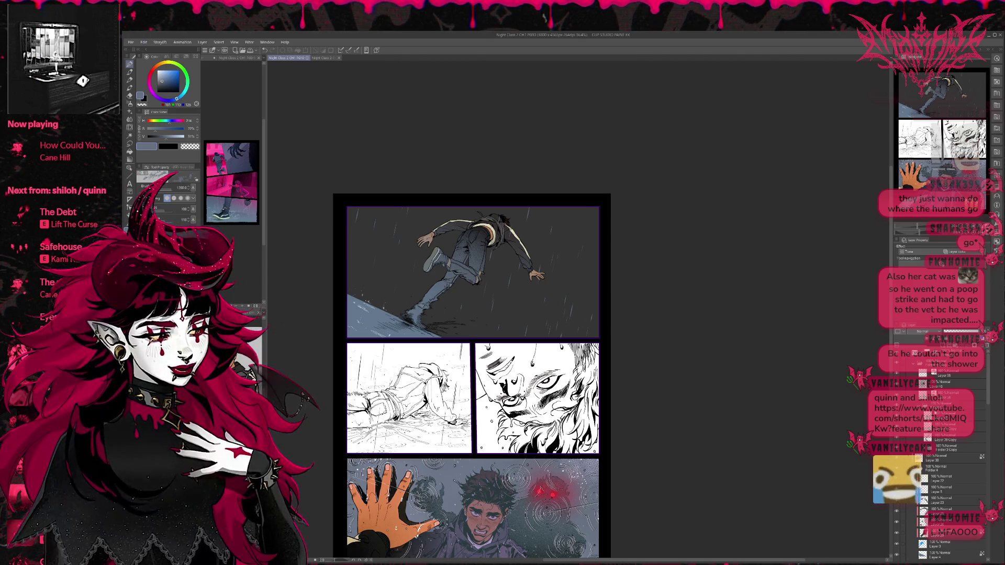
left_click(943, 416)
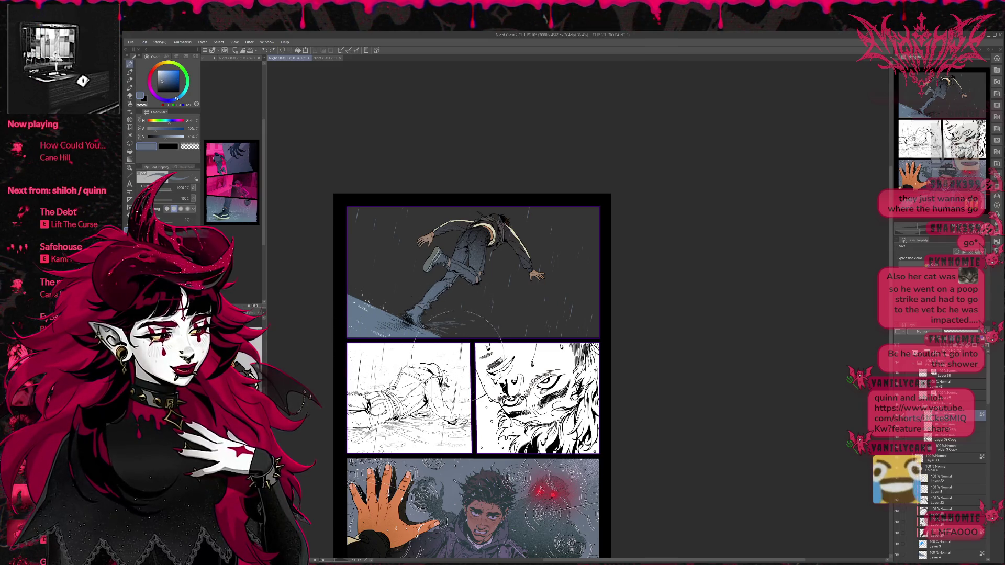
left_click(429, 356, "alt")
left_click_drag(418, 322, 466, 331)
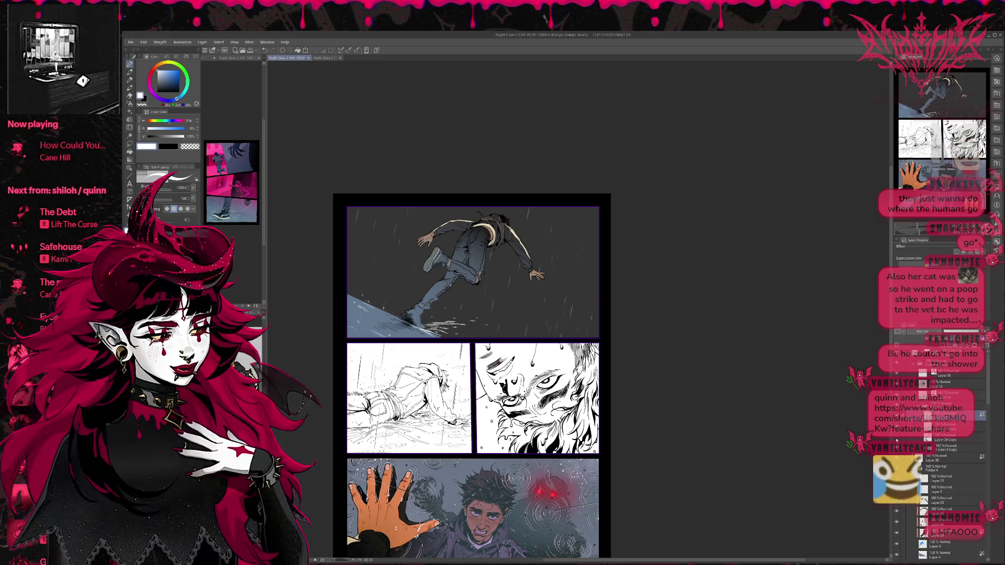
left_click(945, 439)
mouse_move(420, 326)
left_mouse_down()
mouse_move(427, 298)
mouse_move(434, 313)
left_mouse_up()
key("ctrl+z")
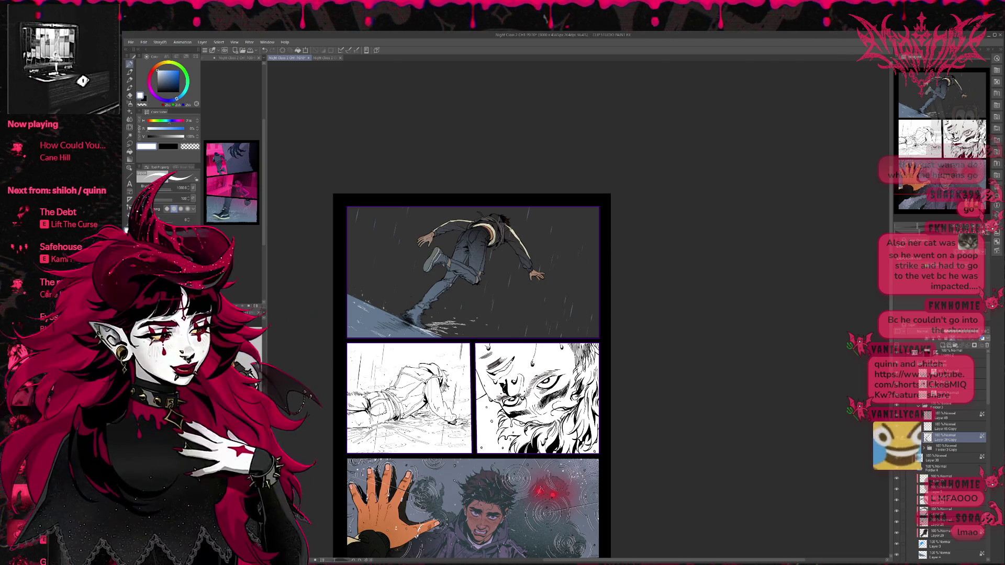
Zoom in on the feet, sample the slope's blue-grey, and hide the white splash highlights.
key("h")
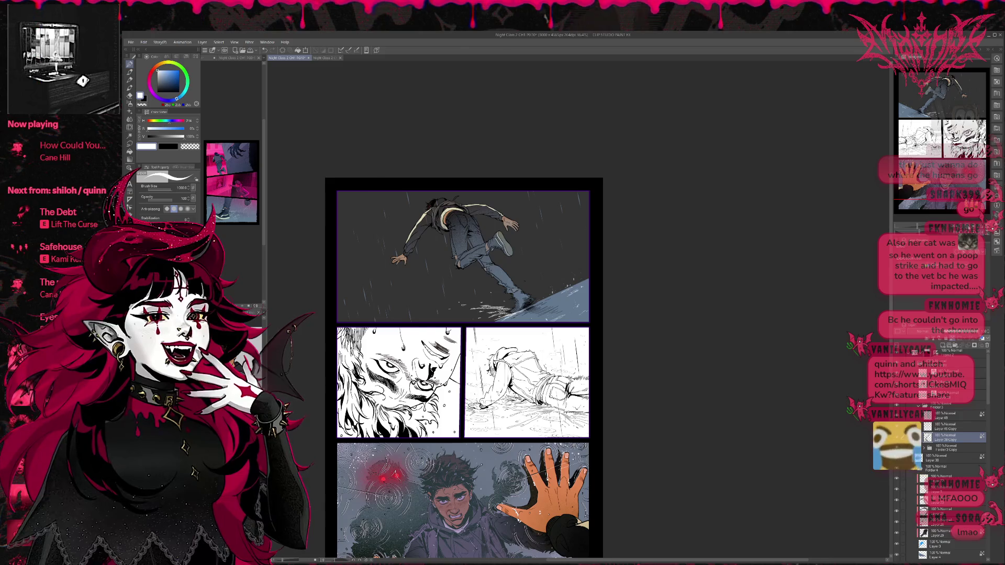
key("ctrl+plus")
key("ctrl+plus")
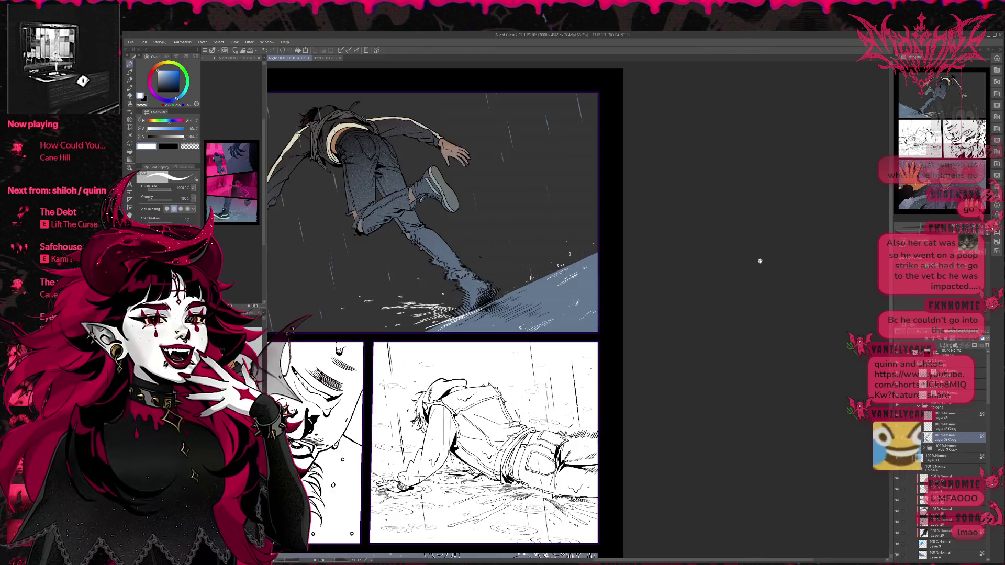
left_click_drag(608, 282, 623, 287)
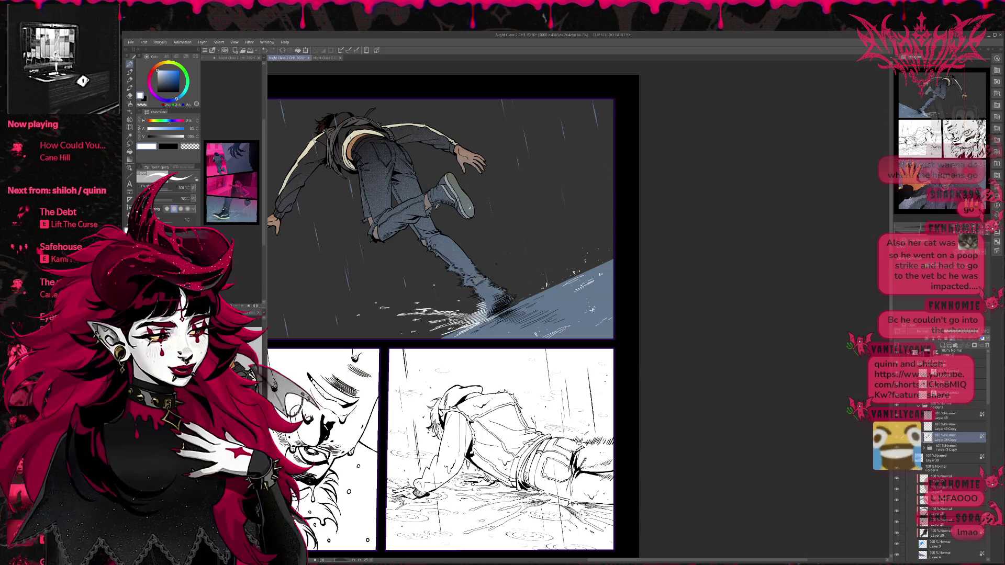
left_click(504, 328, "alt")
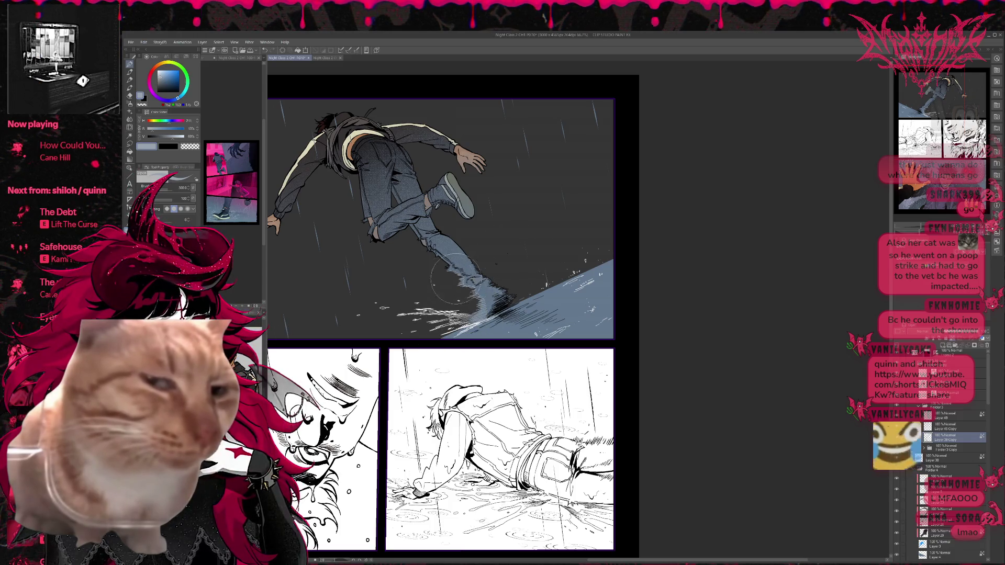
left_click(967, 425)
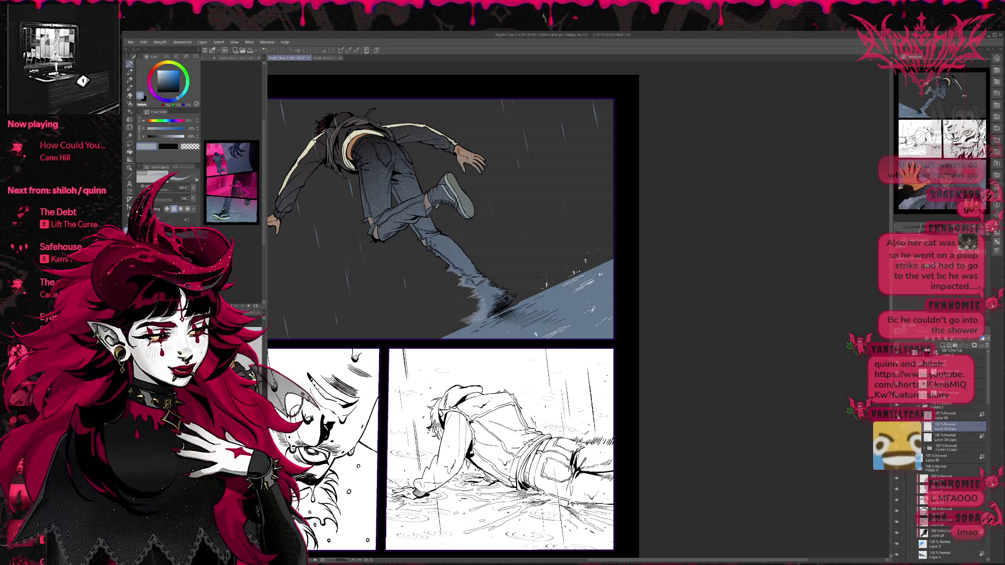
left_click(959, 415)
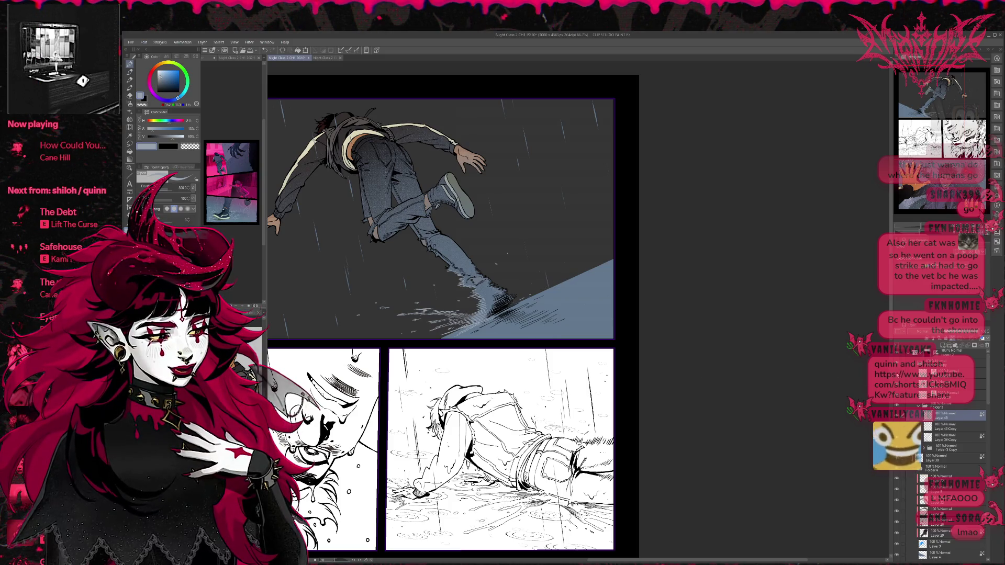
left_click(953, 373)
left_click(897, 373)
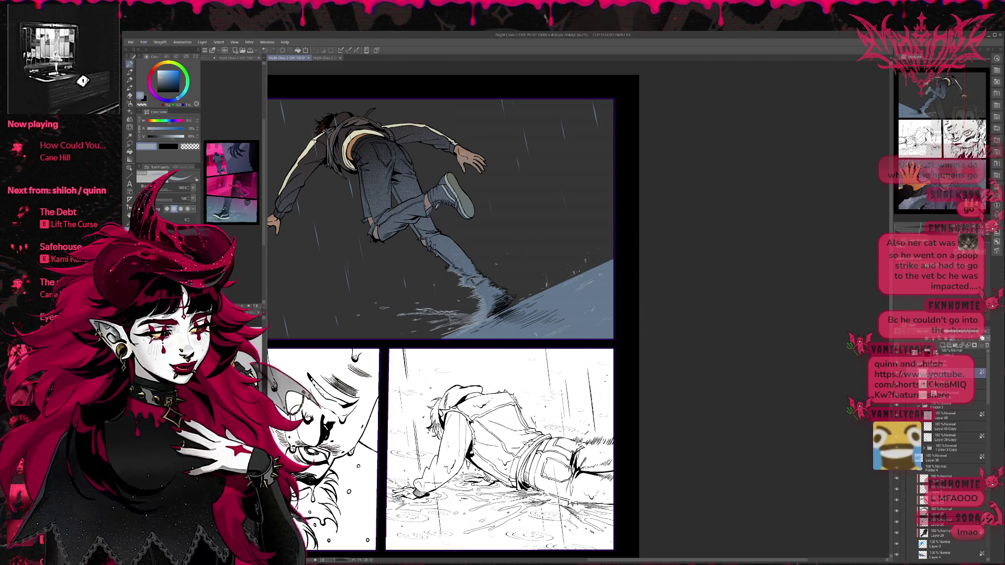
key("ctrl+plus")
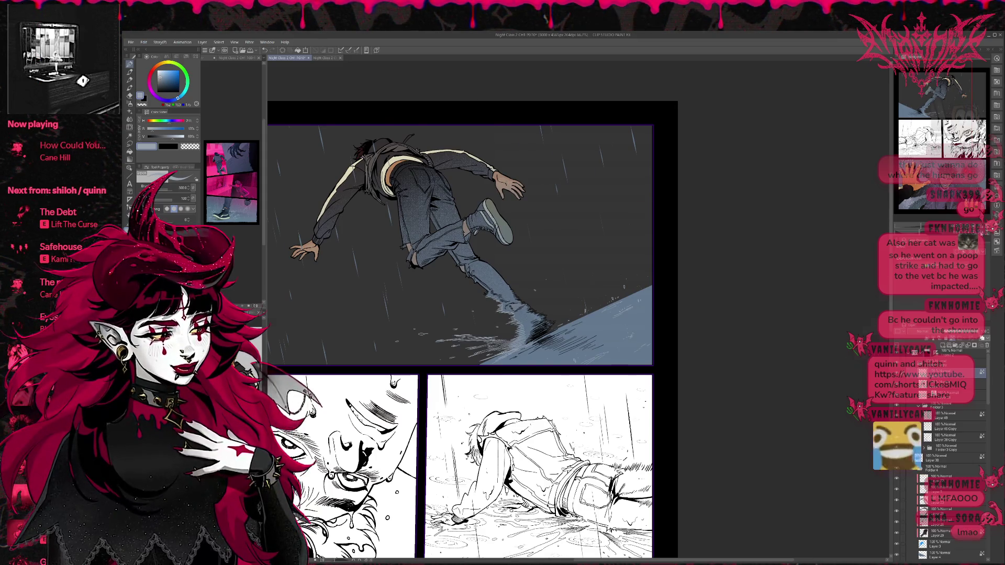
Zoom in and work through the copied figure folder's layers, ending on Layer 28 Copy.
key("h")
key("ctrl+plus")
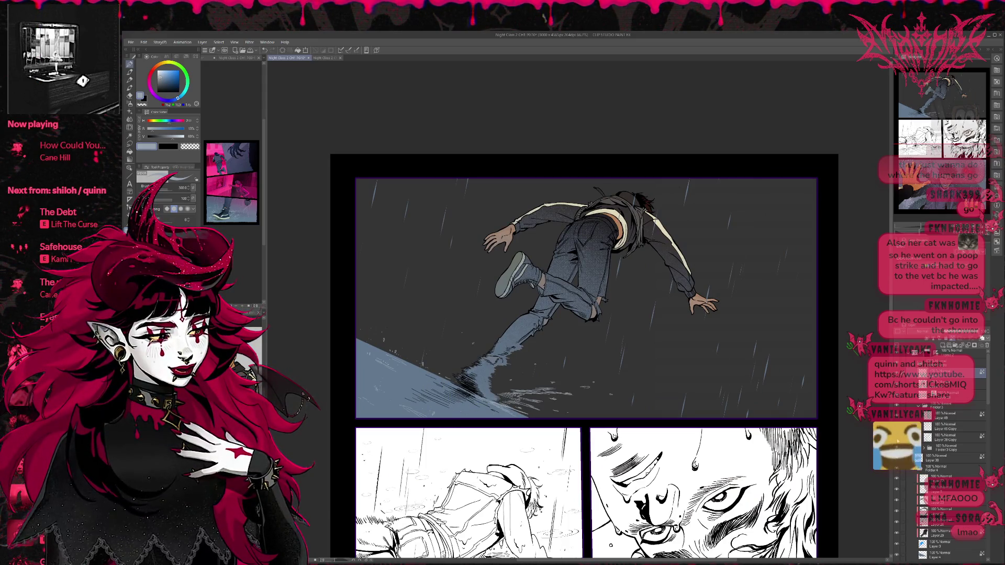
left_click(938, 439)
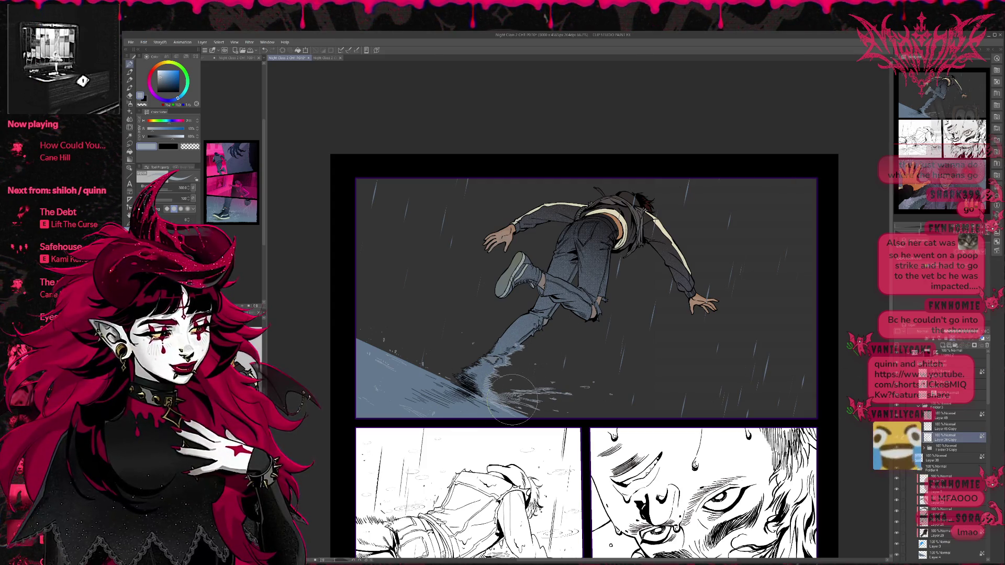
left_click(931, 448)
left_click(942, 469)
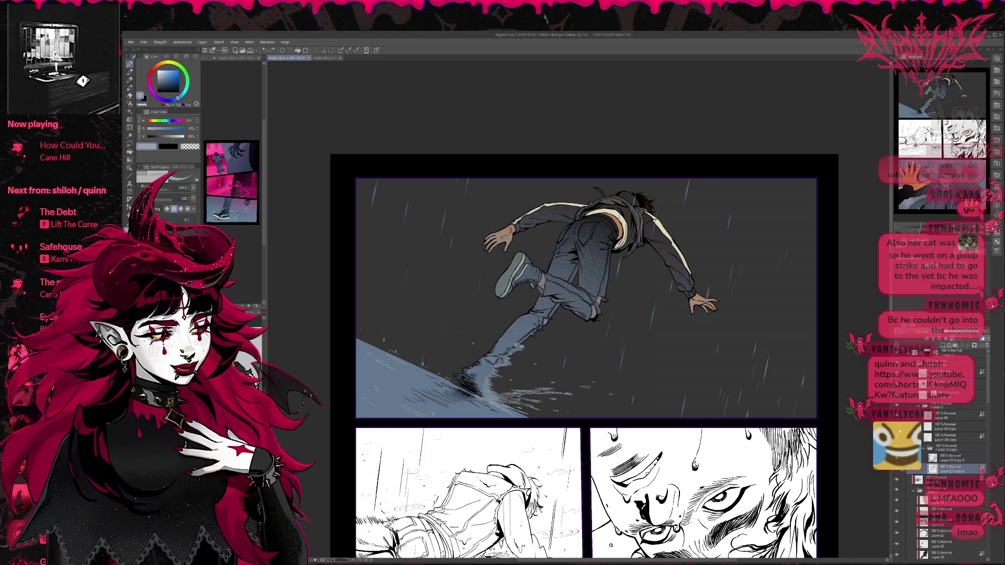
left_click(947, 438)
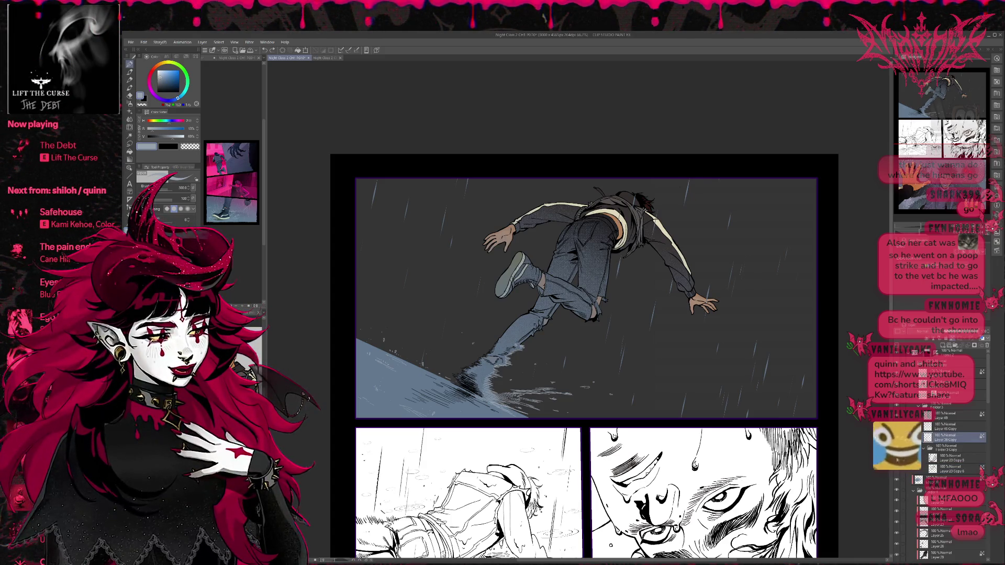
Select and deselect the shoe area, pick a dark navy, and mirror the page to check.
left_click(968, 437, "ctrl")
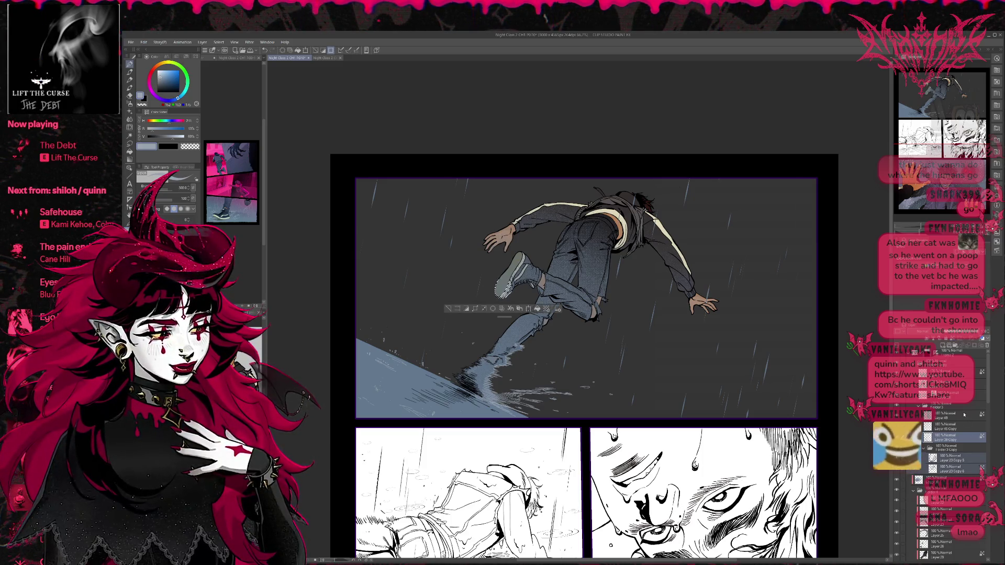
key("ctrl+d")
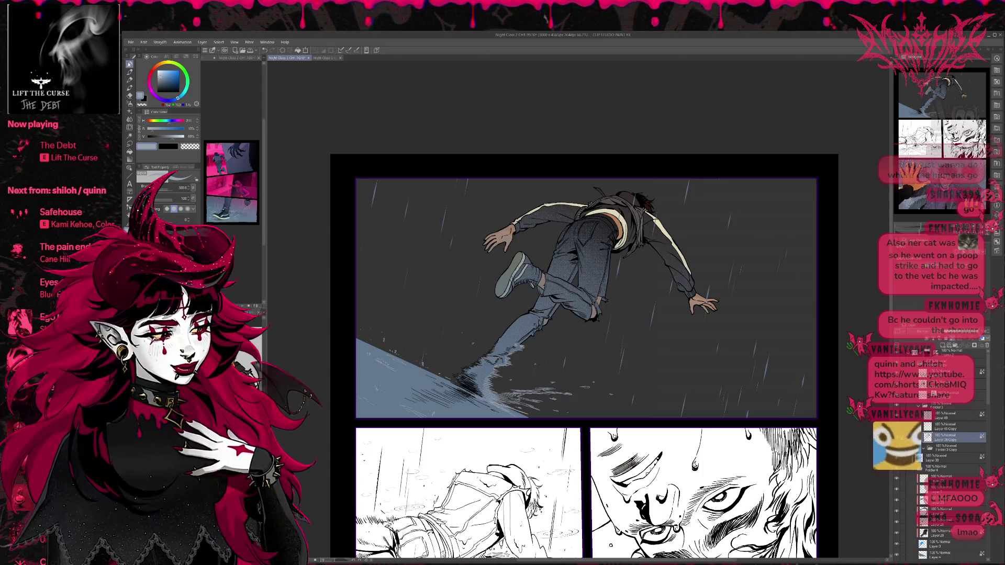
left_click(166, 93)
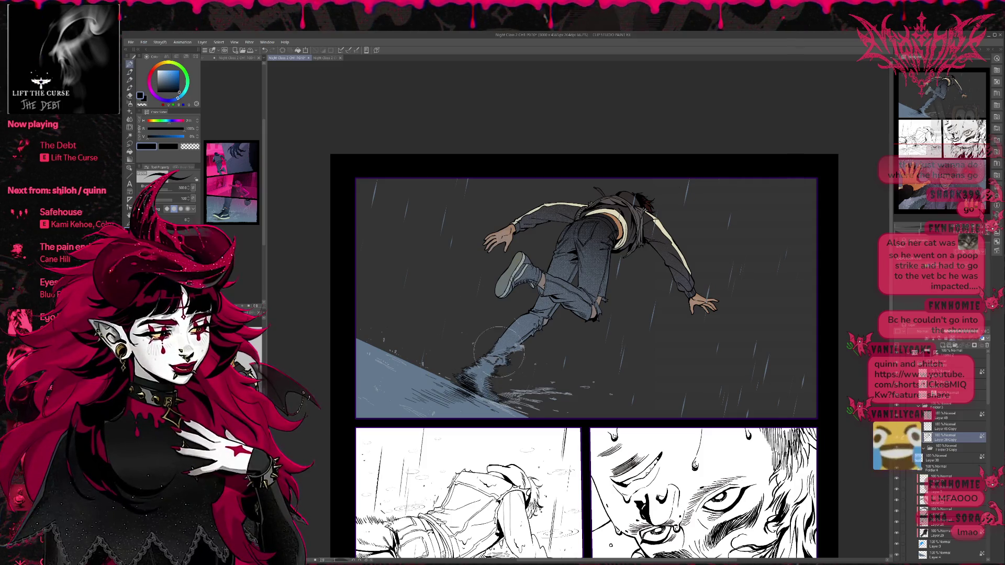
mouse_move(559, 390)
left_mouse_down()
mouse_move(545, 361)
mouse_move(408, 372)
left_mouse_up()
key("h")
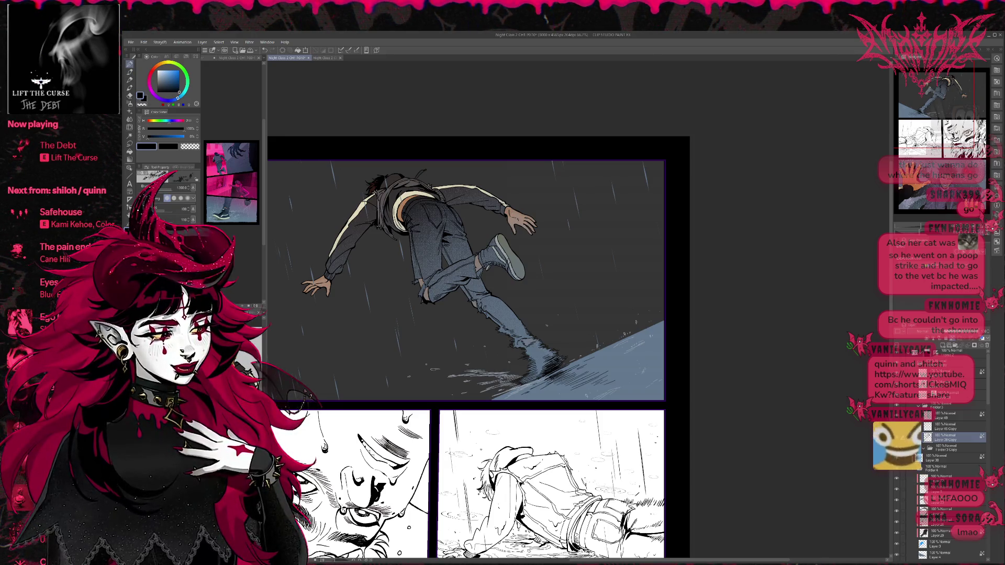
Add a new layer, sample the slab's light blue-grey, and test then undo an airbrushed glow.
left_click(941, 345)
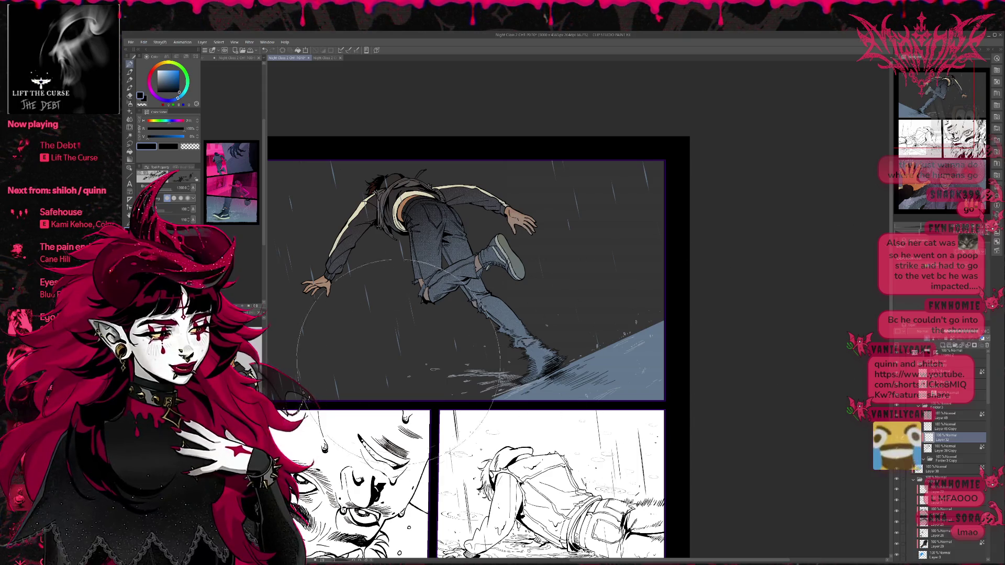
left_click(526, 385, "alt")
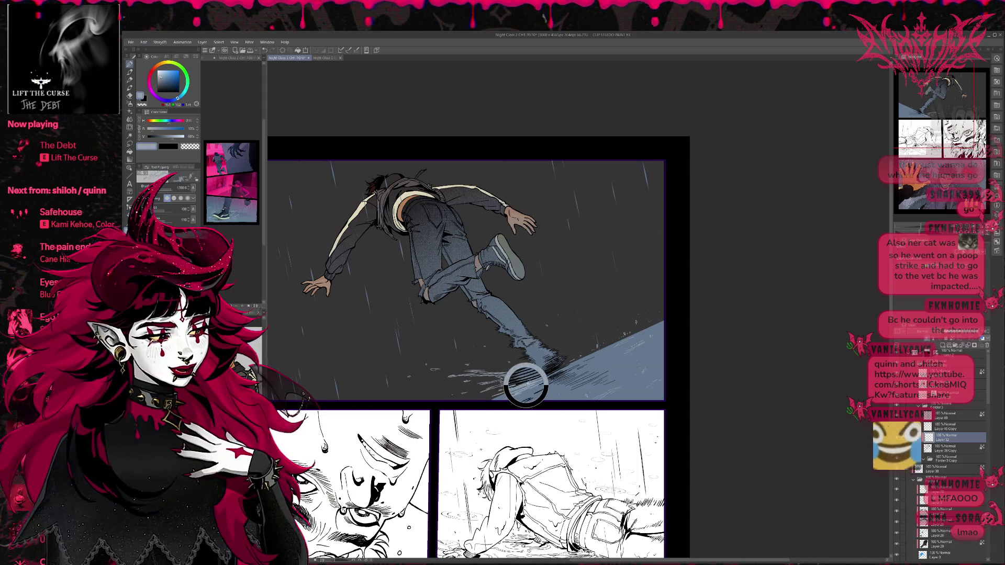
mouse_move(526, 384)
left_mouse_down()
mouse_move(482, 359)
mouse_move(516, 337)
mouse_move(549, 375)
left_mouse_up()
key("ctrl+z")
key("ctrl+z")
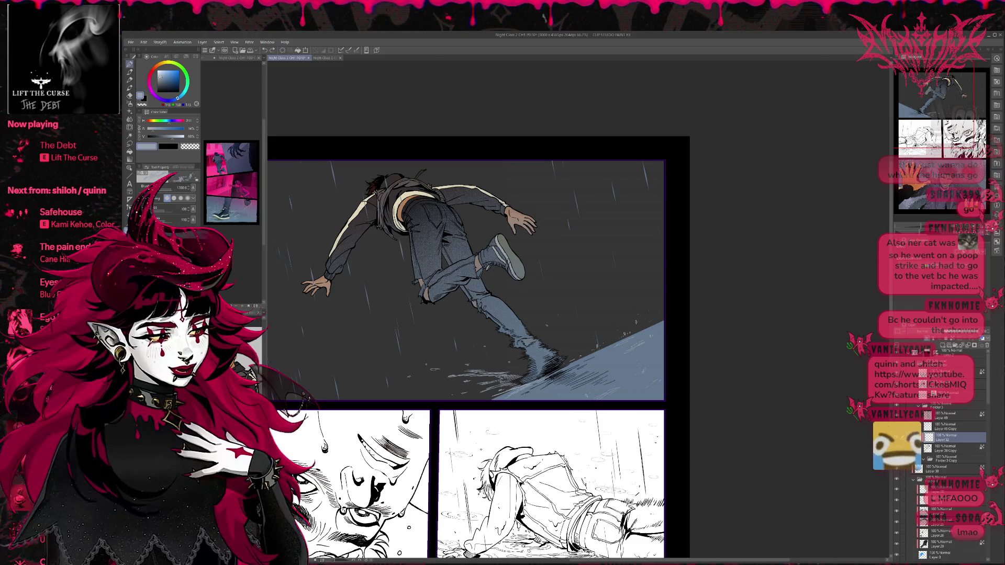
Switch to a larger soft brush and resample the light blue-grey with the top panel in view.
key("e")
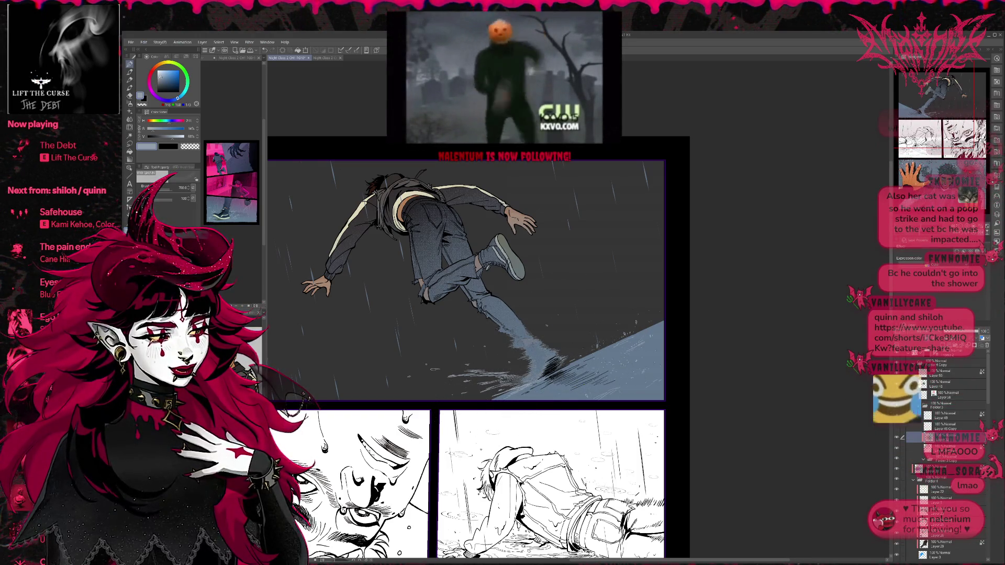
key("h")
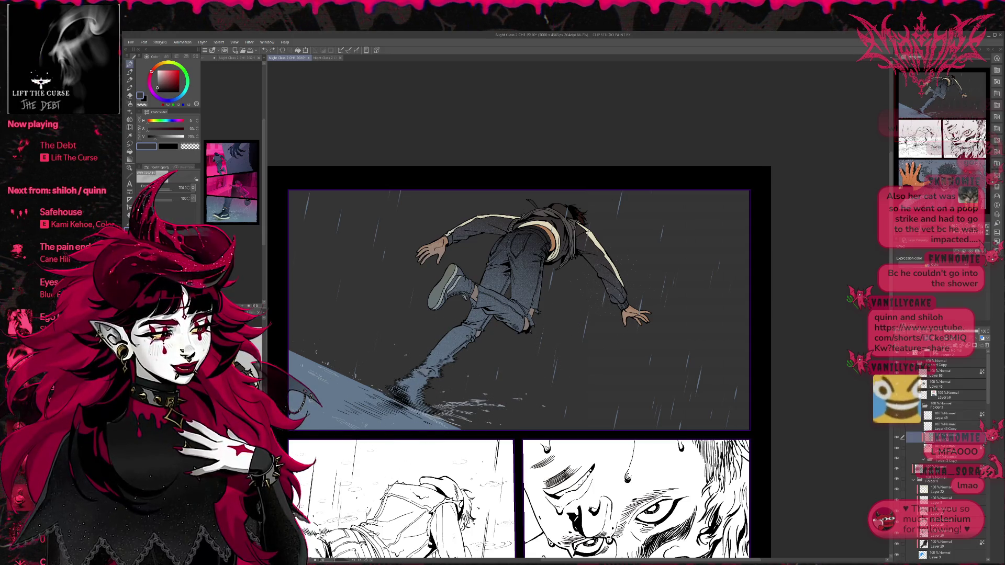
left_click(413, 383, "alt")
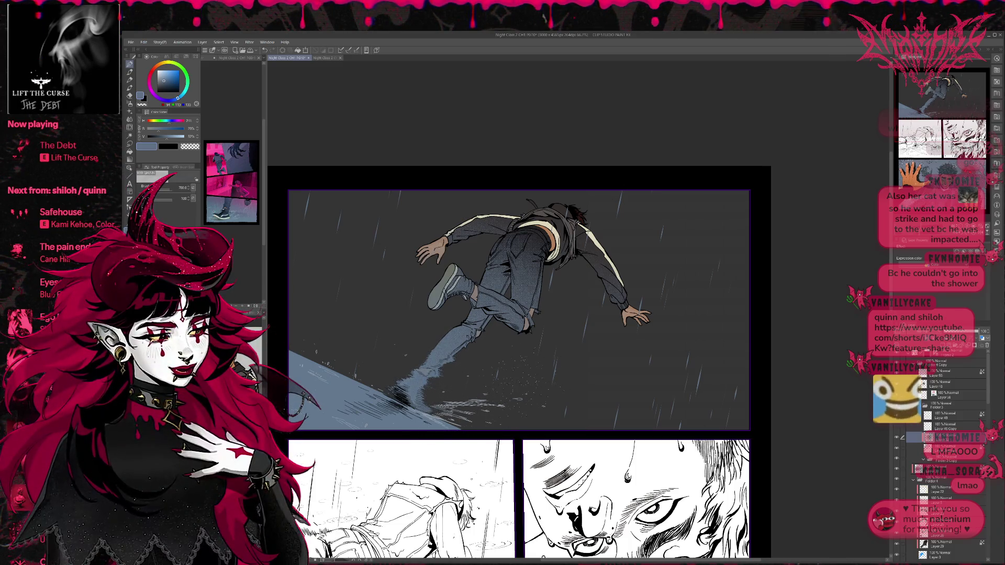
left_click_drag(515, 391, 535, 384)
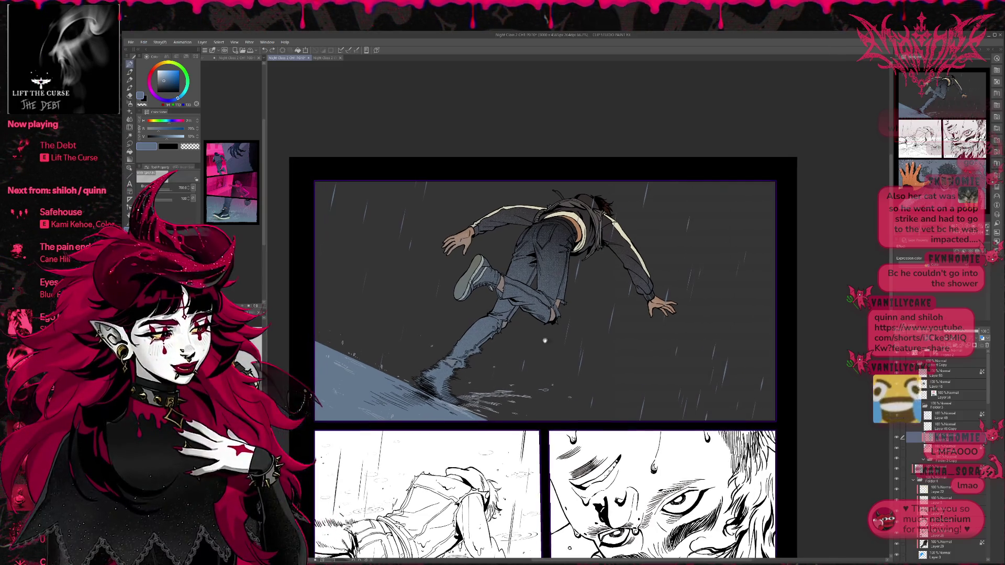
key("h")
left_click_drag(775, 323, 579, 352)
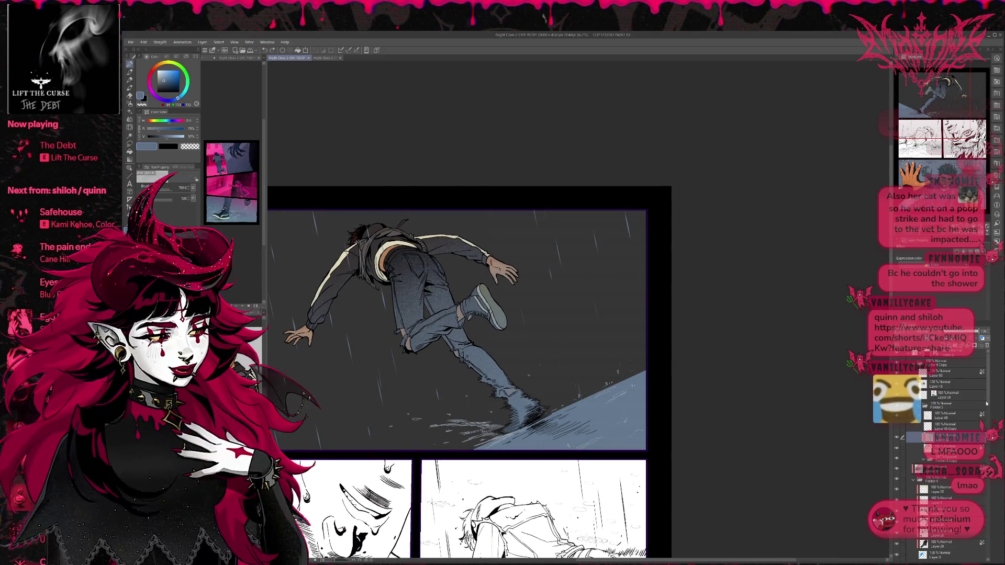
scroll(965, 426, "down", 2)
Hide and reshow the figure's colour and line-art layers to compare the colours.
left_click(898, 424)
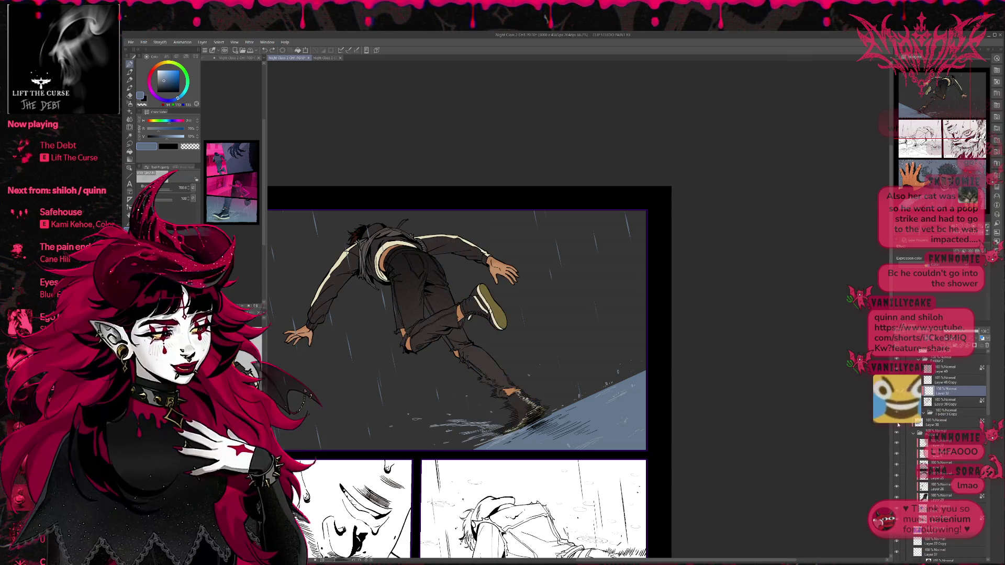
left_click(898, 425)
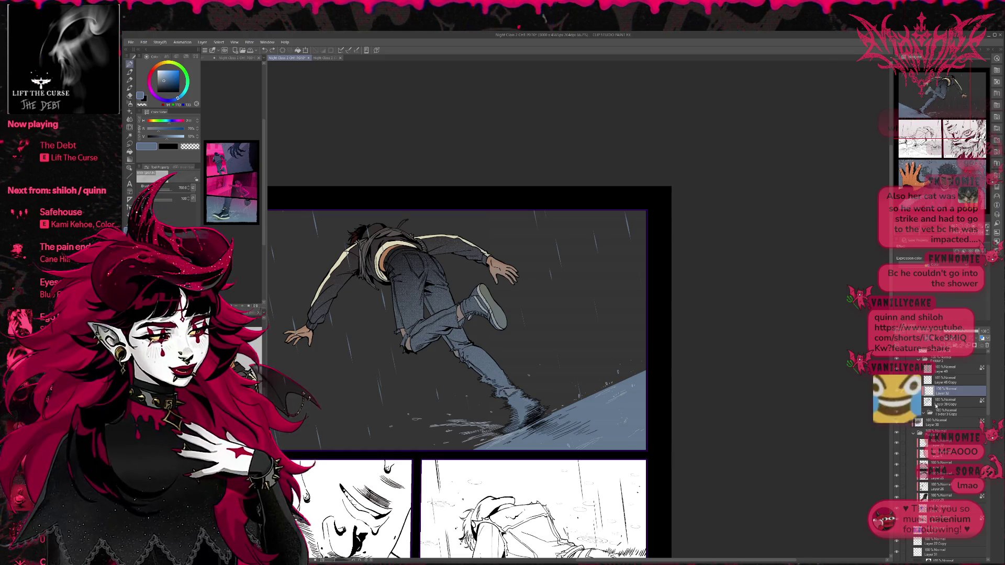
left_click(898, 433)
left_click(897, 433)
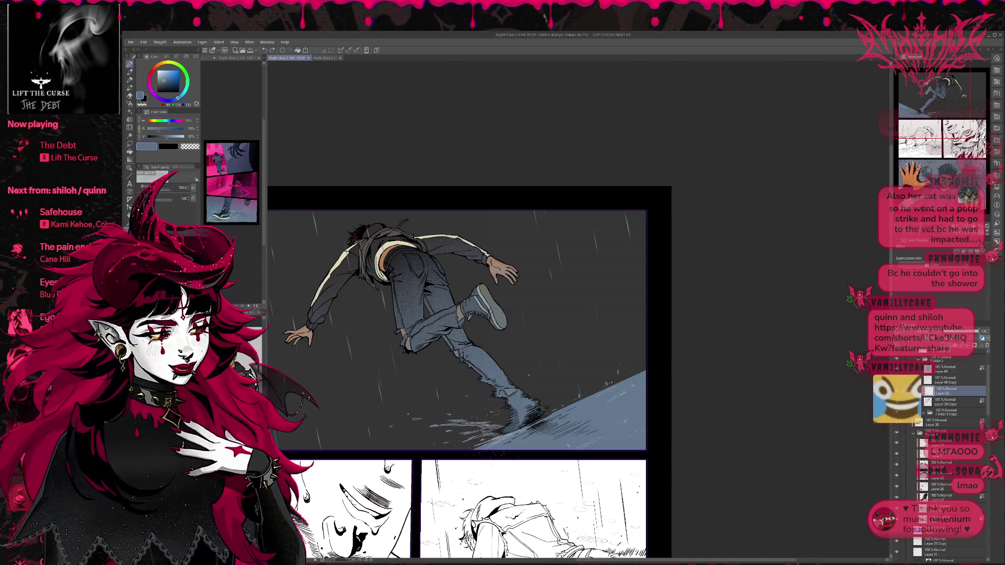
Paint pale blue-white splash strokes around the shoe, mirroring the view to check them.
left_click(494, 439, "alt")
left_click_drag(493, 437, 497, 441)
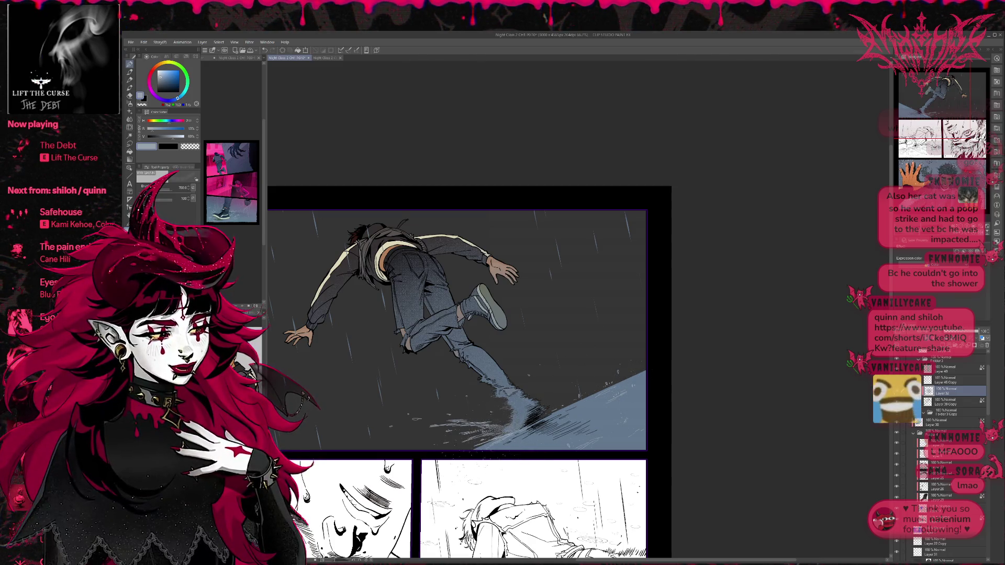
key("h")
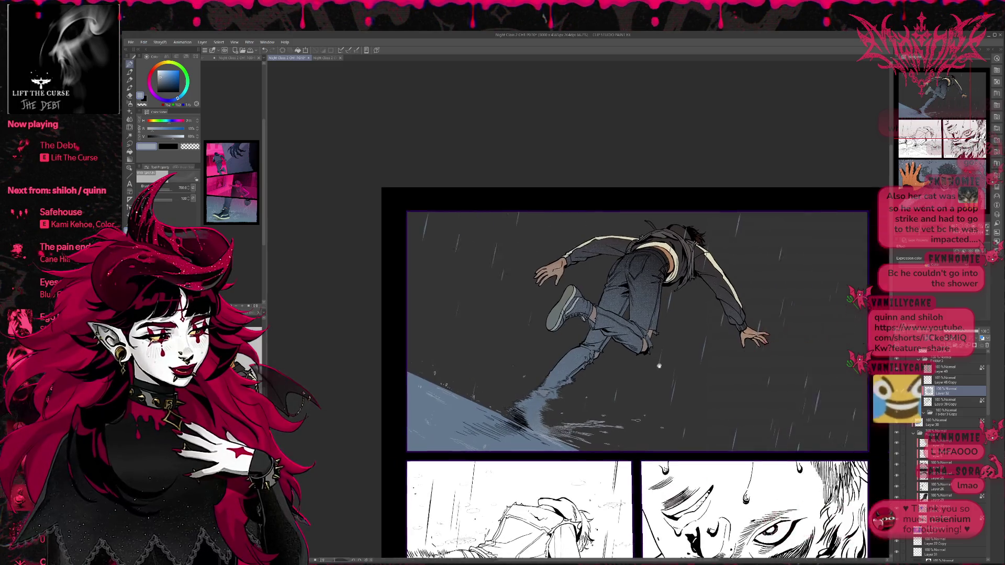
Set Layer 30, the leg shading, to about 75% opacity with Add (Glow) blending.
left_click(945, 422)
left_click_drag(978, 331, 962, 333)
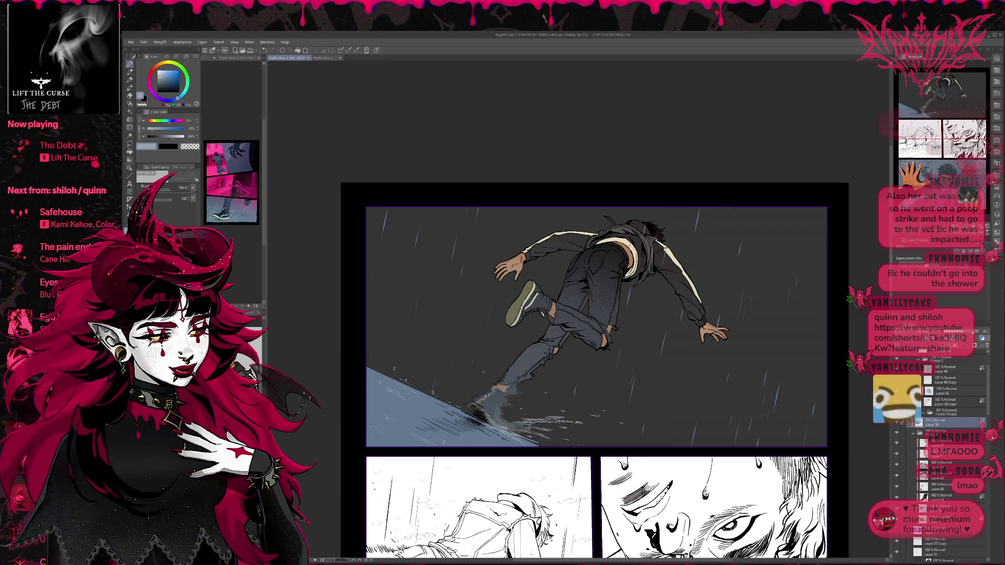
left_click_drag(970, 333, 975, 333)
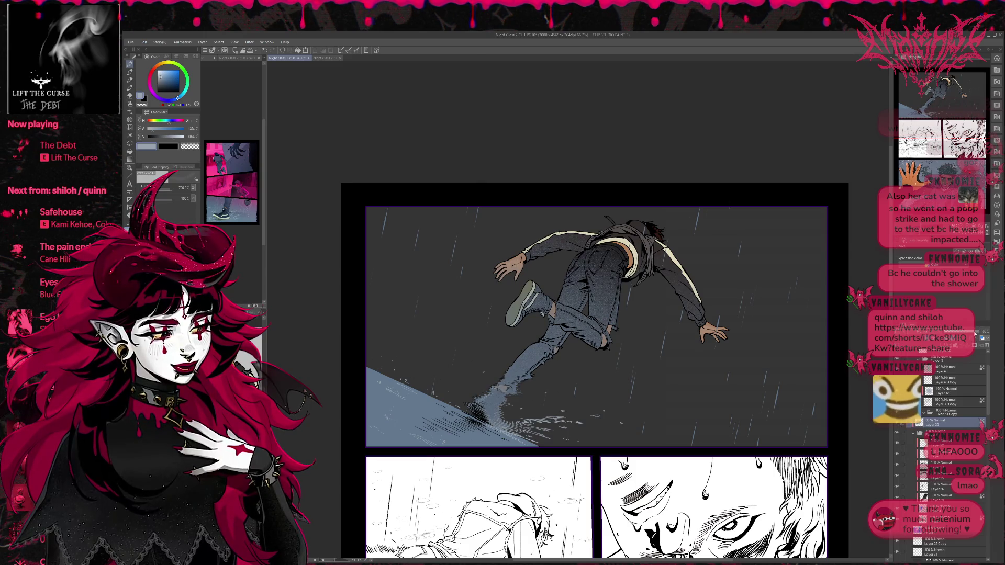
mouse_move(975, 333)
left_mouse_down()
mouse_move(967, 333)
mouse_move(1002, 340)
left_mouse_up()
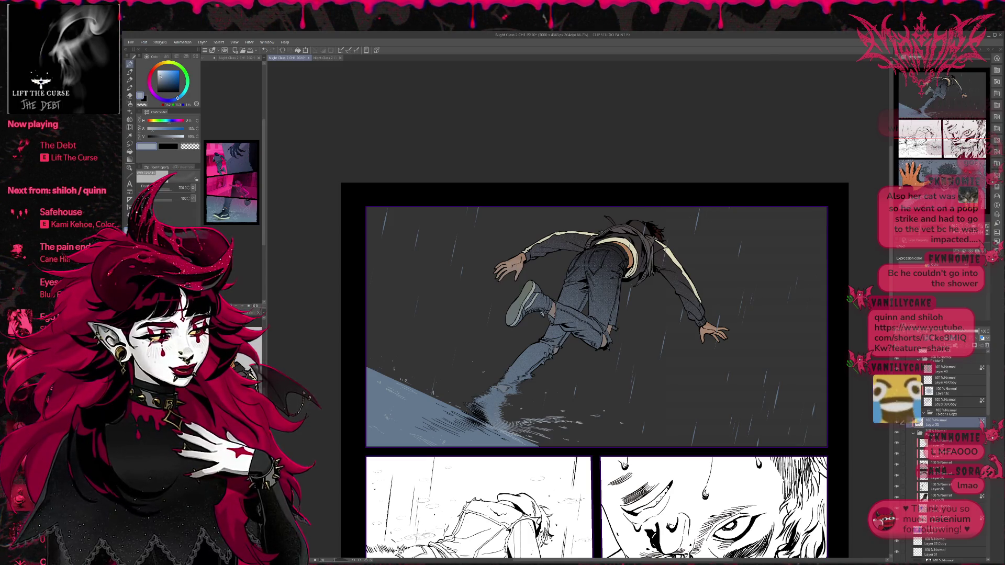
left_click(938, 331)
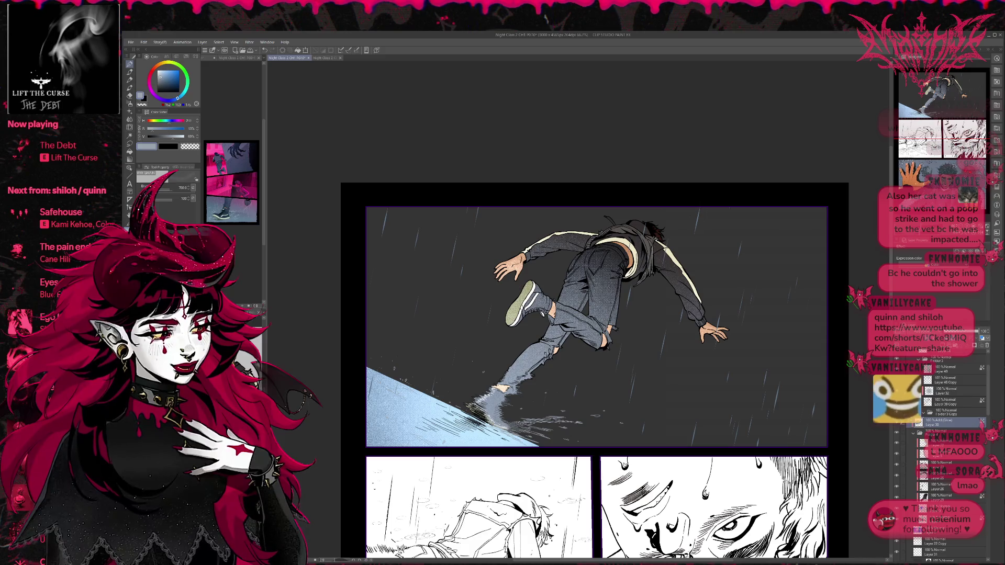
Try Layer 30's opacity at about 40% and 28%, then restore it to 100%.
left_click_drag(978, 332, 947, 332)
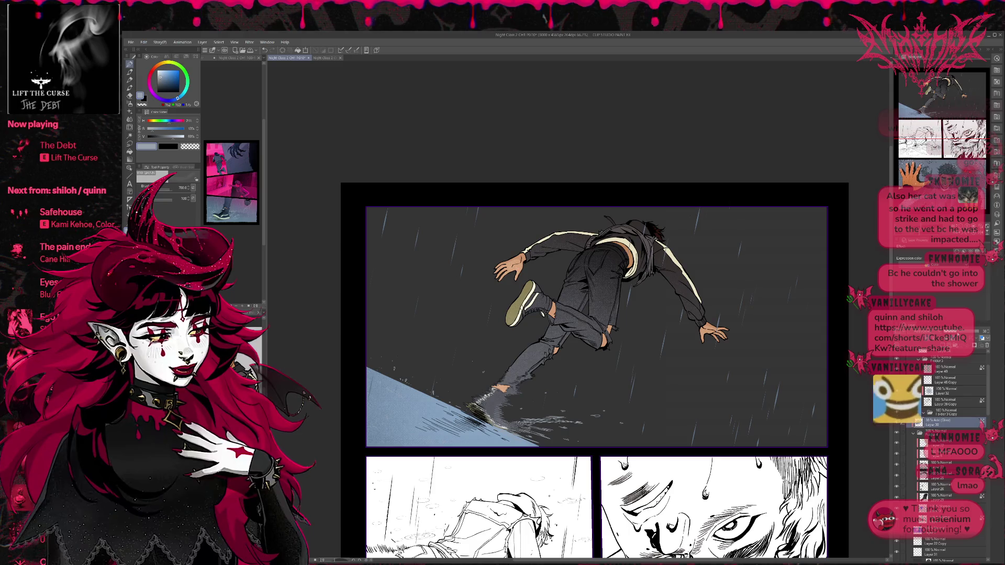
left_click(982, 337)
left_click(983, 337)
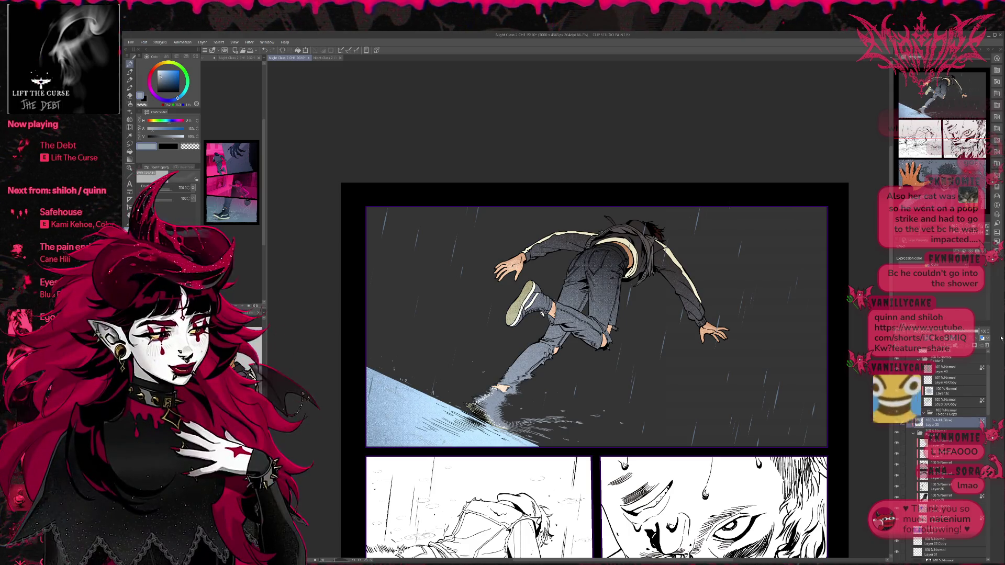
left_click(952, 331)
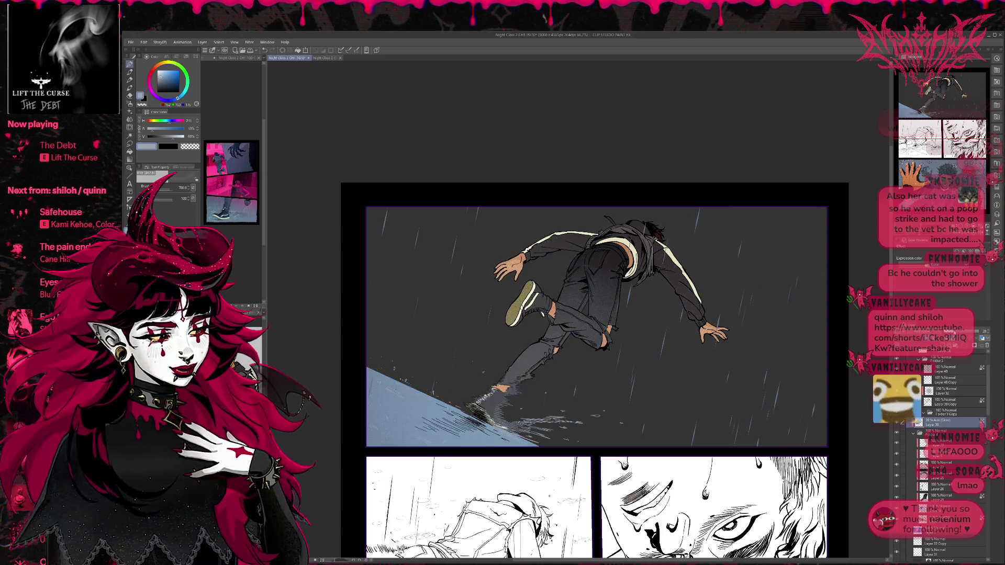
left_click(977, 331)
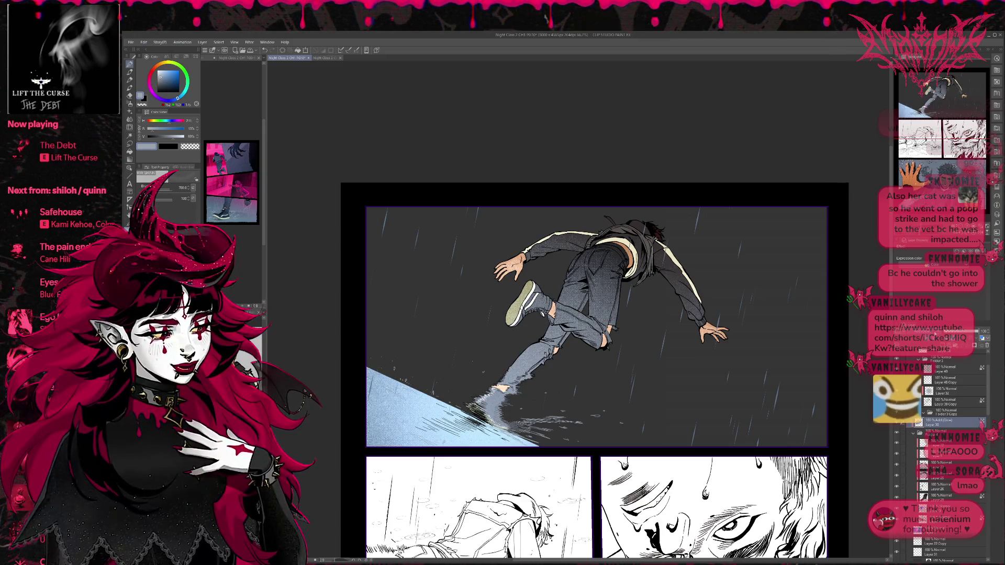
Cycle Layer 30 through blend modes: Darken, Screen, Color Dodge, Overlay, Exclusion, Divide, Hue, Hard light.
left_click(922, 331)
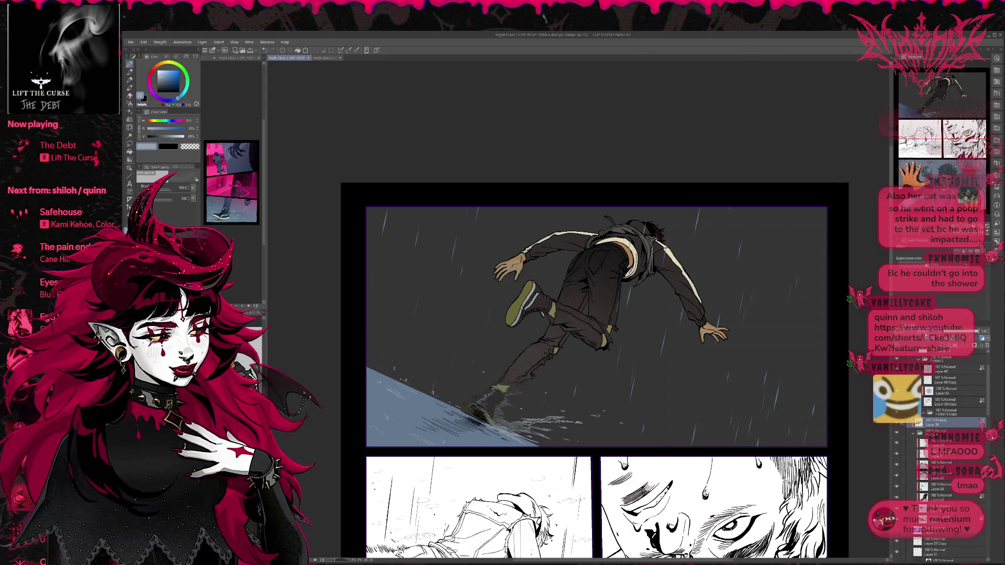
key("Down")
key("Down")
key("Down")
key("Down")
key("Down")
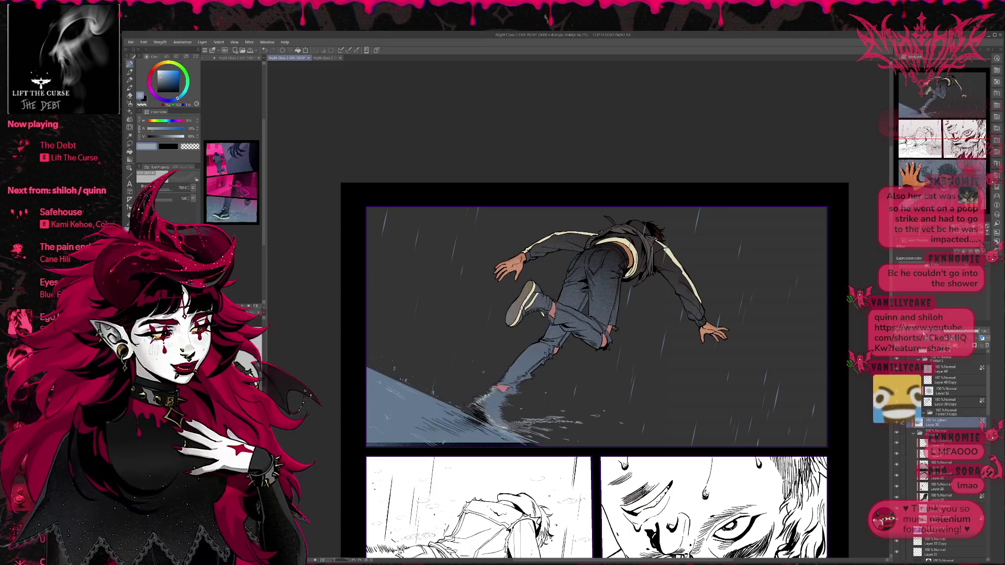
key("Down")
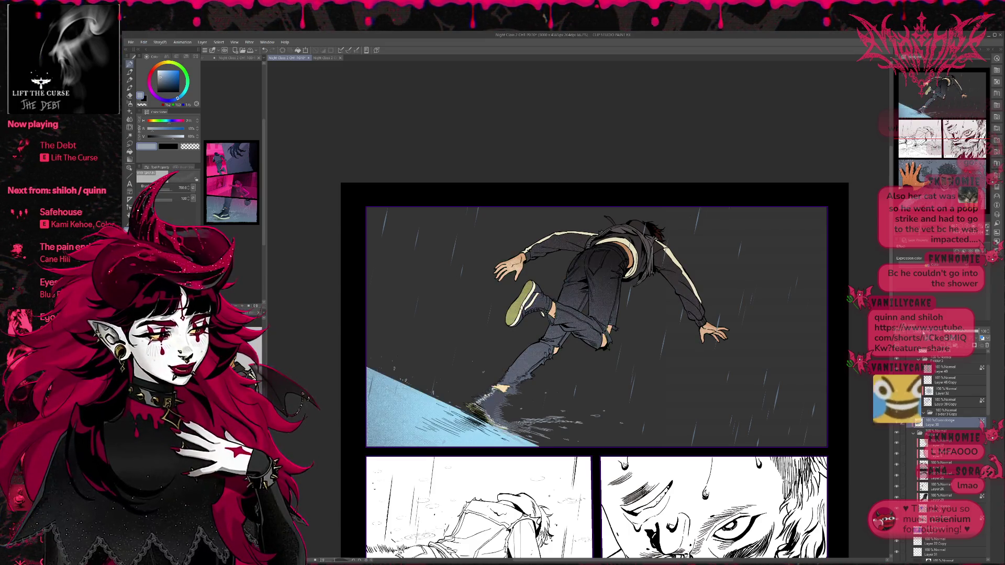
key("Down")
key("Down")
key("Down")
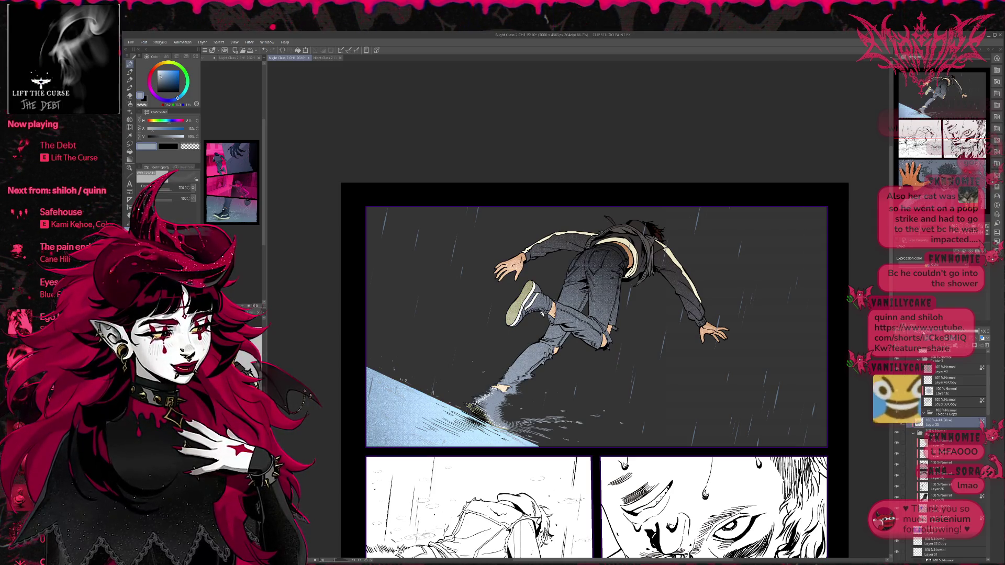
key("Down")
key("Down")
key("Down")
key("Down")
key("Down")
key("Down")
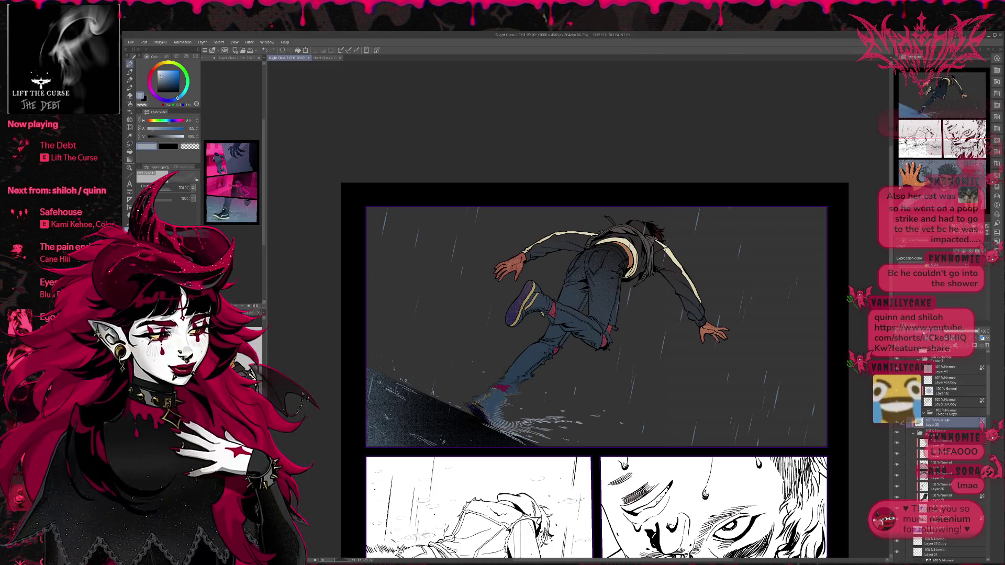
key("Down")
key("Down")
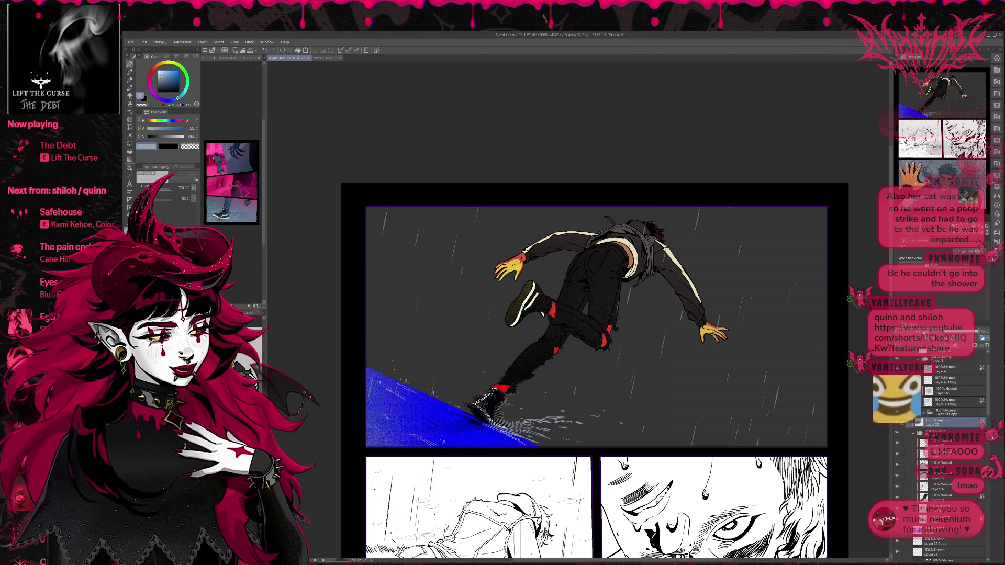
key("Down")
key("Down")
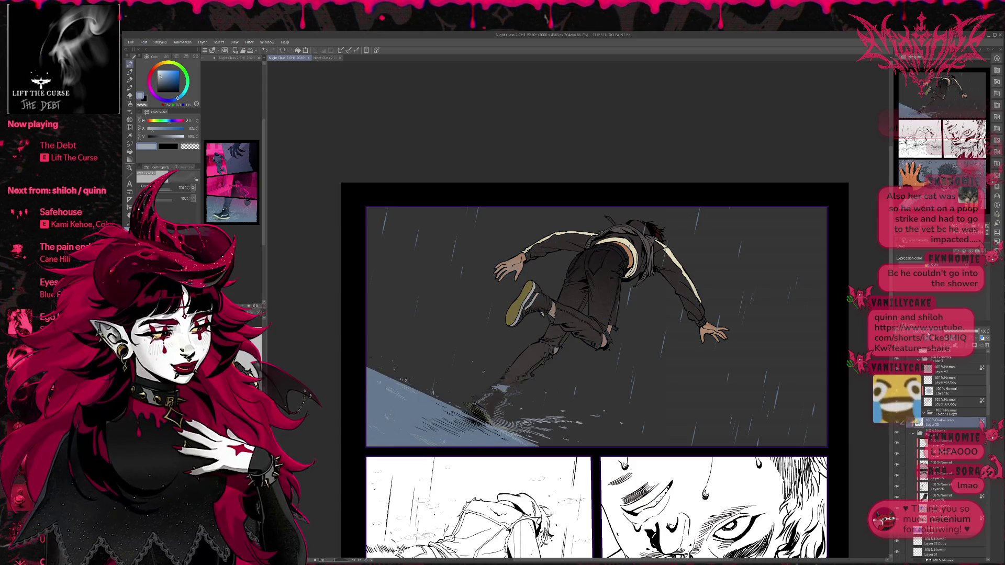
key("Down")
key("Down")
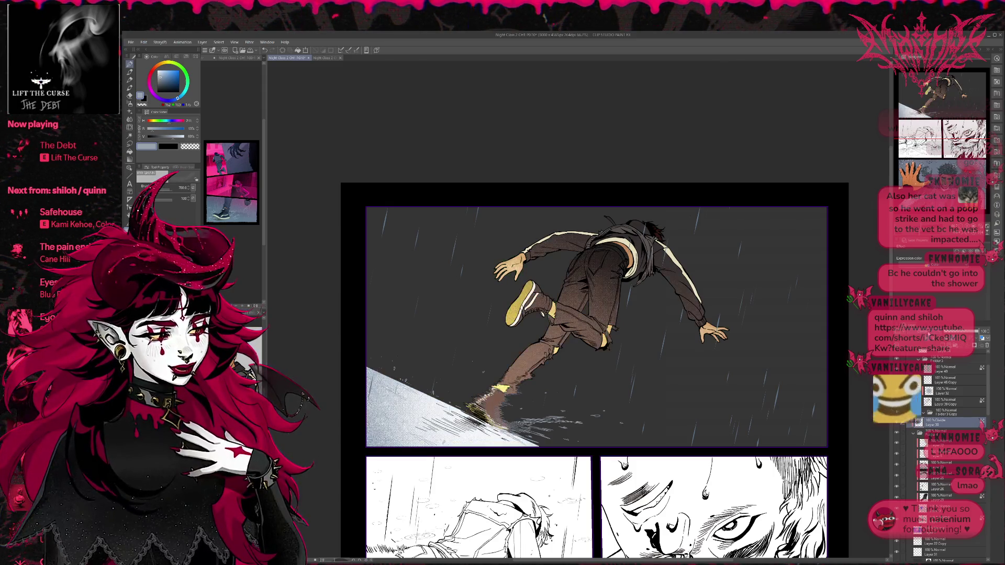
key("Up")
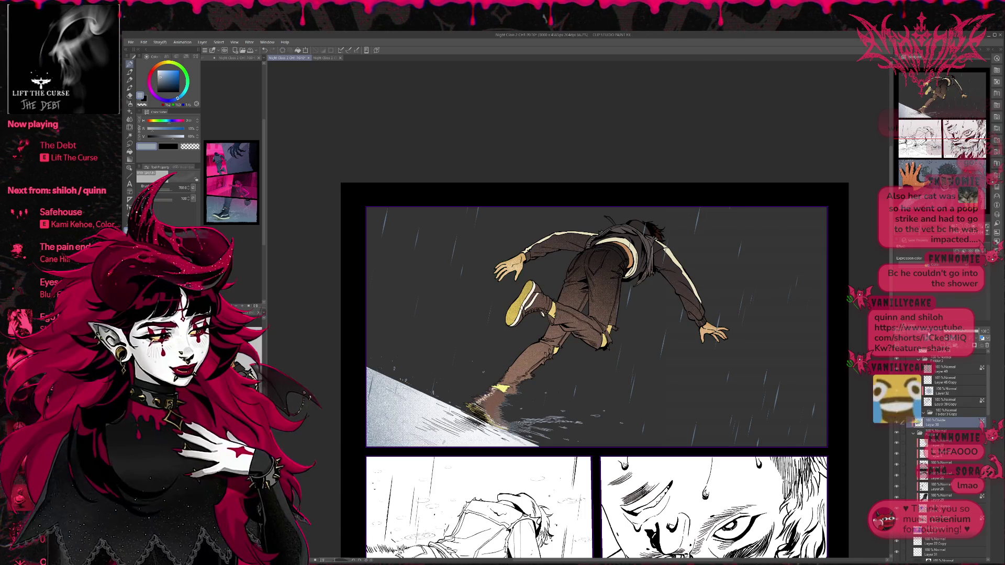
key("Down")
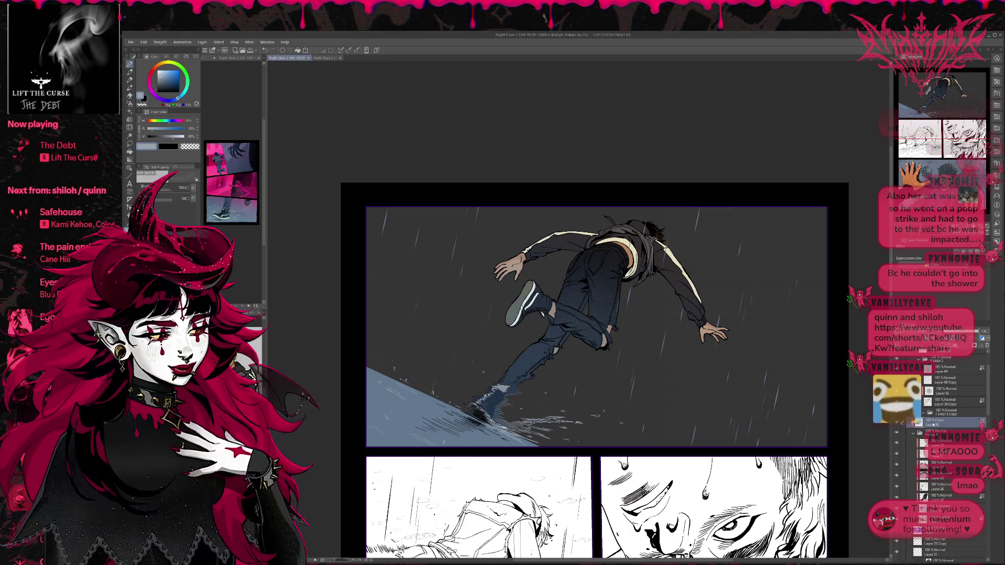
key("h")
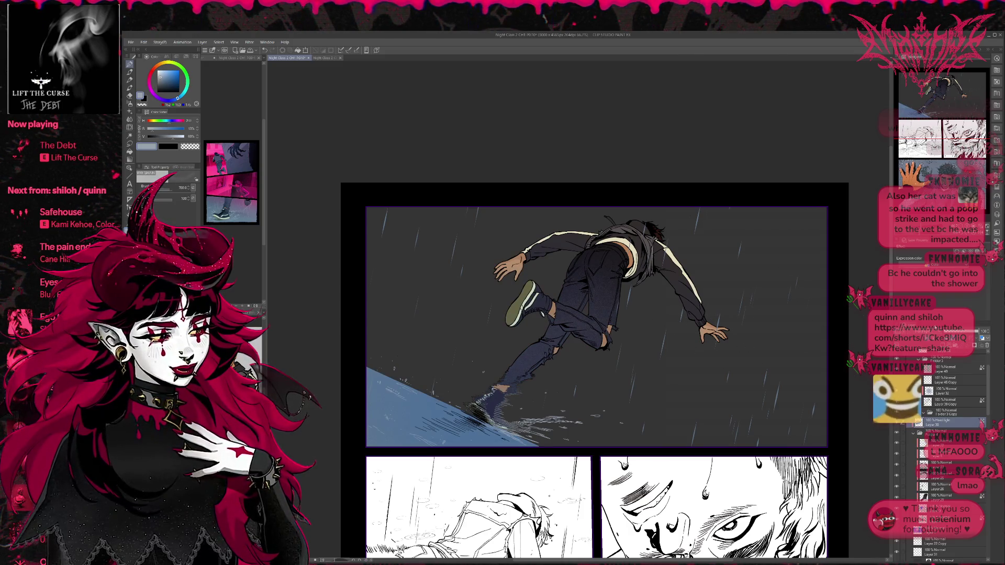
Return the layer to Normal at about 82% opacity and hide the colour so the jeans turn near-black.
scroll(635, 339, "down", 2)
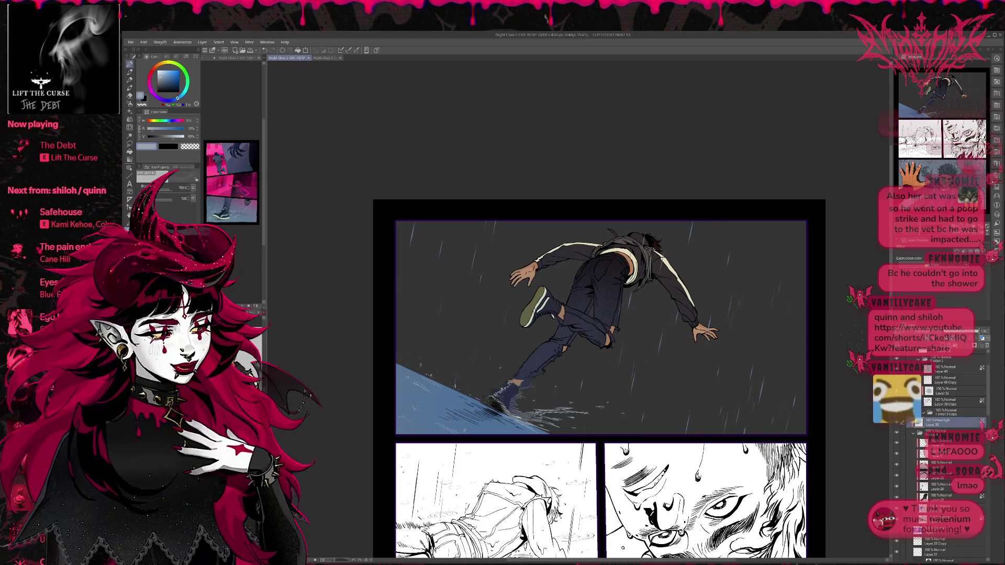
key("n")
mouse_move(978, 331)
left_mouse_down()
mouse_move(937, 331)
mouse_move(977, 334)
left_mouse_up()
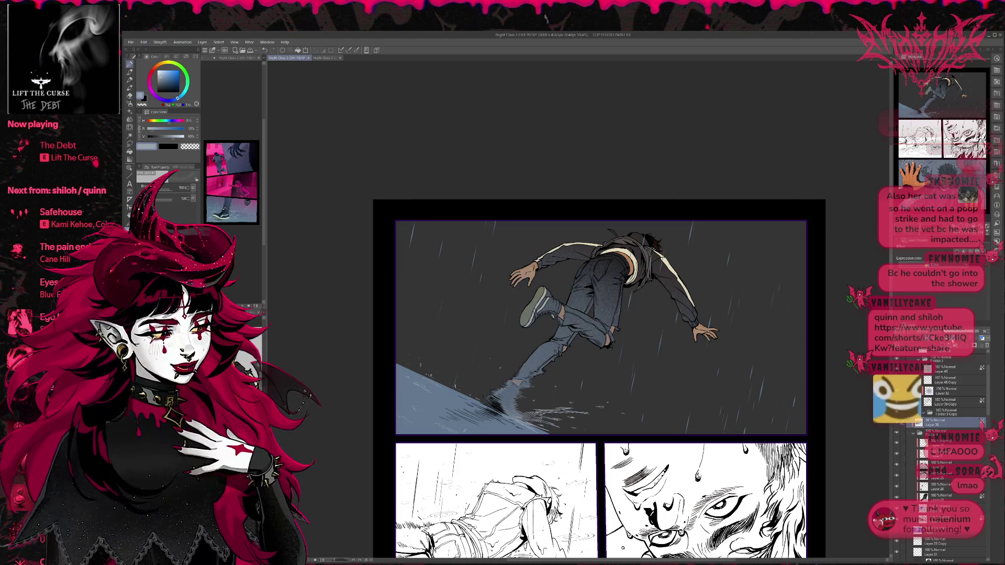
left_click(909, 433)
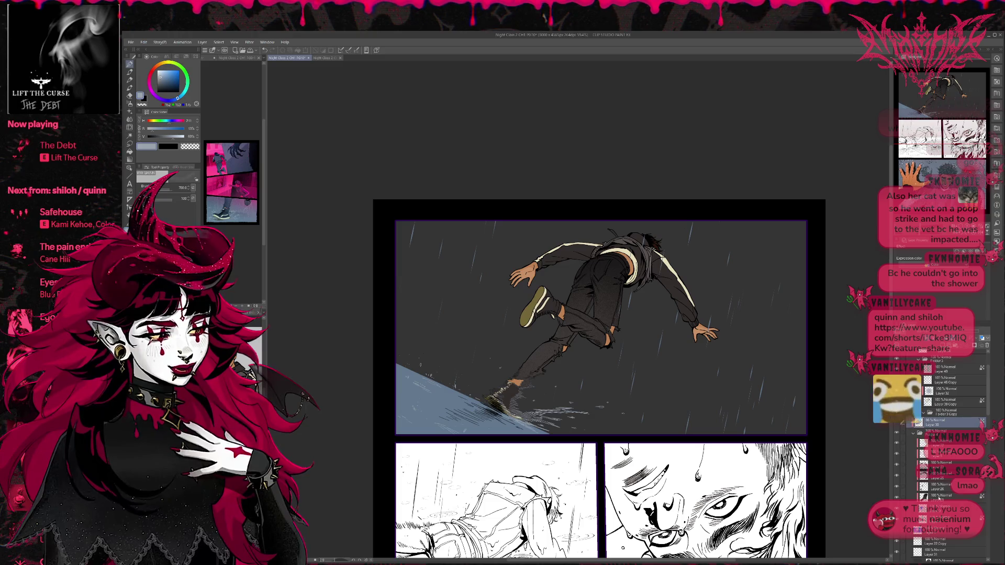
scroll(538, 390, "up", 3)
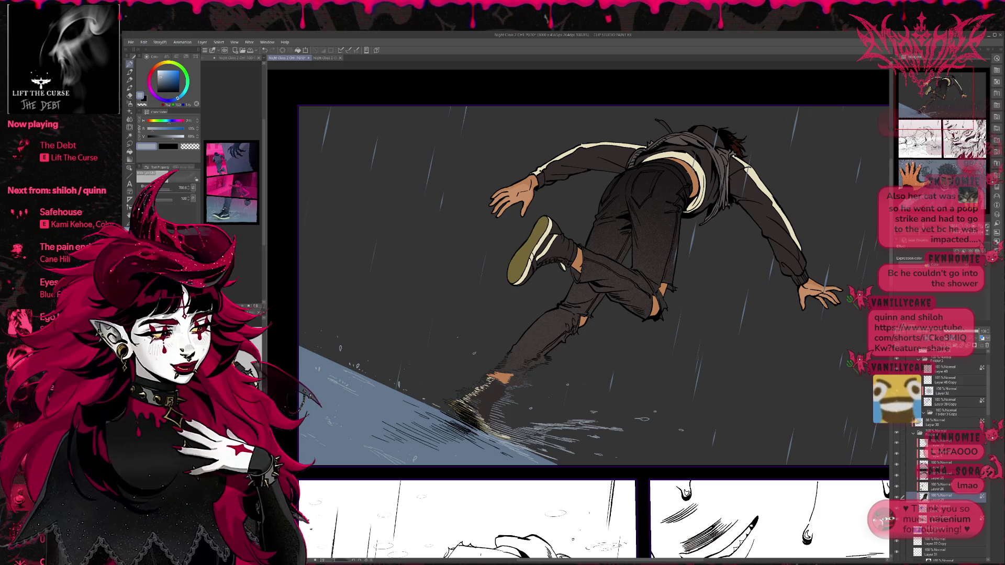
Sample the shoe's cream colour and paint highlights on the lower shoe on the layer above.
left_click(537, 246, "alt")
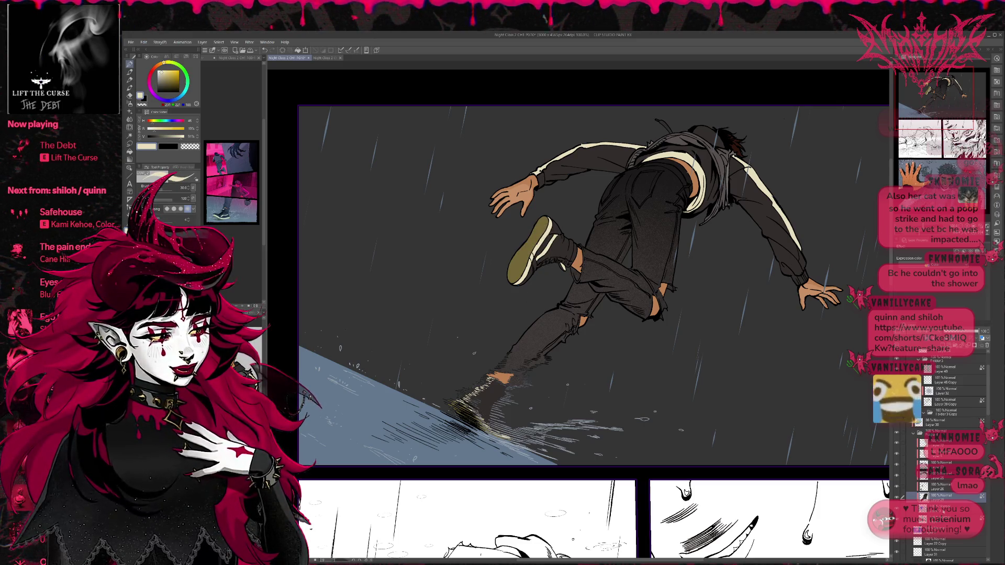
left_click(942, 485)
left_click_drag(490, 418, 482, 396)
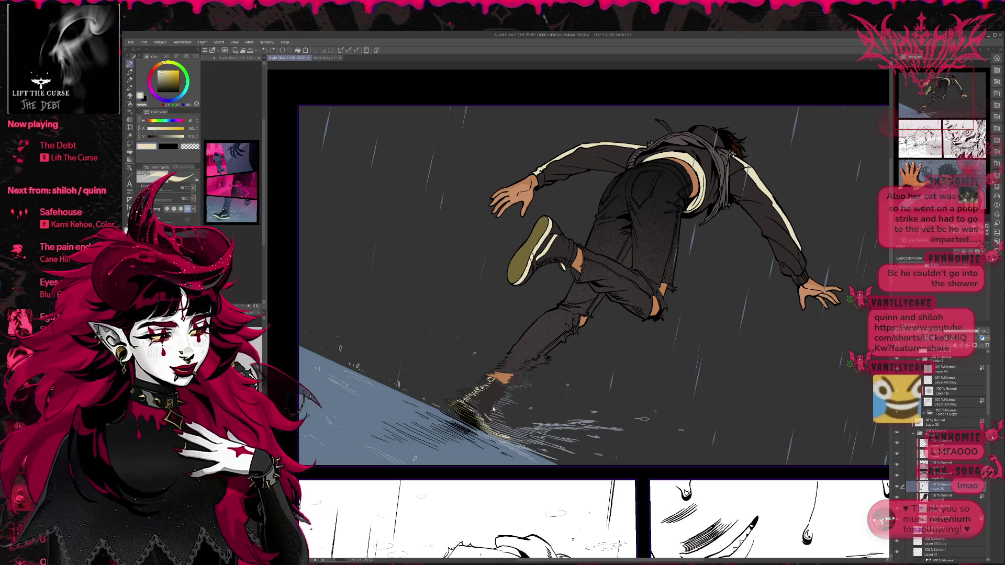
left_click_drag(488, 402, 492, 424)
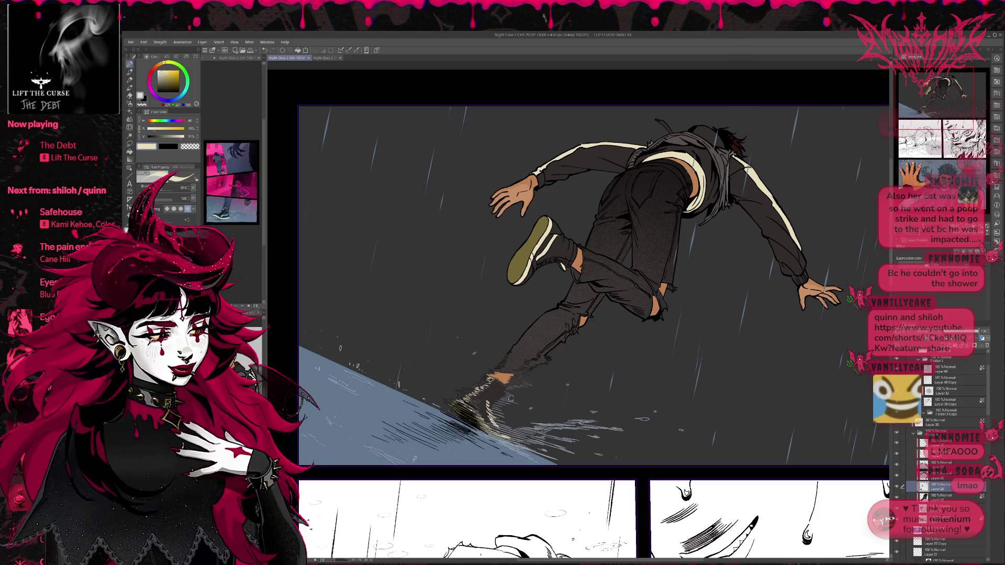
left_click_drag(539, 363, 549, 359)
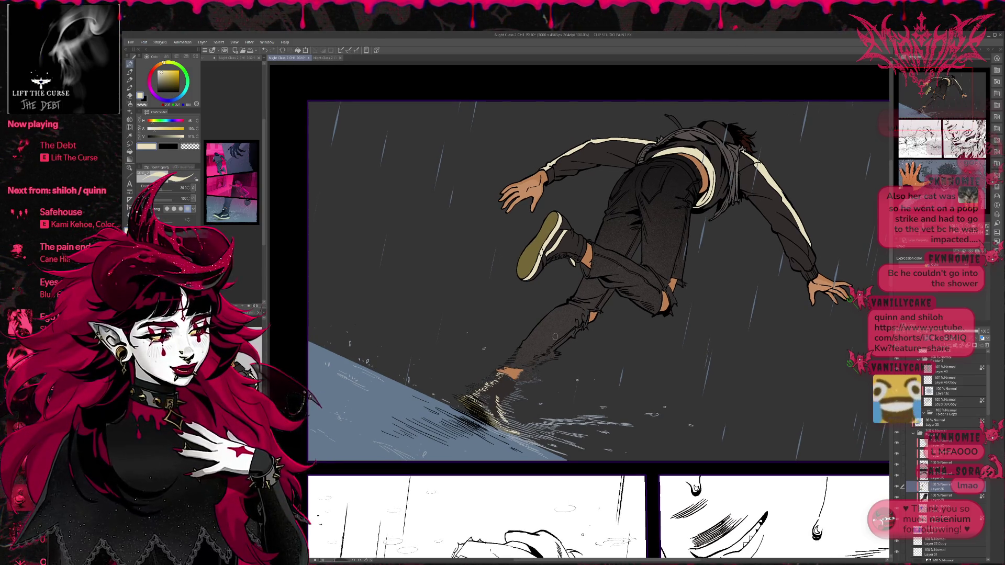
Show the blue-grey tone on the jeans again and zoom out to see more of the page.
left_click(896, 422)
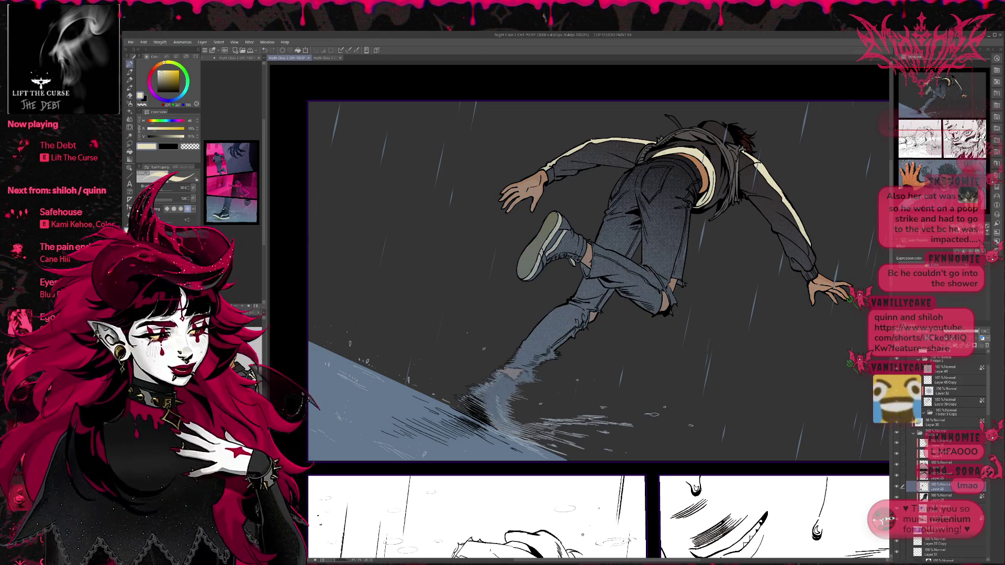
key("ctrl+minus")
mouse_move(816, 326)
left_mouse_down()
mouse_move(786, 359)
mouse_move(802, 375)
mouse_move(772, 374)
left_mouse_up()
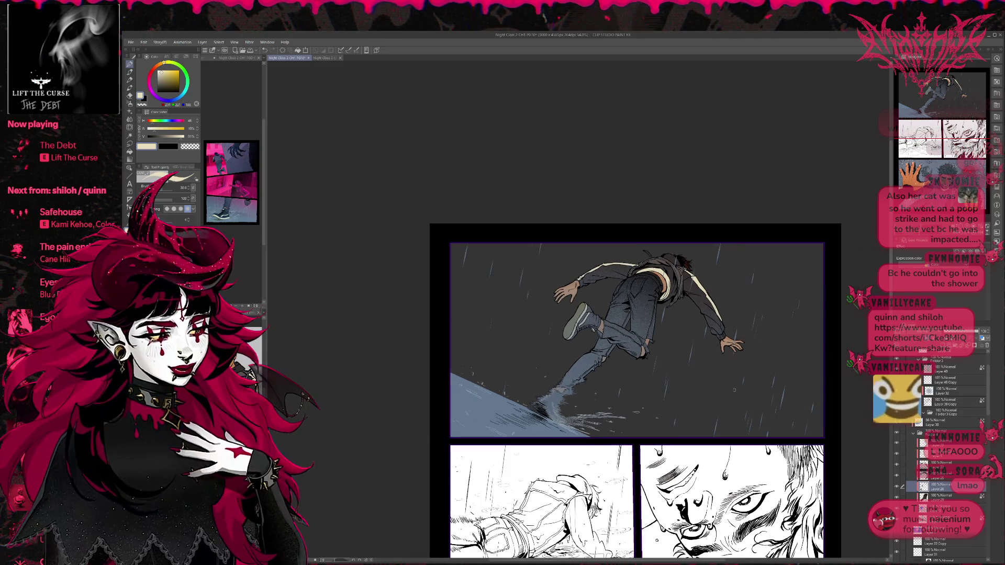
Recentre the page and undo/redo to compare the pale ground slope colour.
scroll(732, 386, "down", 2)
left_click_drag(683, 365, 628, 321)
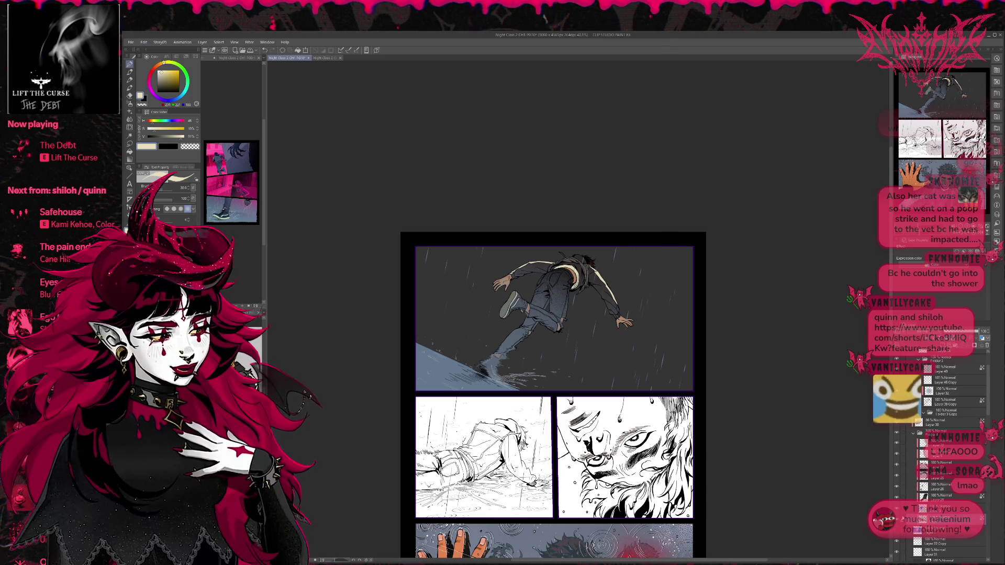
key("ctrl+z")
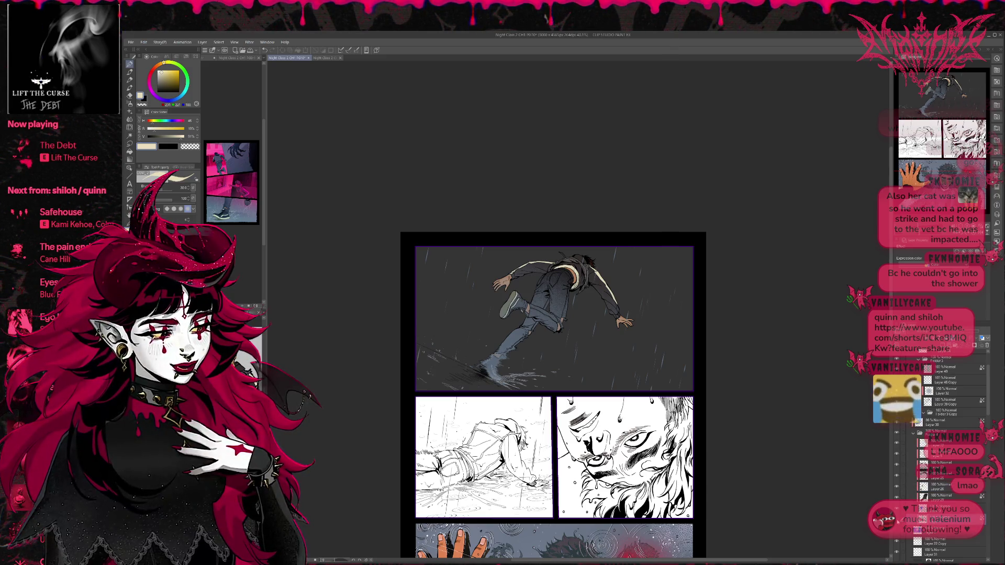
key("ctrl+y")
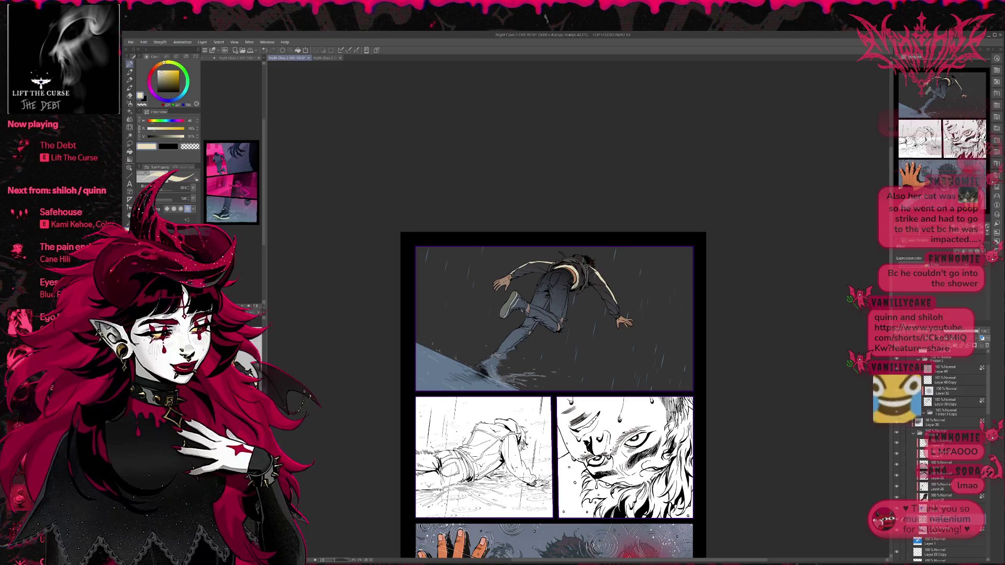
Paint dark textured strokes over the ground slope with a textured brush, then begin skewing them.
key("e")
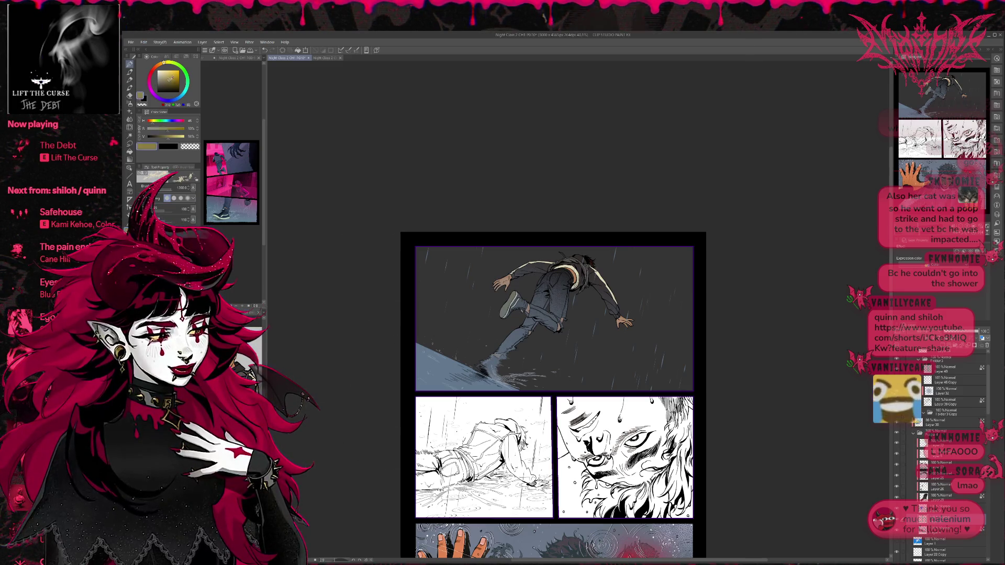
mouse_move(461, 419)
left_mouse_down()
mouse_move(411, 359)
mouse_move(387, 374)
left_mouse_up()
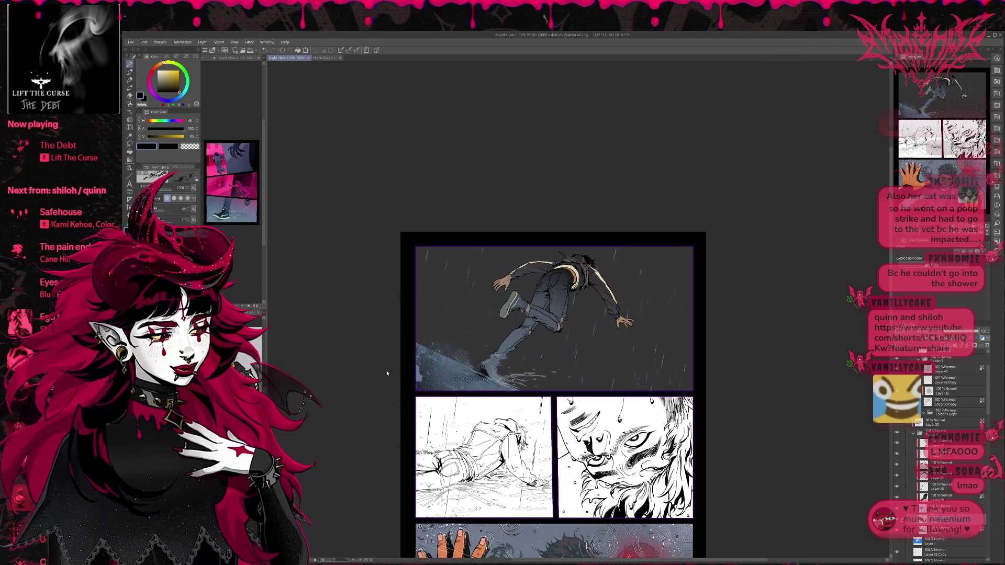
key("ctrl+z")
mouse_move(498, 404)
left_mouse_down()
mouse_move(414, 377)
mouse_move(492, 404)
left_mouse_up()
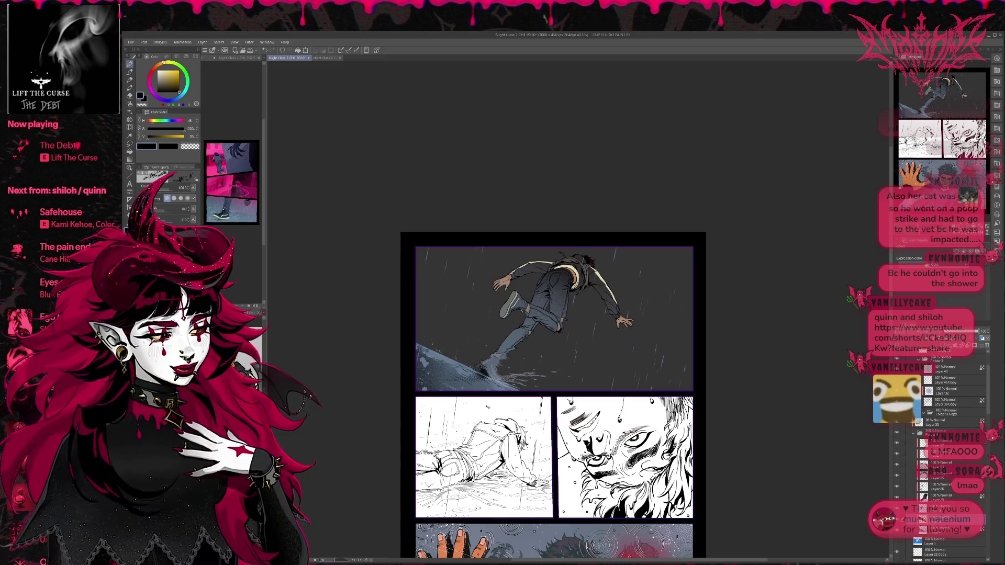
key("ctrl+t")
left_click_drag(401, 440, 391, 355)
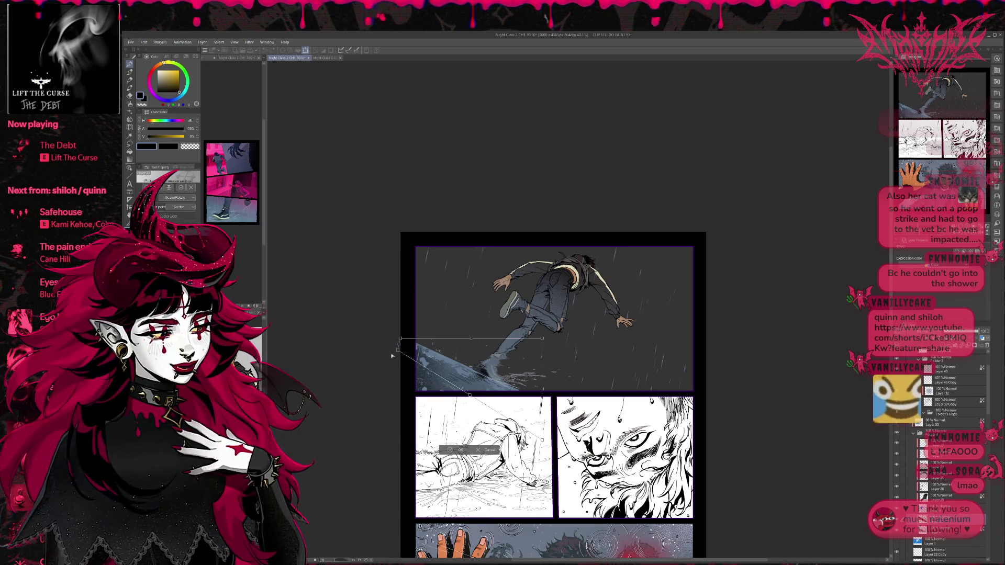
Lift and rotate the dark strokes clockwise to match the slope, then confirm.
left_click_drag(471, 366, 475, 346)
mouse_move(545, 422)
left_mouse_down()
mouse_move(553, 382)
mouse_move(513, 399)
left_mouse_up()
mouse_move(529, 335)
left_mouse_down()
mouse_move(510, 370)
mouse_move(522, 372)
left_mouse_up()
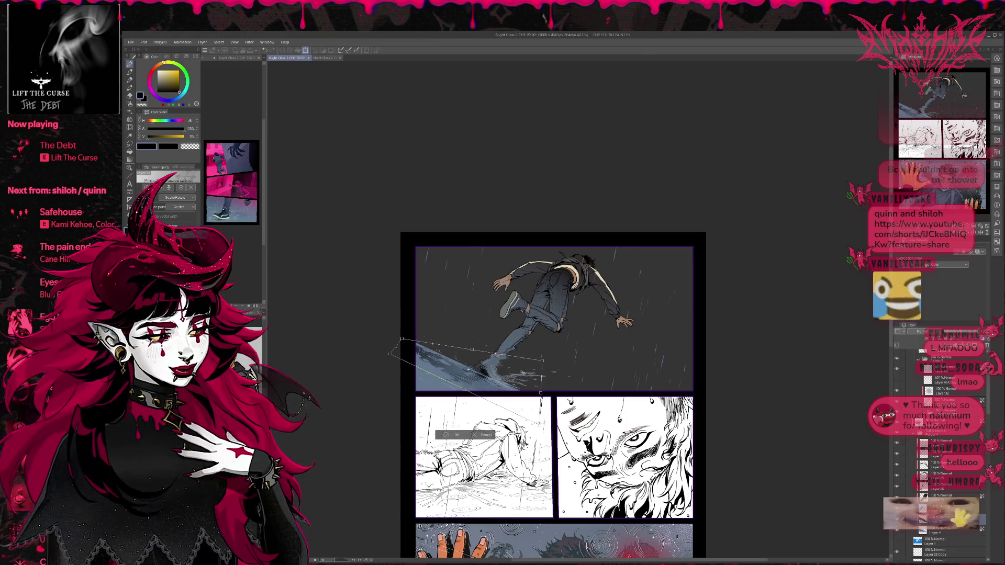
left_click(448, 435)
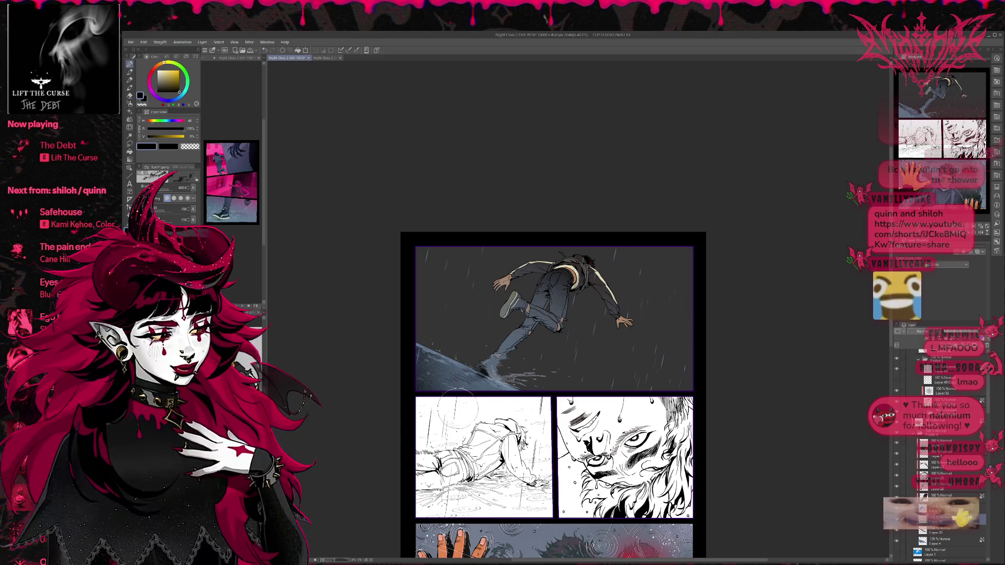
Transform the strokes again, reshaping their corners and moving them left onto the slope.
key("ctrl+t")
mouse_move(402, 474)
left_mouse_down()
mouse_move(407, 348)
mouse_move(403, 385)
mouse_move(385, 396)
left_mouse_up()
mouse_move(576, 342)
left_mouse_down()
mouse_move(552, 388)
mouse_move(534, 394)
left_mouse_up()
mouse_move(487, 419)
left_mouse_down()
mouse_move(450, 417)
mouse_move(485, 413)
mouse_move(496, 425)
mouse_move(445, 402)
mouse_move(456, 396)
mouse_move(485, 421)
mouse_move(493, 414)
mouse_move(551, 468)
left_mouse_up()
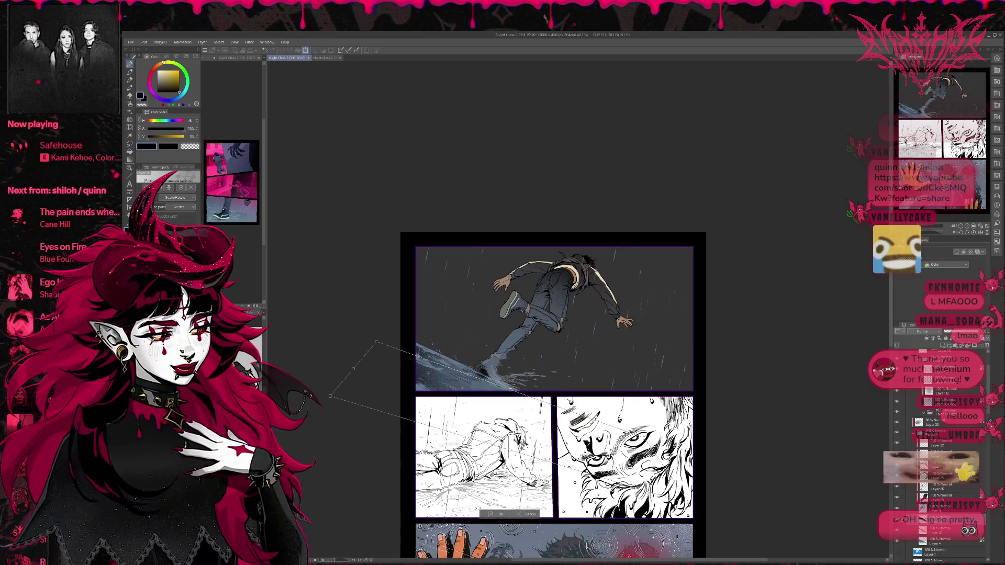
Nudge the dark strokes into place and commit the pending transform.
mouse_move(545, 460)
left_mouse_down()
mouse_move(532, 466)
mouse_move(480, 443)
left_mouse_up()
left_click_drag(448, 415, 447, 385)
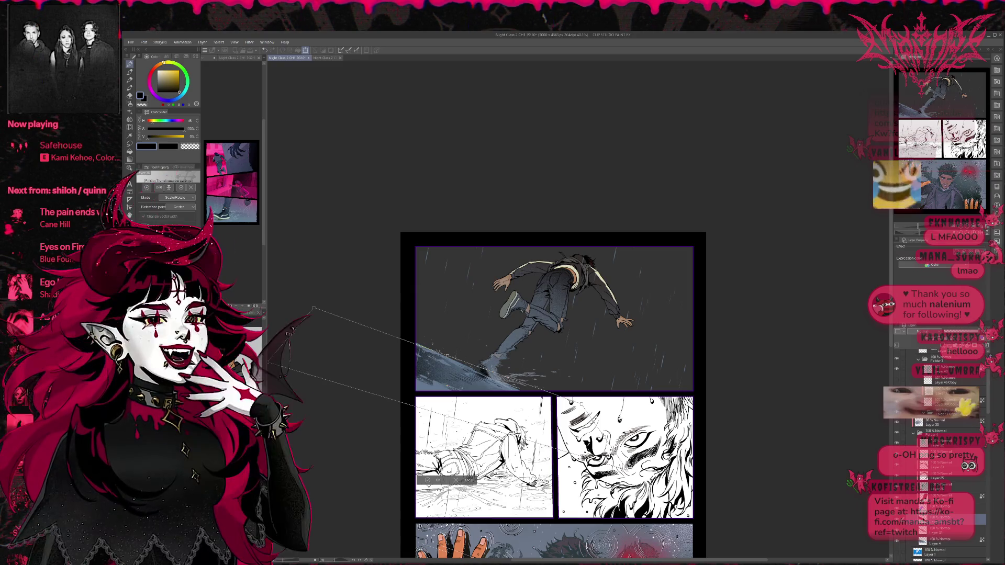
key("Return")
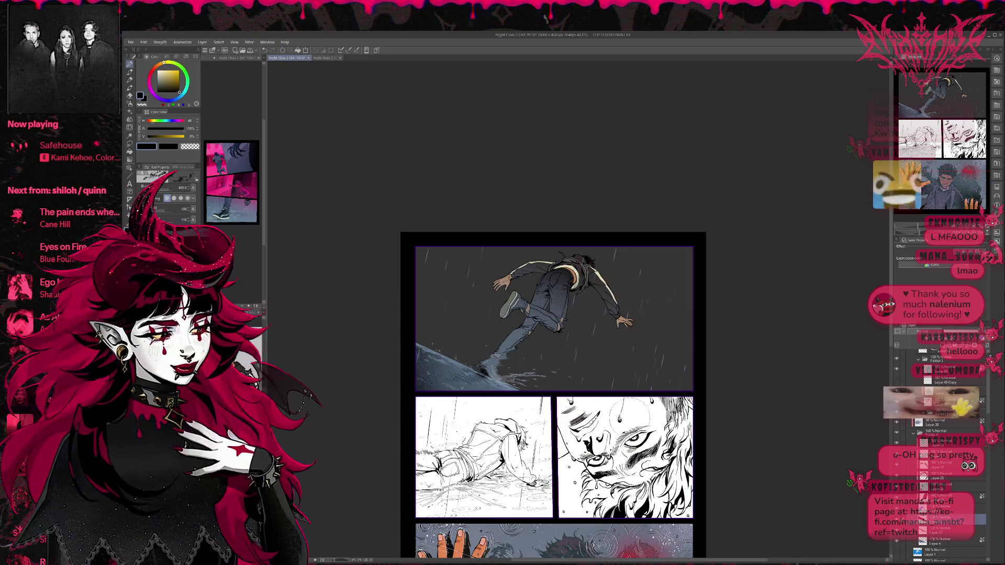
Skew the slope layer's lower corner upward into a steeper wedge, shift it left, and apply.
key("ctrl+t")
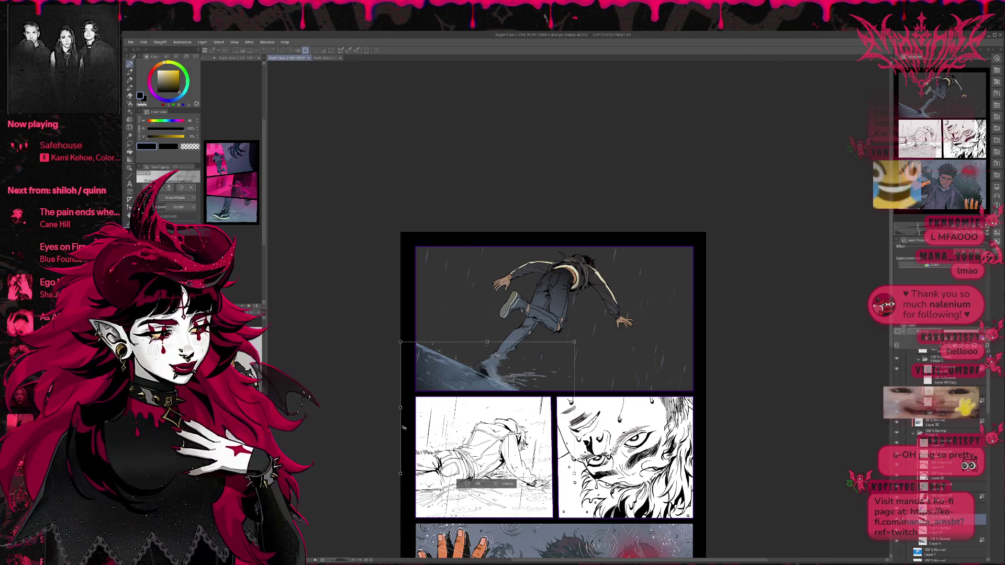
left_click_drag(403, 475, 420, 402)
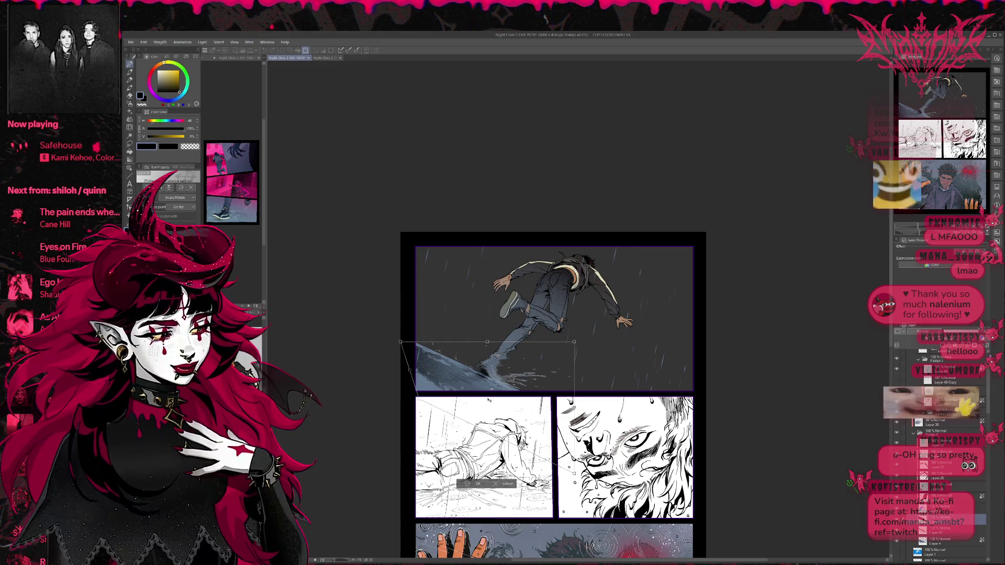
mouse_move(489, 401)
left_mouse_down()
mouse_move(450, 393)
mouse_move(461, 373)
mouse_move(402, 340)
mouse_move(417, 347)
left_mouse_up()
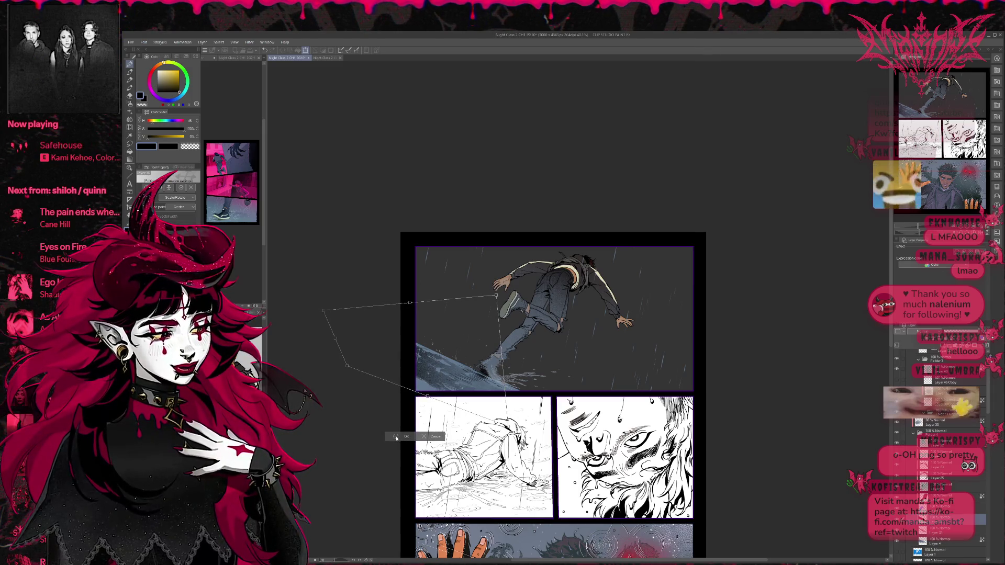
key("Return")
left_click(937, 425)
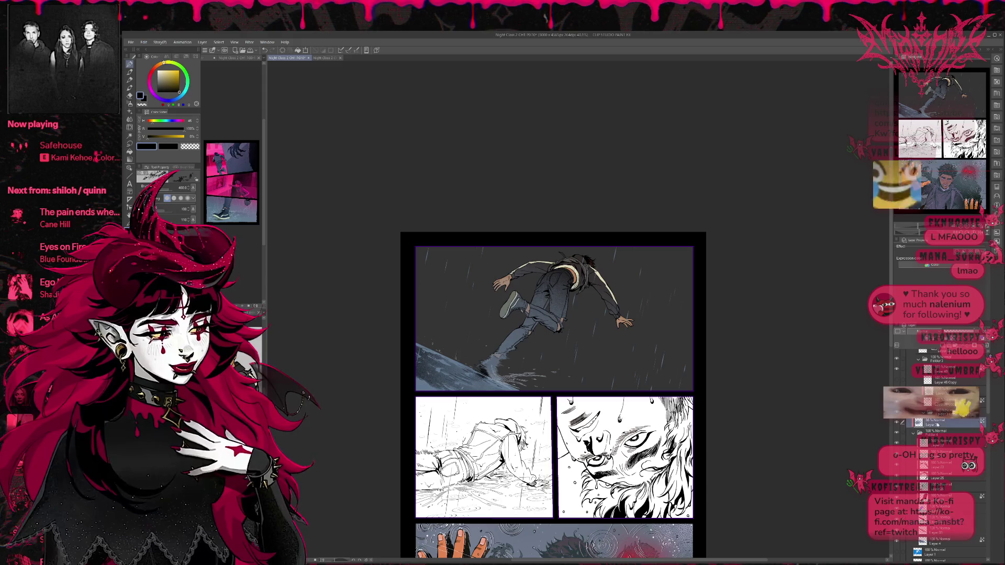
On a new layer, paint dark shading strokes over the lower-left slope.
key("ctrl+shift+n")
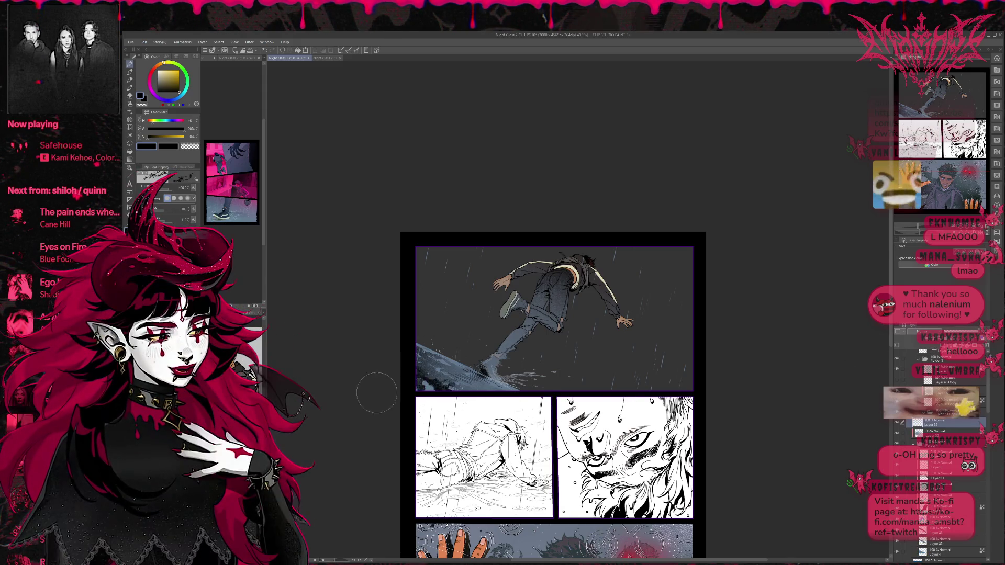
mouse_move(435, 398)
left_mouse_down()
mouse_move(413, 366)
mouse_move(451, 385)
left_mouse_up()
left_click_drag(398, 340, 471, 387)
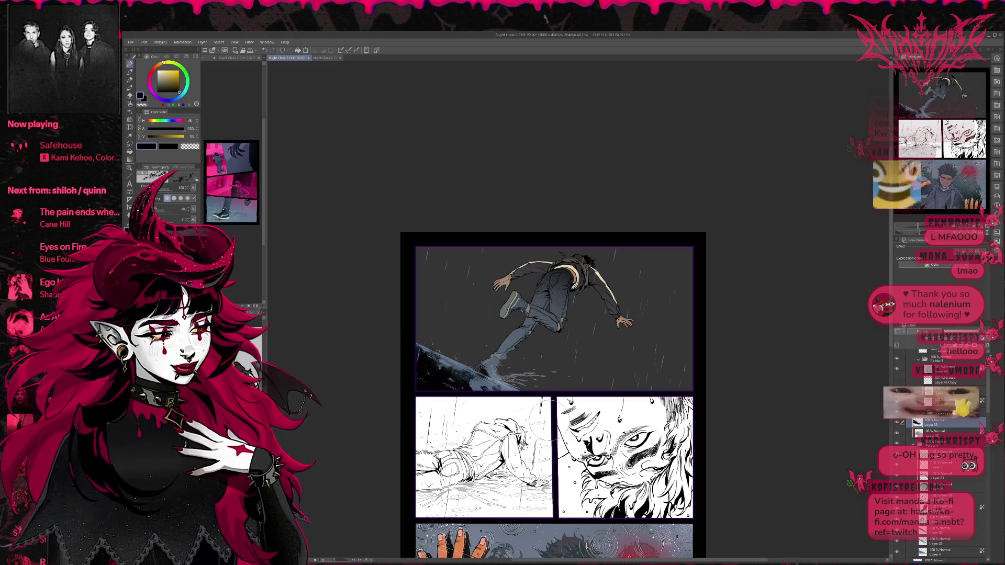
Rotate the dark strokes and stretch their corners to fit the wedge, then apply.
key("ctrl+t")
left_click_drag(552, 335, 478, 376)
mouse_move(401, 441)
left_mouse_down()
mouse_move(319, 489)
mouse_move(250, 501)
left_mouse_up()
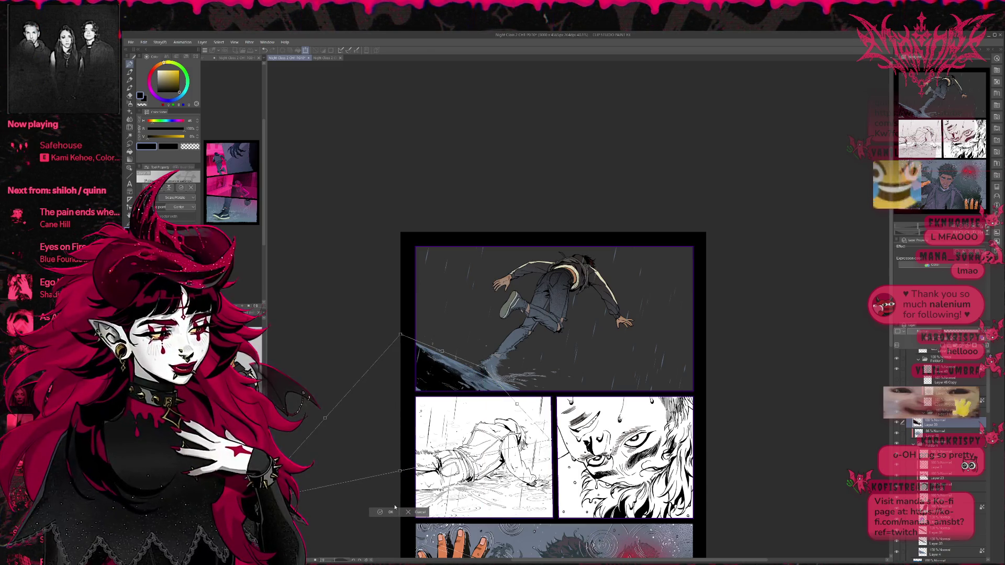
mouse_move(551, 443)
left_mouse_down()
mouse_move(650, 479)
mouse_move(647, 450)
left_mouse_up()
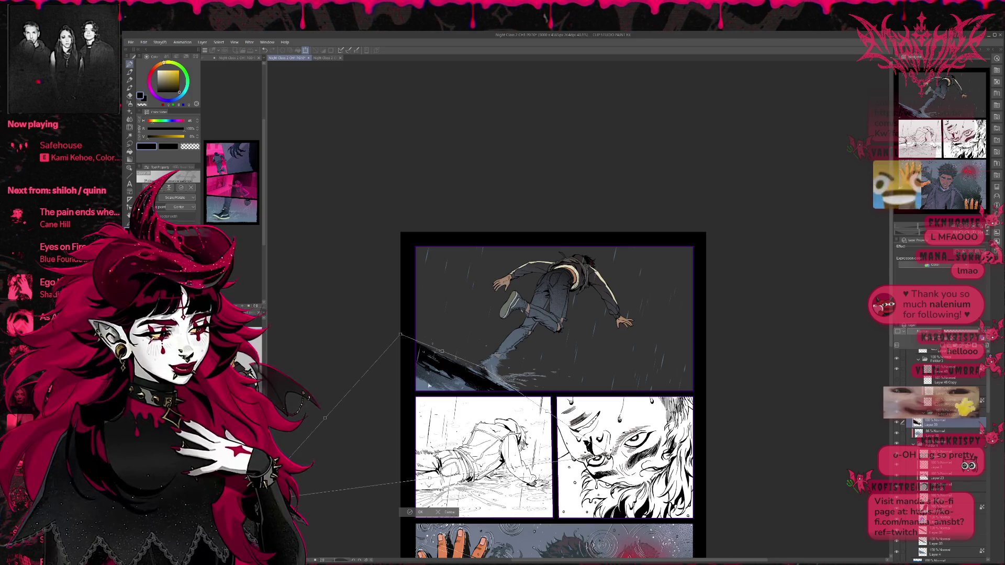
mouse_move(400, 334)
left_mouse_down()
mouse_move(364, 332)
mouse_move(327, 308)
left_mouse_up()
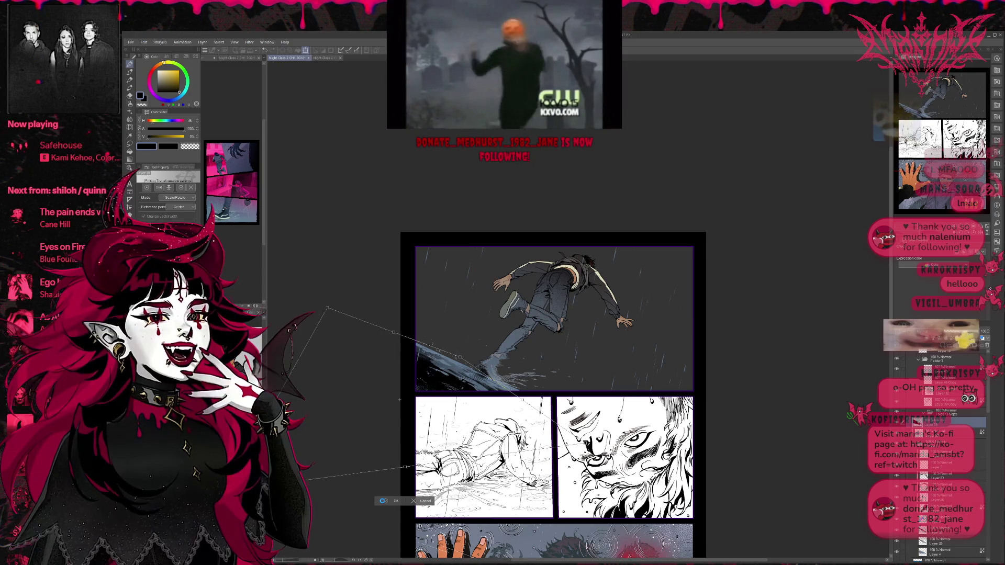
left_click(383, 501)
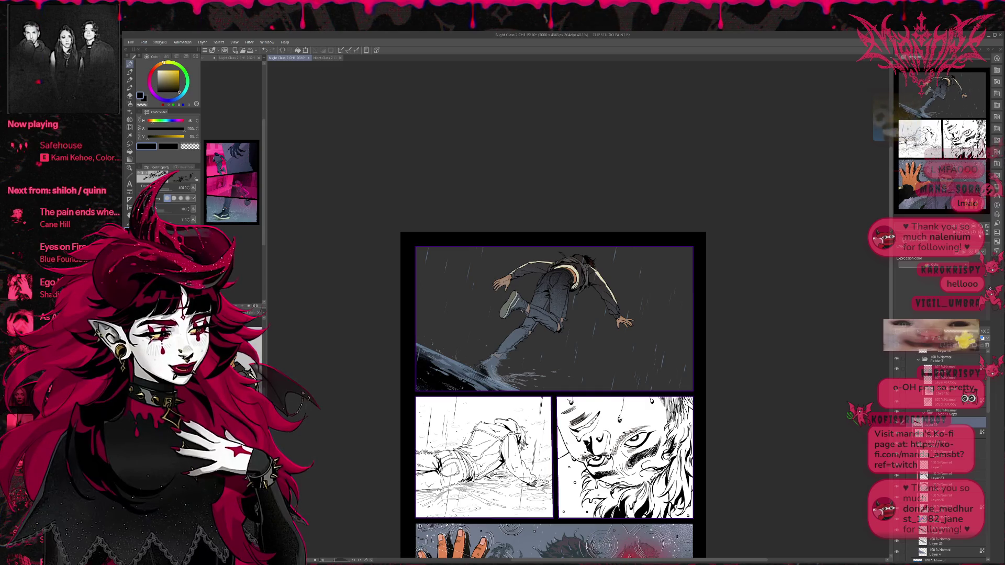
Mirror the canvas view and turn the rain streak layer white.
left_click(922, 202)
left_click_drag(733, 377, 566, 378)
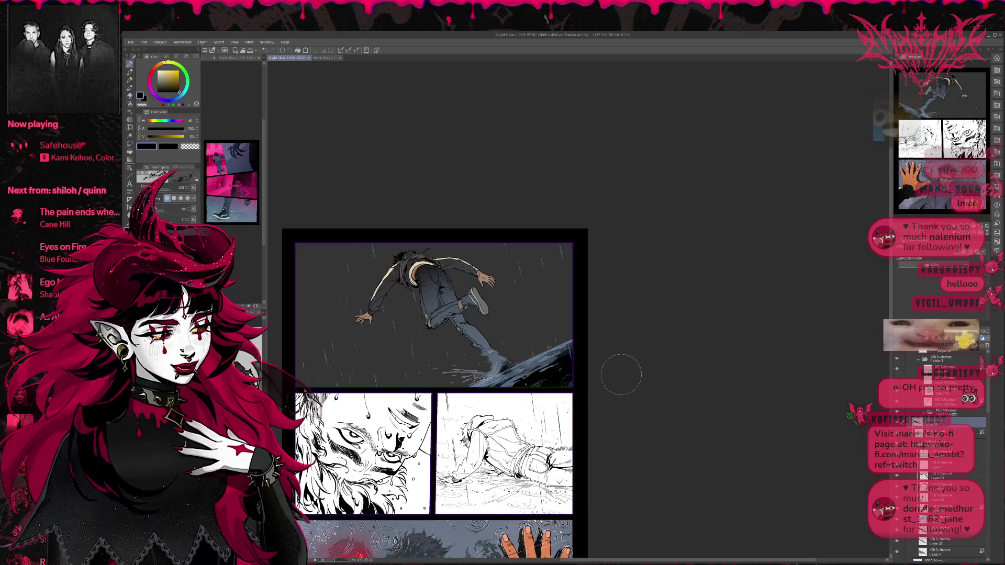
scroll(939, 450, "up", 3)
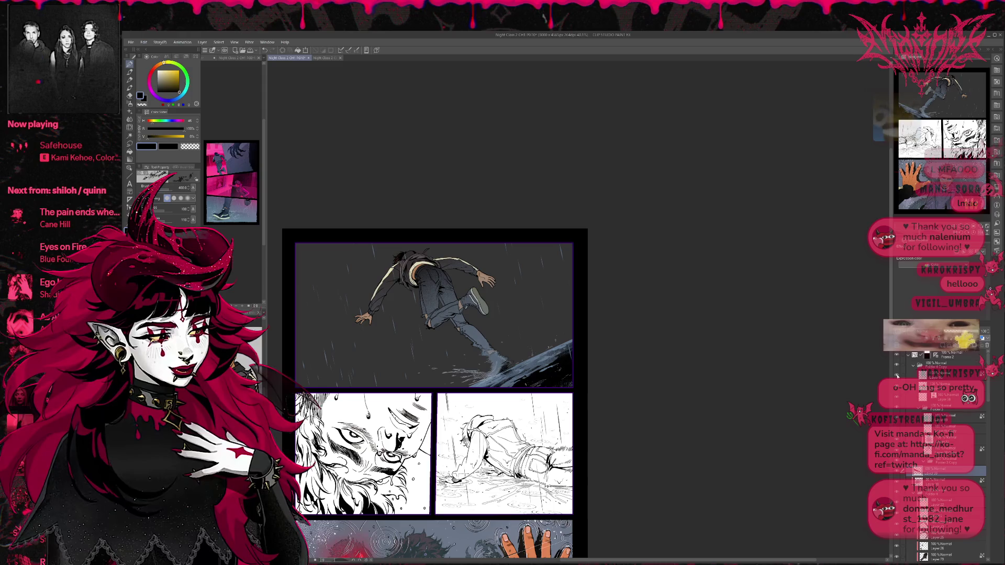
left_click(943, 375)
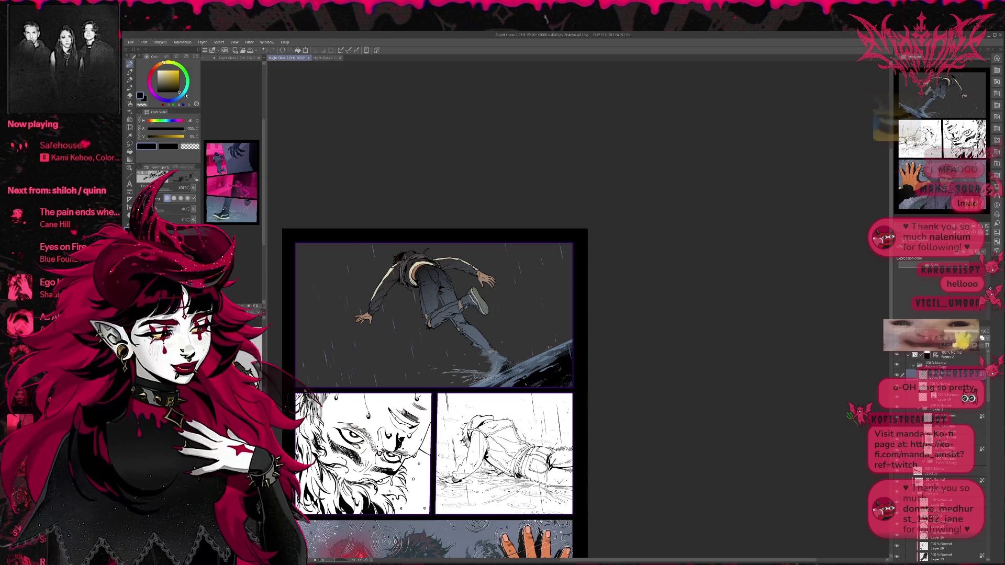
key("p")
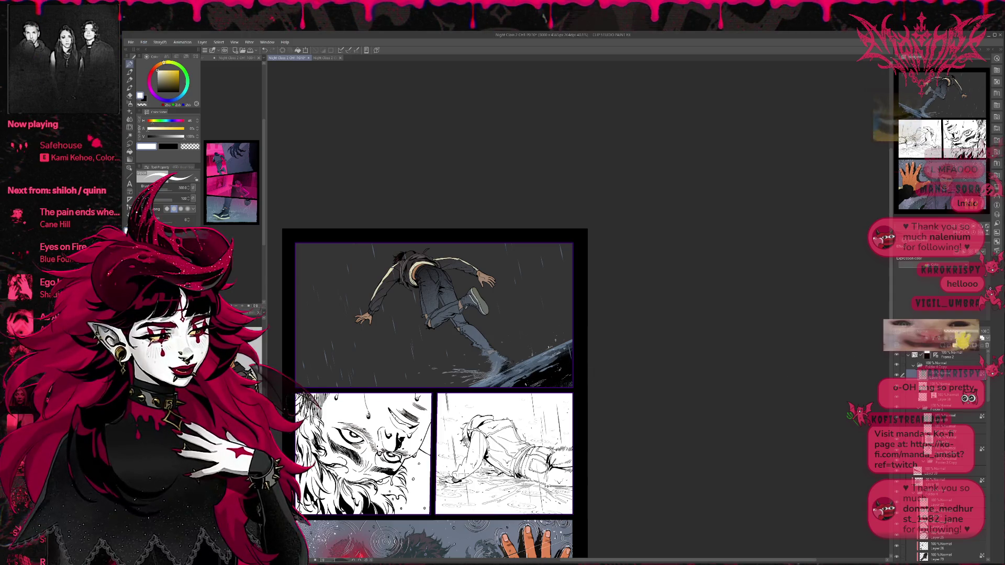
left_click(942, 396)
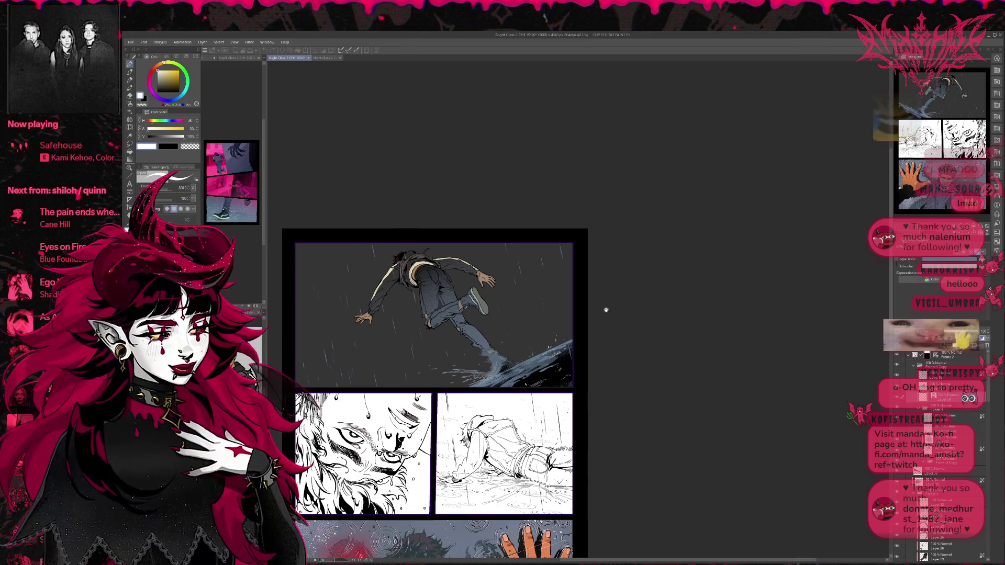
key("ctrl+z")
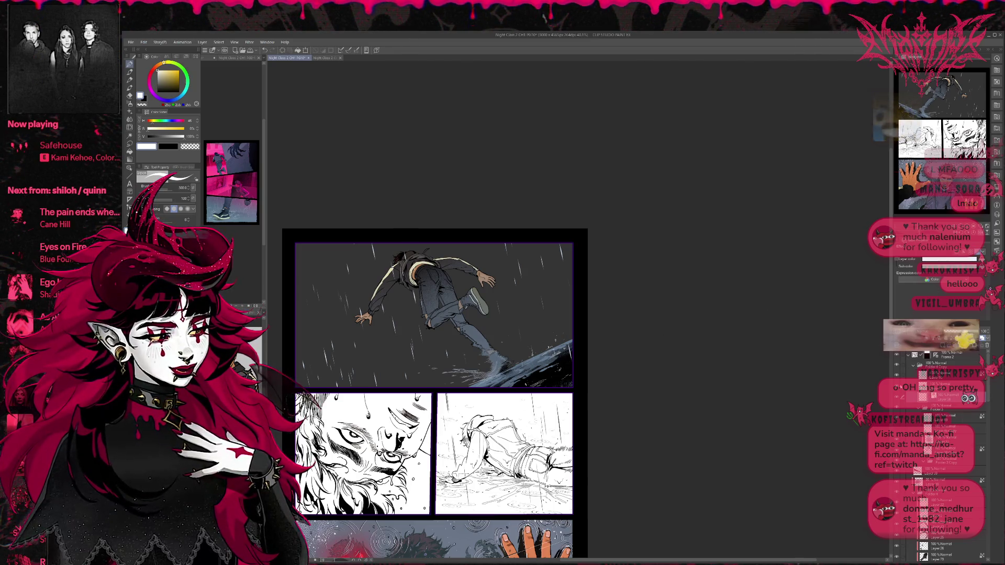
Paint white water splashes along the slope's edge on Layer 19 and the layer below.
left_click(942, 386)
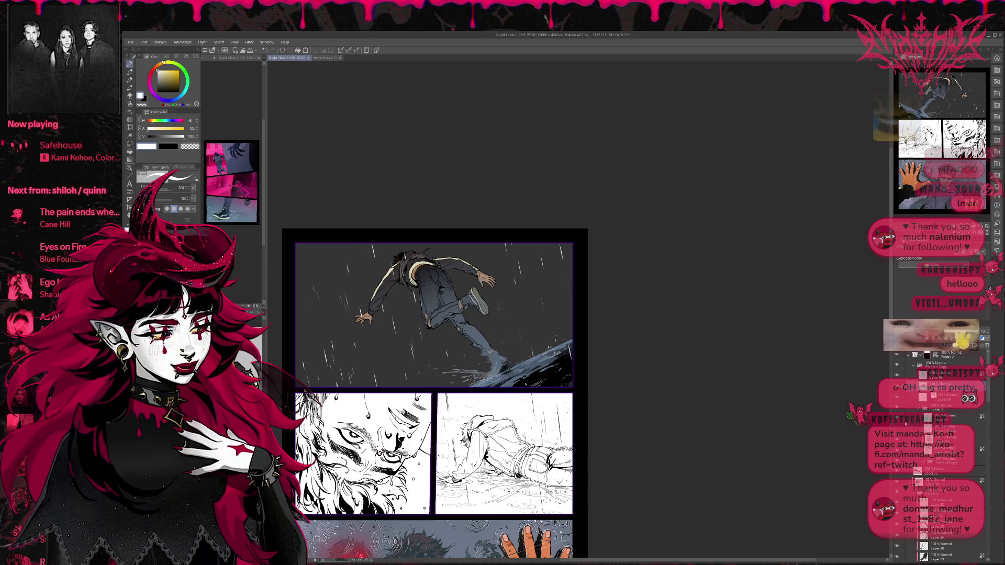
left_click(948, 418)
mouse_move(445, 385)
left_mouse_down()
mouse_move(518, 367)
mouse_move(393, 361)
mouse_move(471, 403)
left_mouse_up()
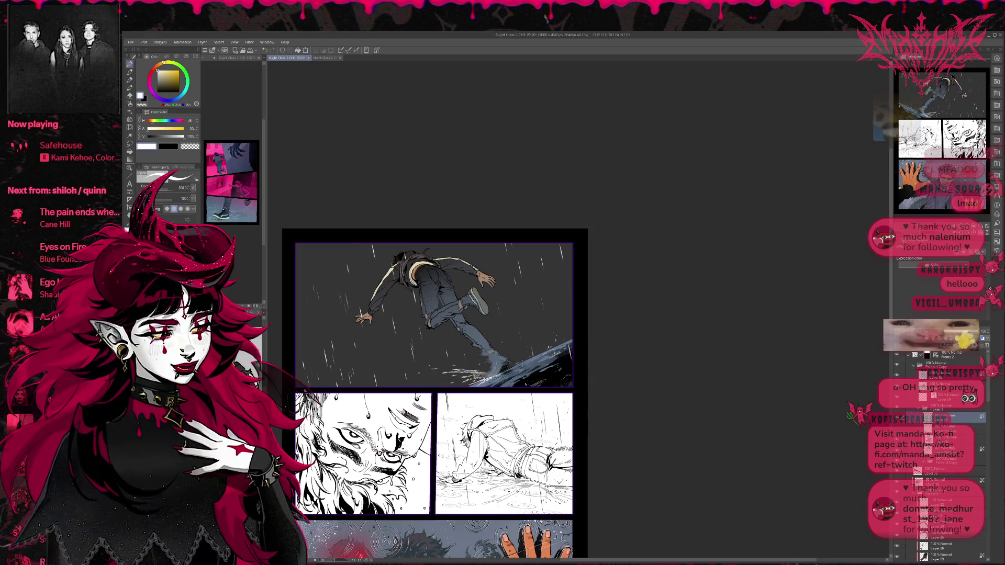
left_click(948, 440)
left_click_drag(506, 367, 487, 350)
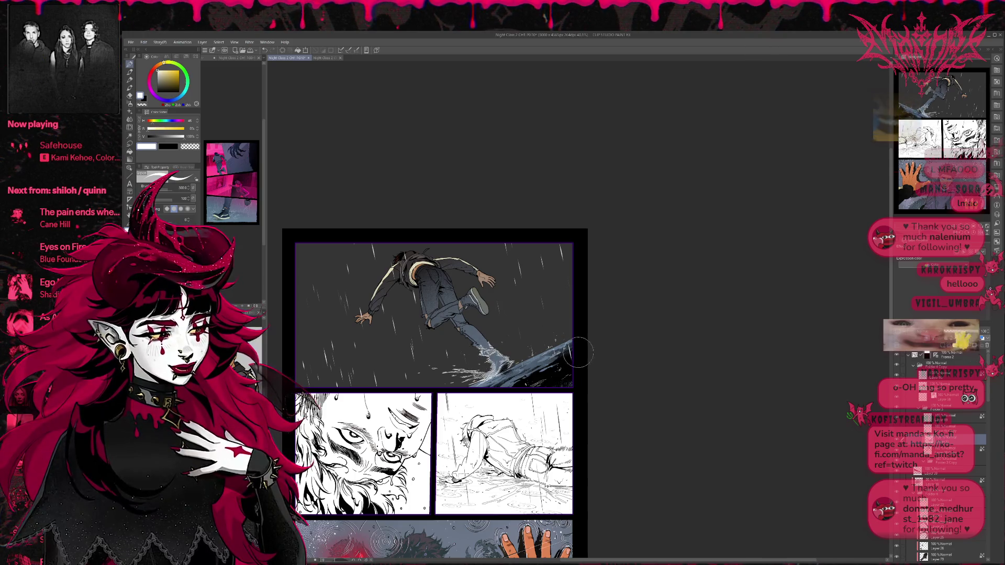
left_click_drag(518, 385, 494, 370)
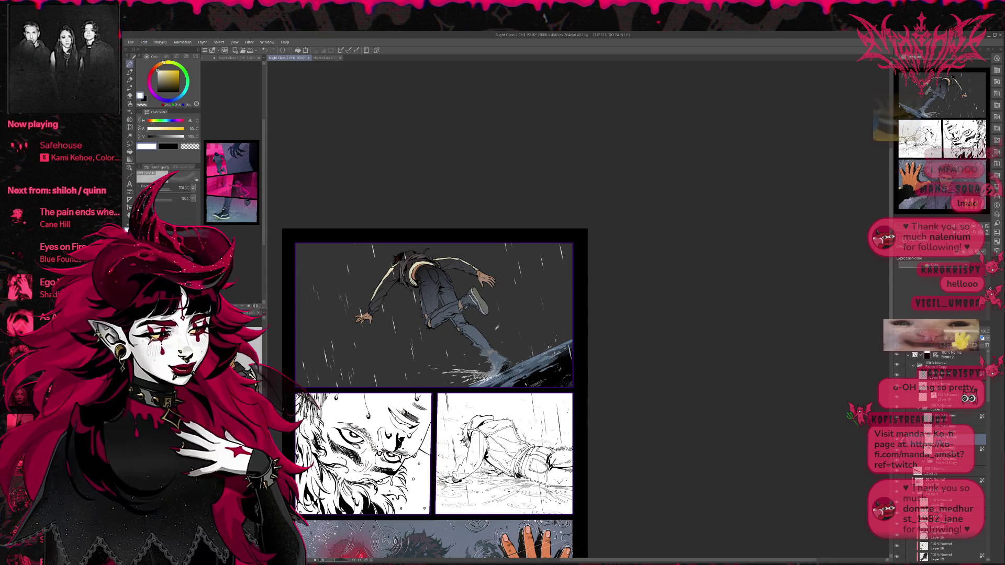
key("x")
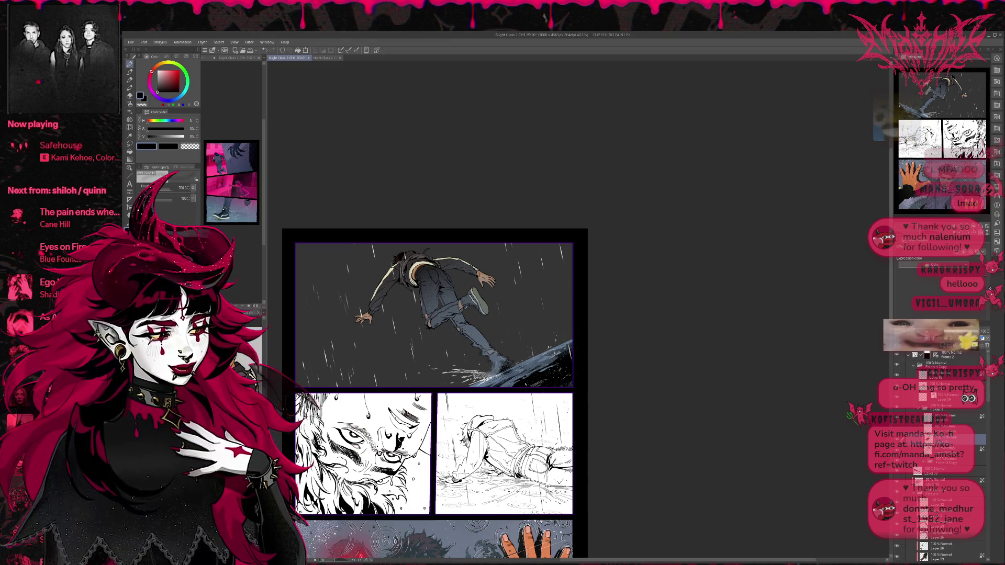
left_click_drag(713, 309, 559, 305)
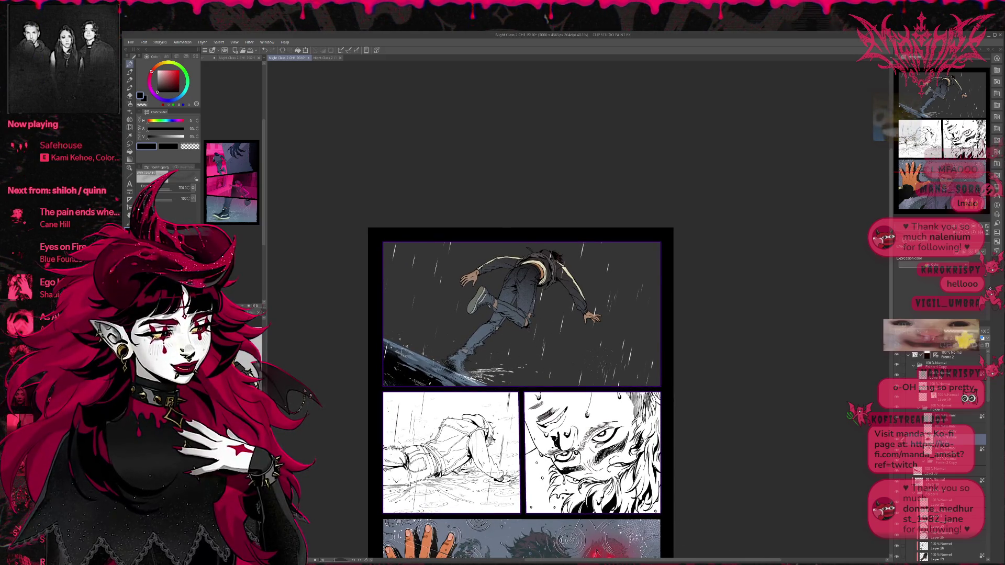
Paint light blue-grey splashes near the foot, then set up a white brush at size 400.
left_click(955, 418)
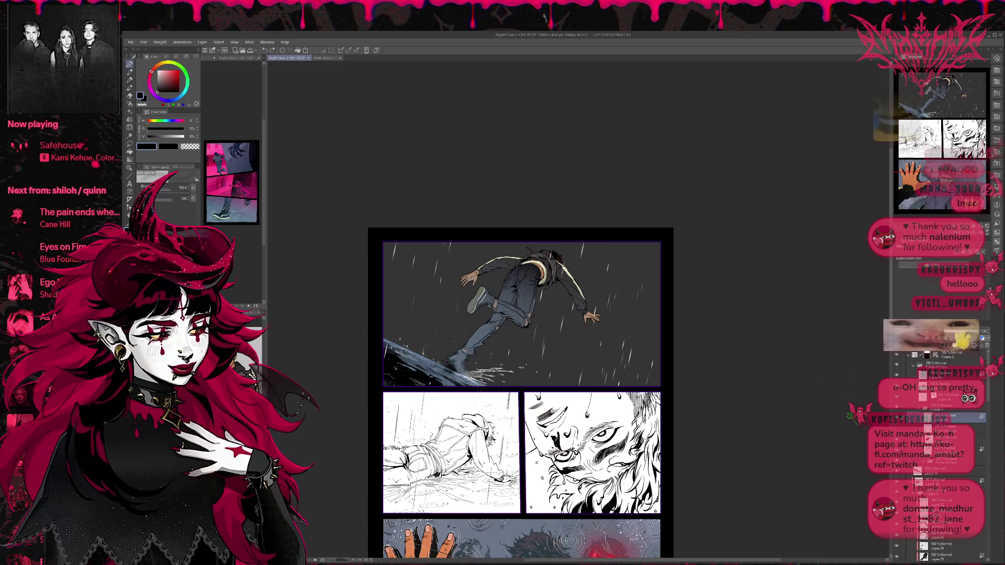
left_click(480, 385, "alt")
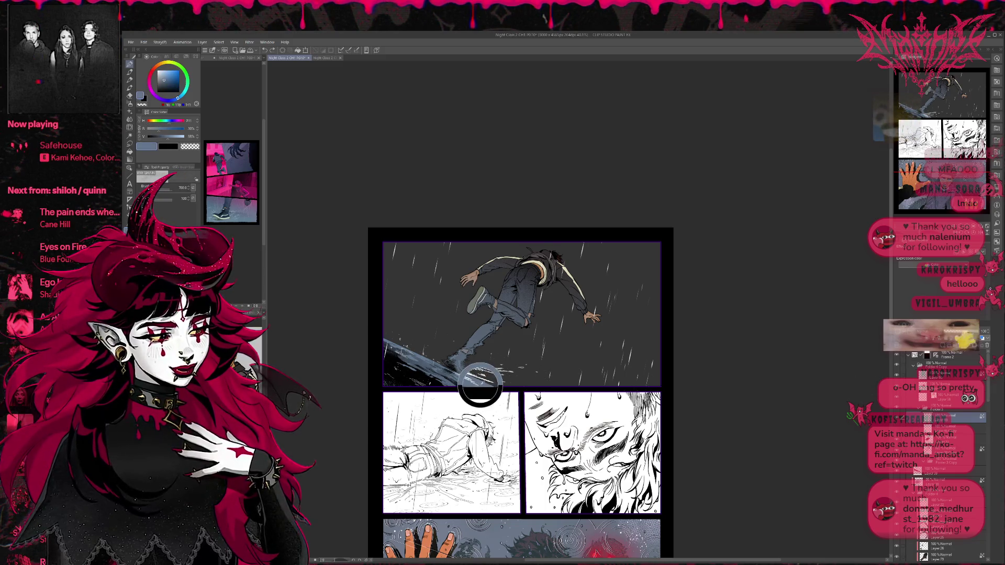
left_click_drag(456, 381, 512, 369)
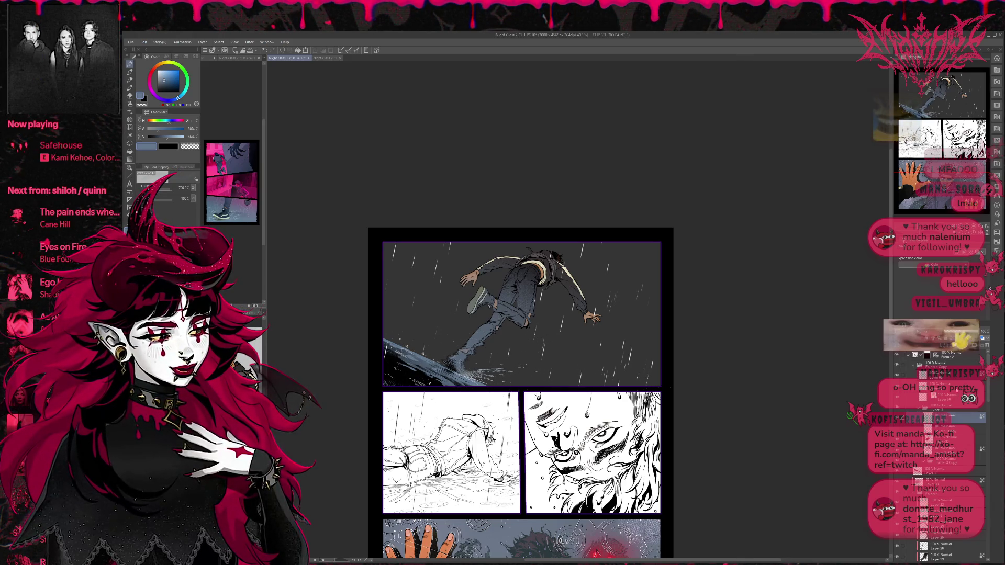
left_click(942, 398)
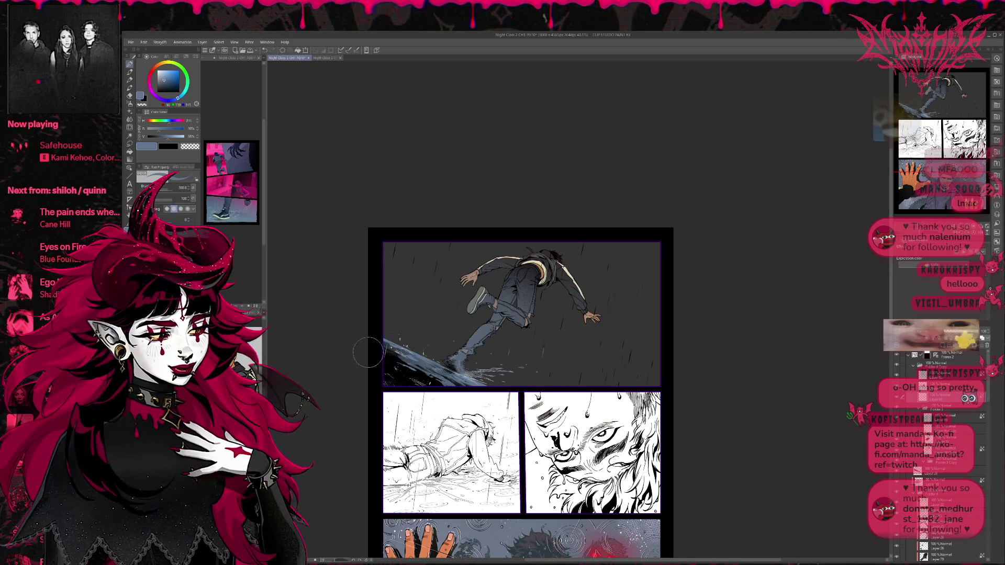
key("bracketright")
key("bracketright")
key("bracketright")
key("bracketright")
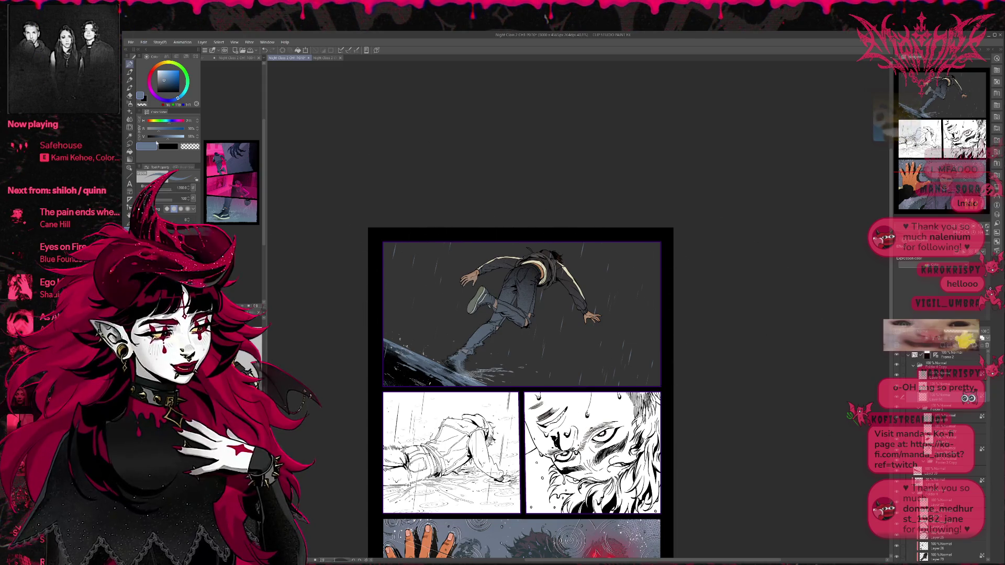
left_click(156, 70)
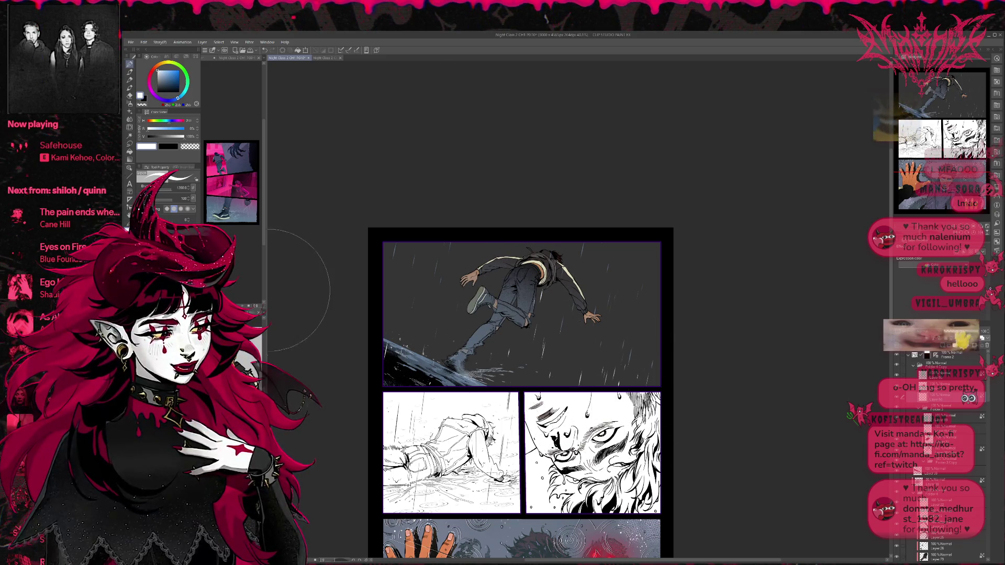
key("e")
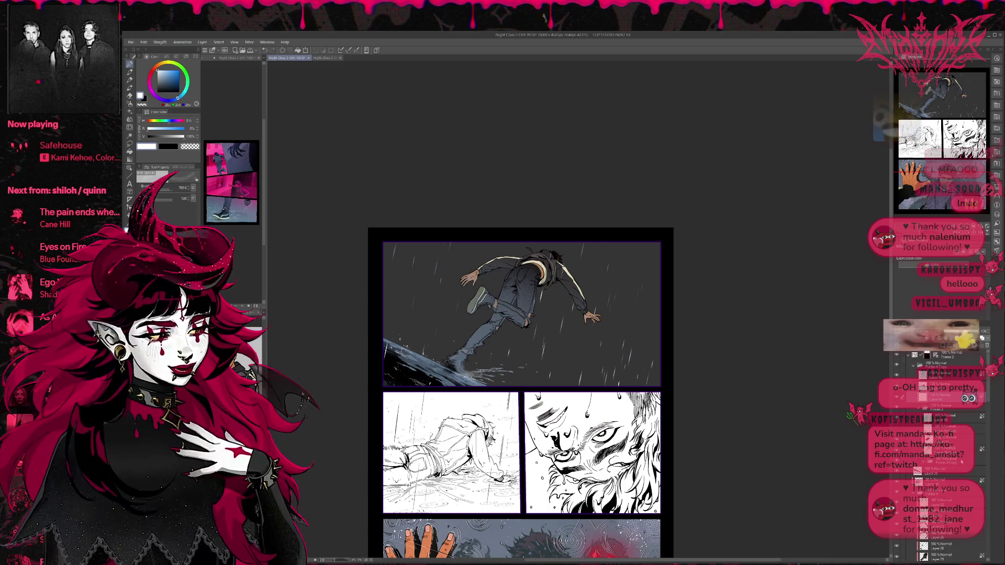
scroll(942, 440, "down", 5)
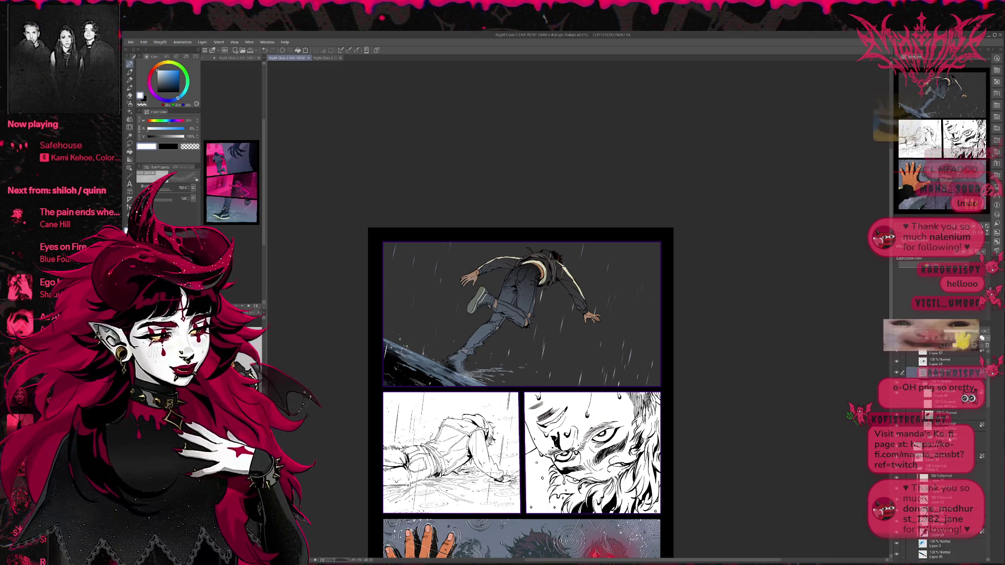
left_click(943, 446)
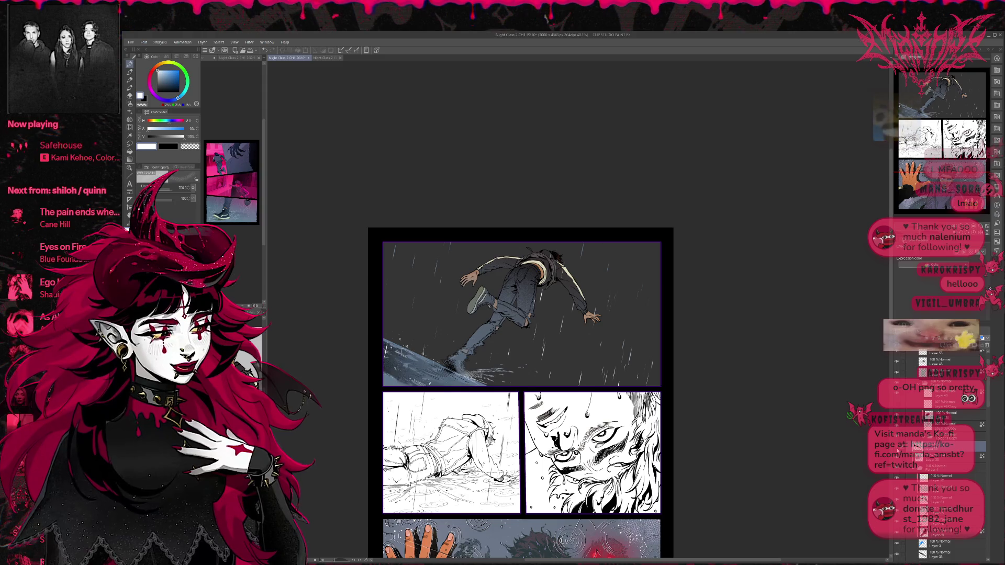
Group the layer into a folder and airbrush sampled blue-grey tone onto the slate ground, reducing size to 170.
key("ctrl+g")
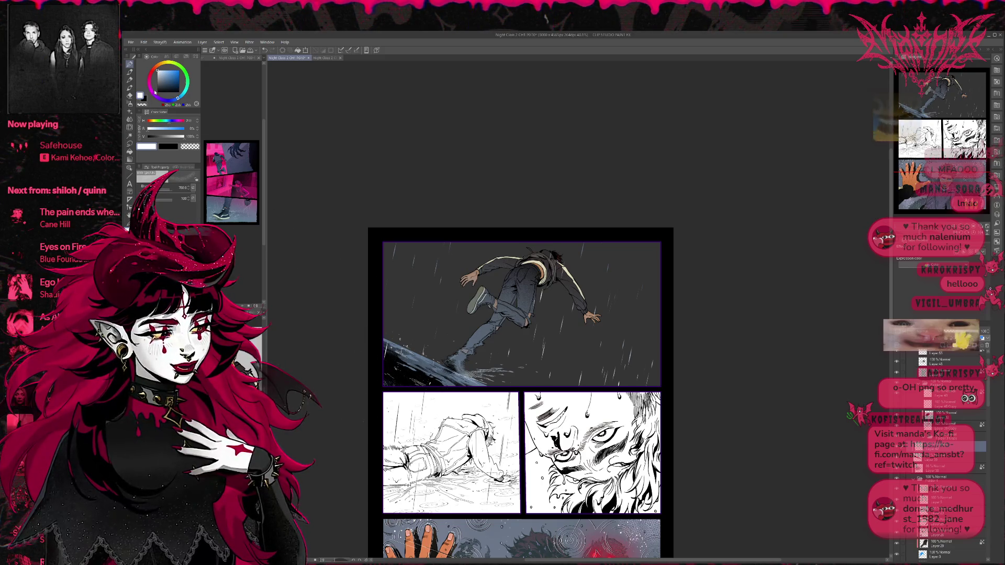
left_click(422, 357, "alt")
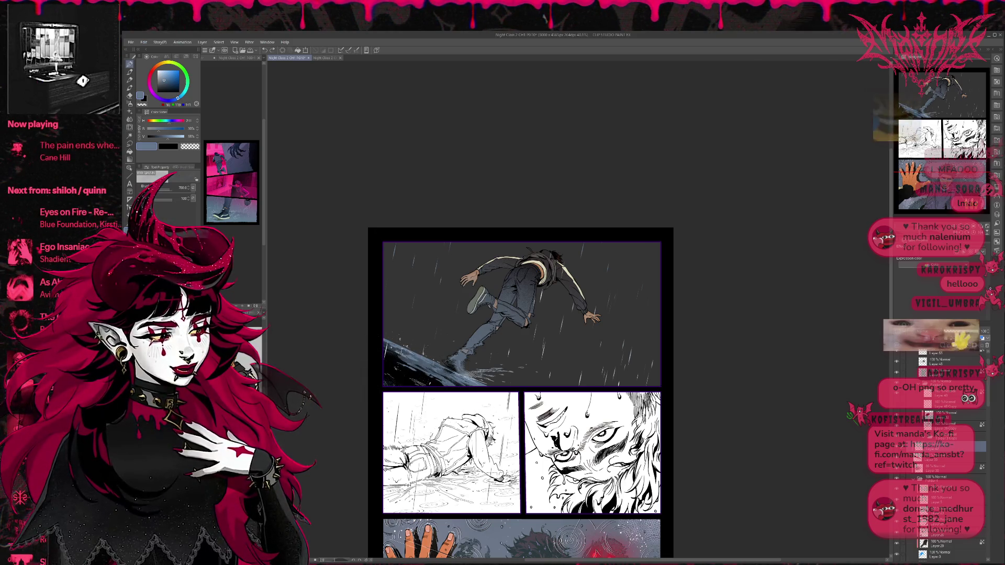
mouse_move(427, 391)
left_mouse_down()
mouse_move(387, 356)
mouse_move(419, 366)
mouse_move(394, 345)
left_mouse_up()
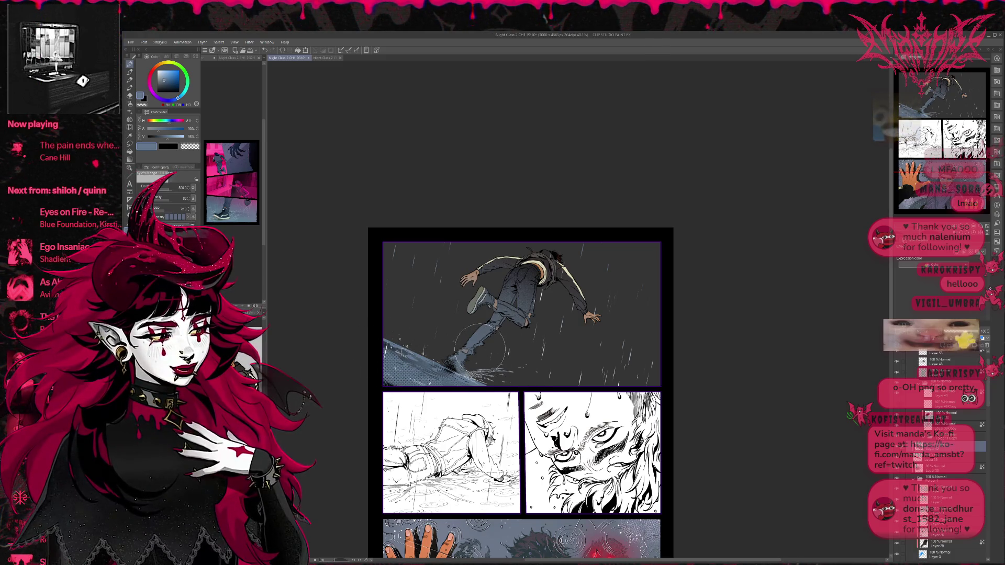
mouse_move(454, 377)
left_mouse_down()
mouse_move(424, 381)
mouse_move(393, 348)
left_mouse_up()
key("bracketleft")
key("bracketleft")
key("bracketleft")
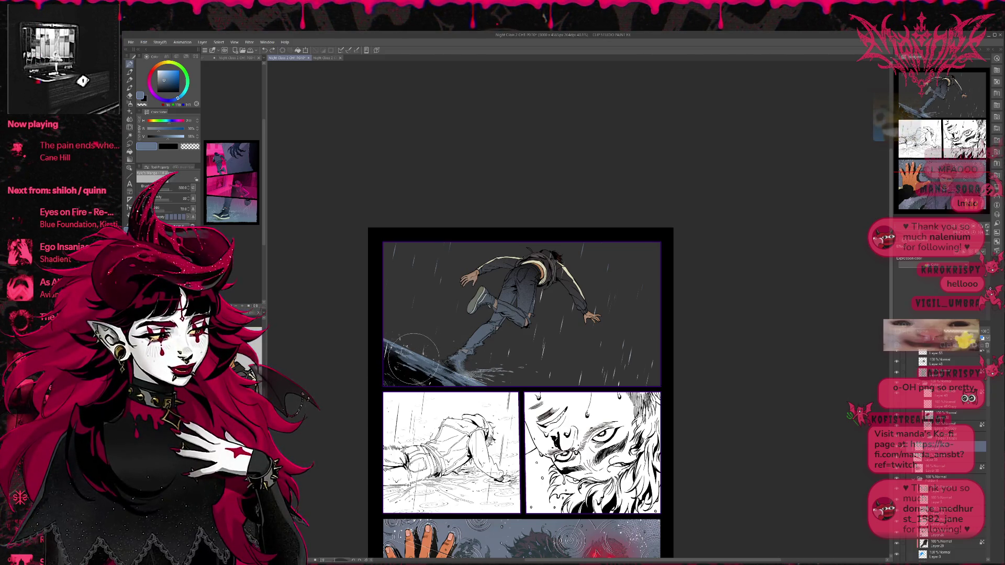
key("bracketleft")
key("bracketleft")
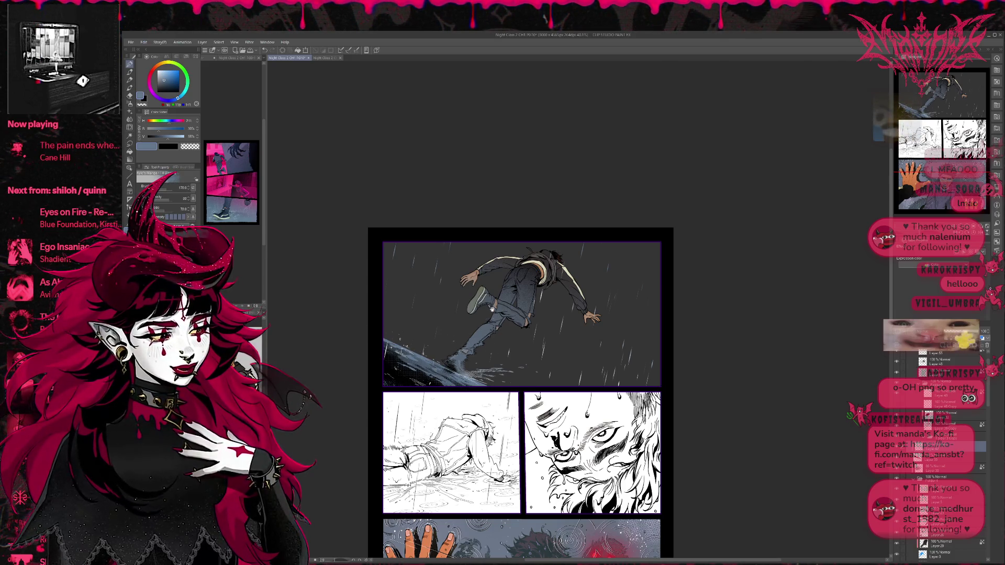
left_click_drag(498, 301, 491, 297)
left_click_drag(561, 307, 546, 306)
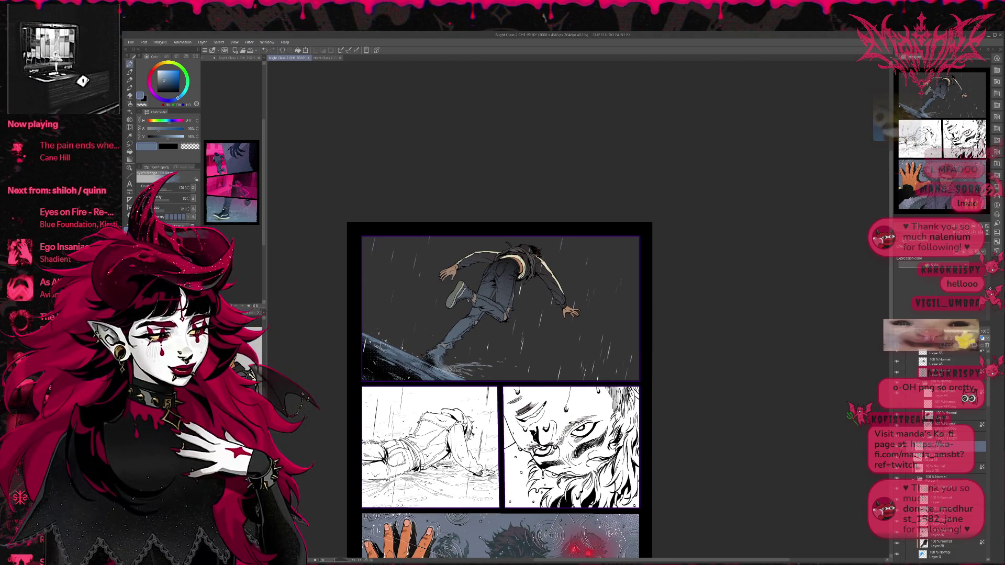
Select the lower layer and sample blues from the bottom panel near the reaching hand.
left_click(937, 457)
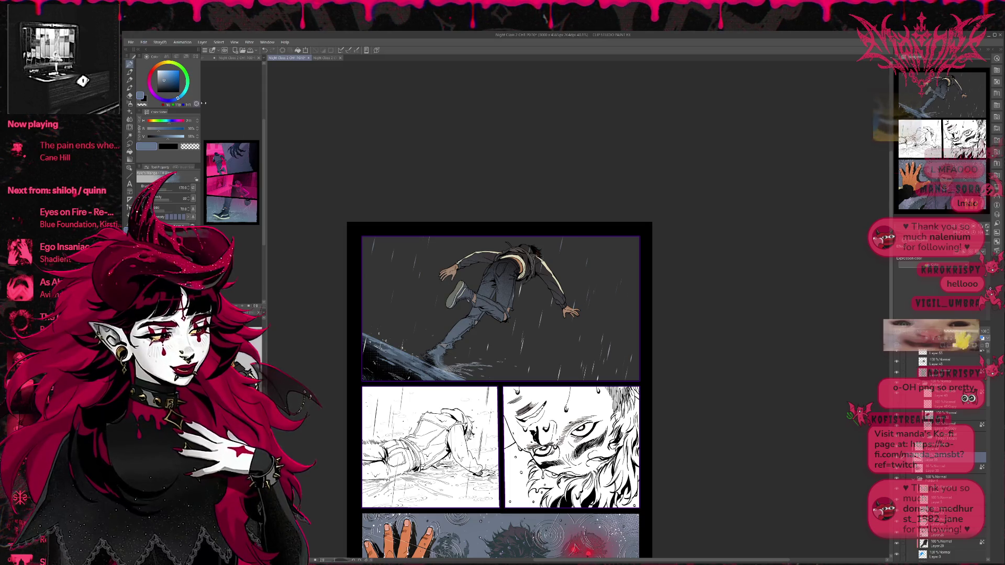
mouse_move(476, 473)
left_mouse_down()
mouse_move(477, 390)
mouse_move(463, 333)
left_mouse_up()
left_click_drag(396, 530, 446, 529)
left_click_drag(448, 436, 448, 436)
Switch to a large brush at size 1300 and pick a dark blue.
key("e")
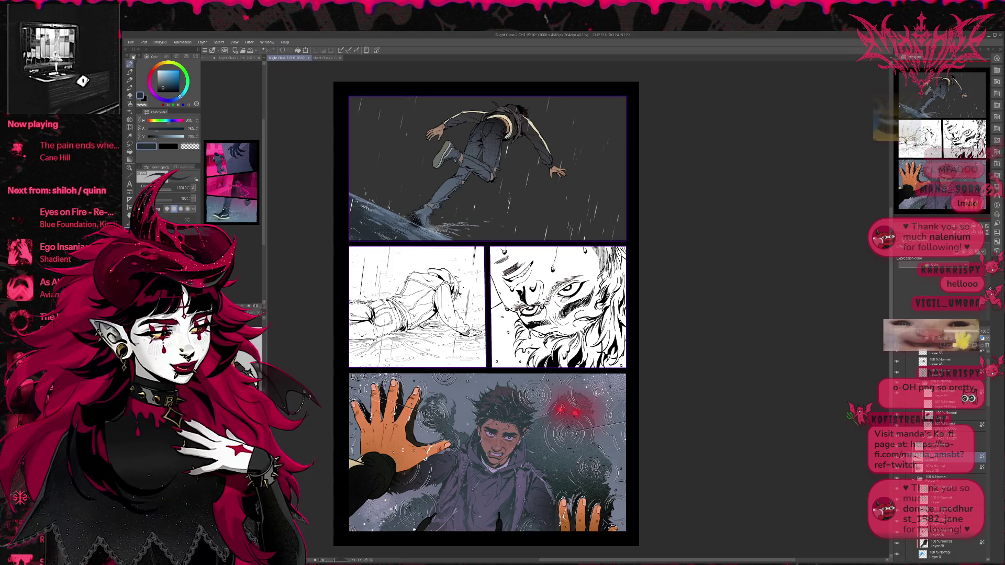
left_click(167, 87)
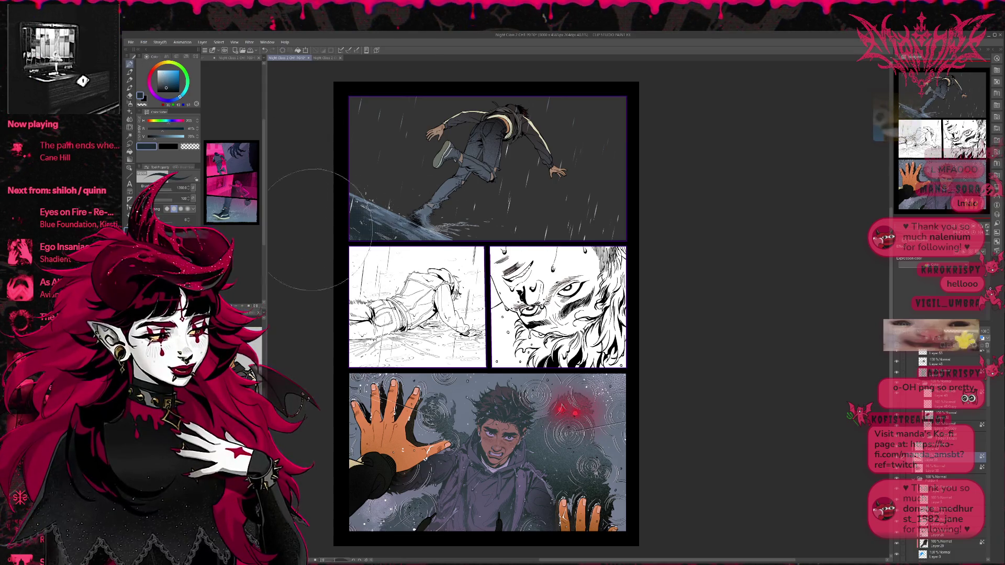
left_click_drag(542, 431, 537, 505)
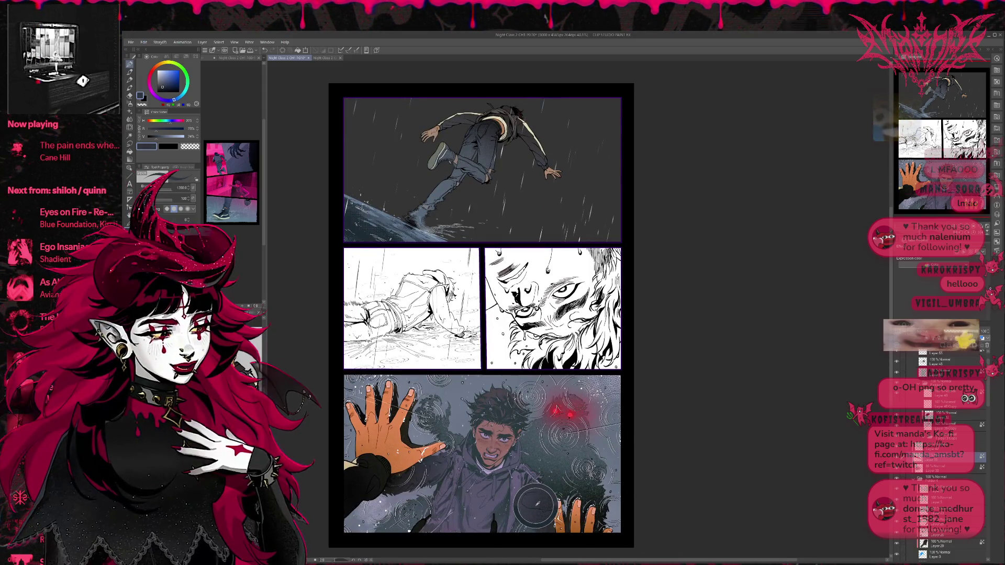
left_click(377, 230, "alt")
mouse_move(377, 231)
left_mouse_down()
mouse_move(381, 282)
mouse_move(368, 278)
left_mouse_up()
Collapse the Folder 4 Copy group and select the Frame background 1 layer.
scroll(943, 471, "down", 10)
scroll(937, 450, "down", 10)
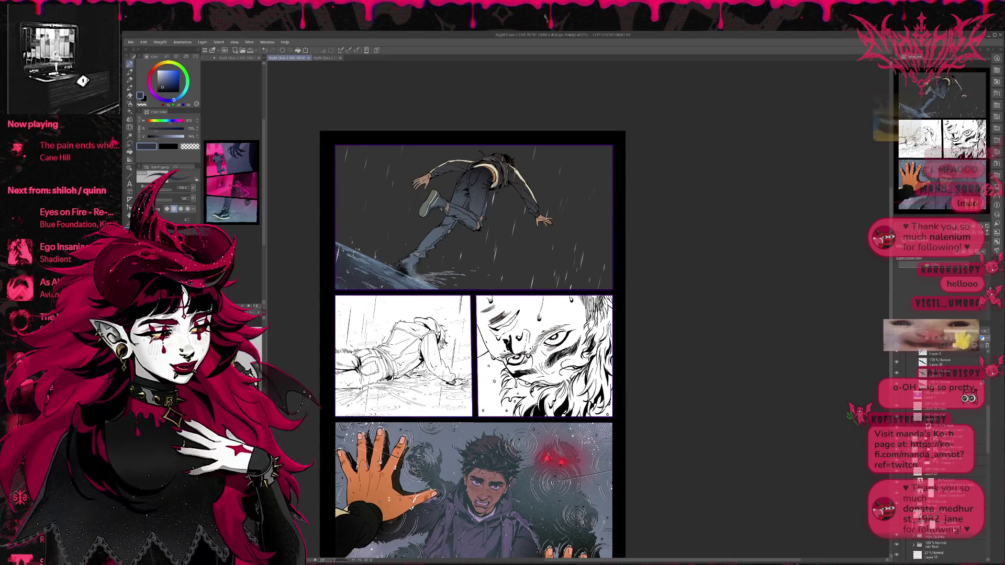
scroll(942, 456, "down", 10)
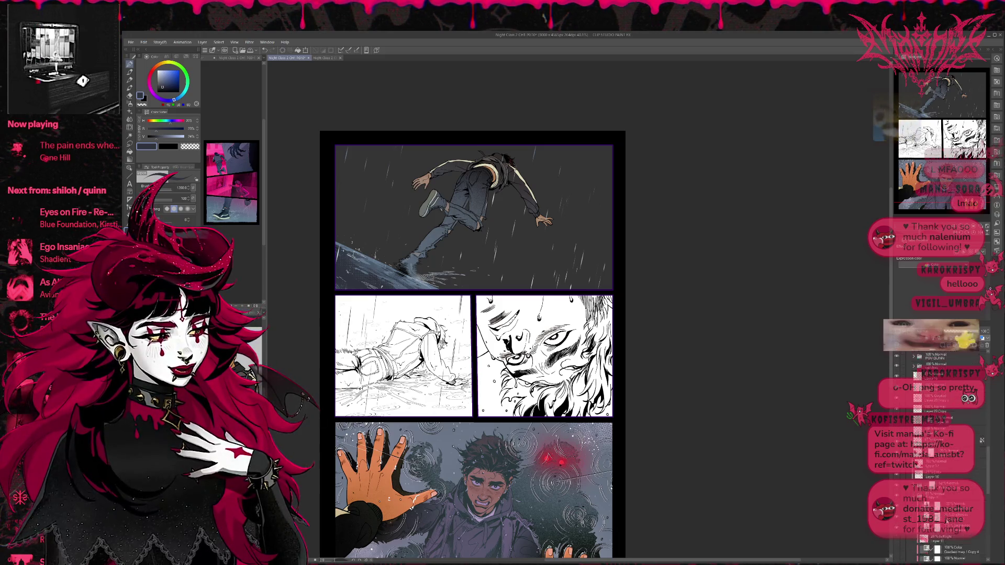
scroll(984, 526, "down", 5)
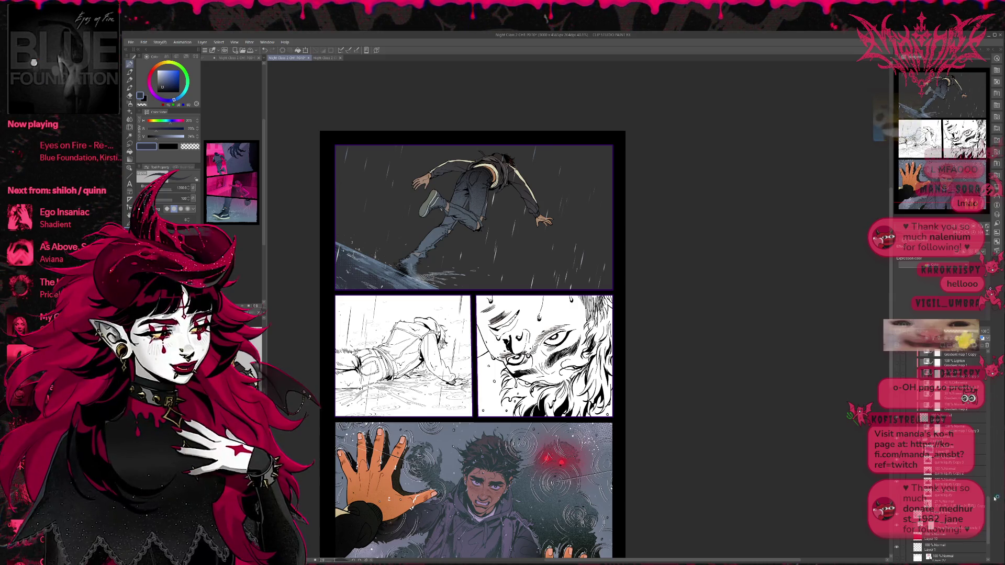
scroll(961, 380, "down", 5)
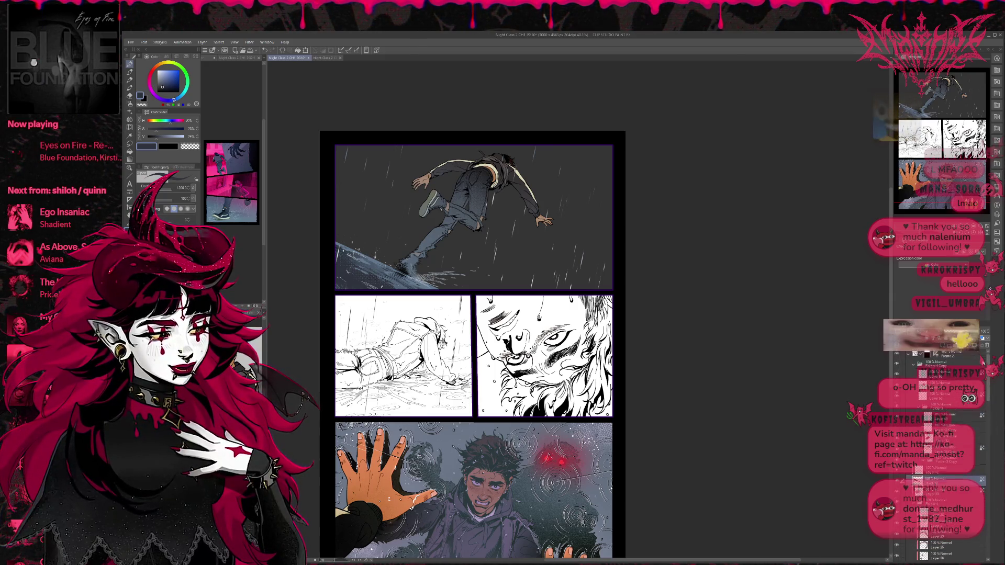
left_click(914, 366)
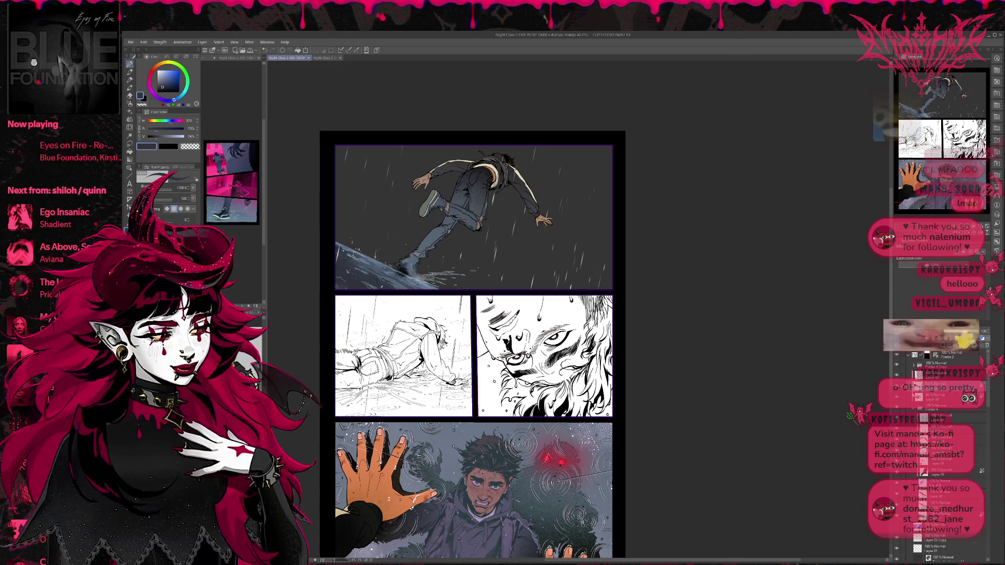
scroll(937, 455, "down", 5)
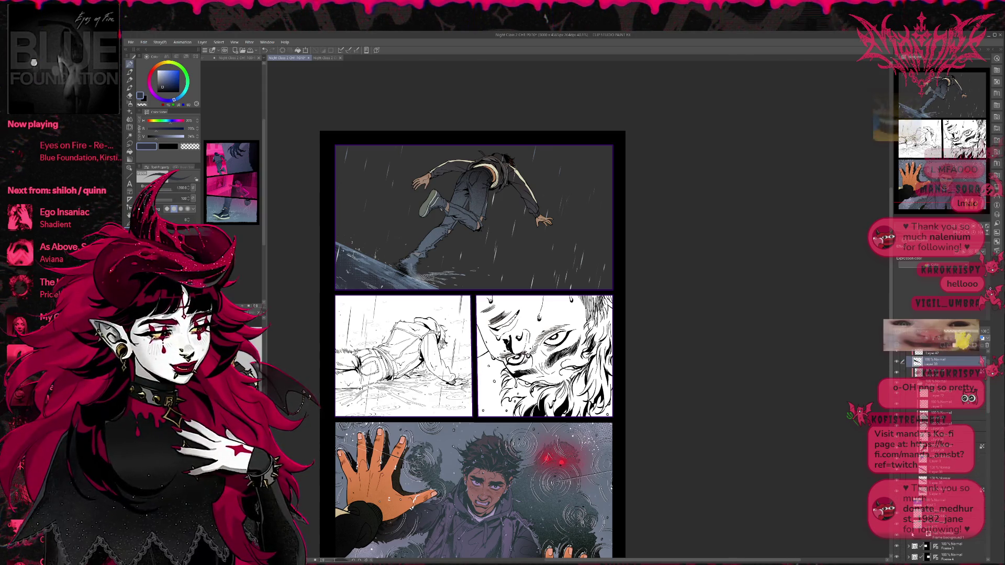
left_click(934, 535)
Shift the top panel background to a bright, saturated pinkish red.
key("ctrl+z")
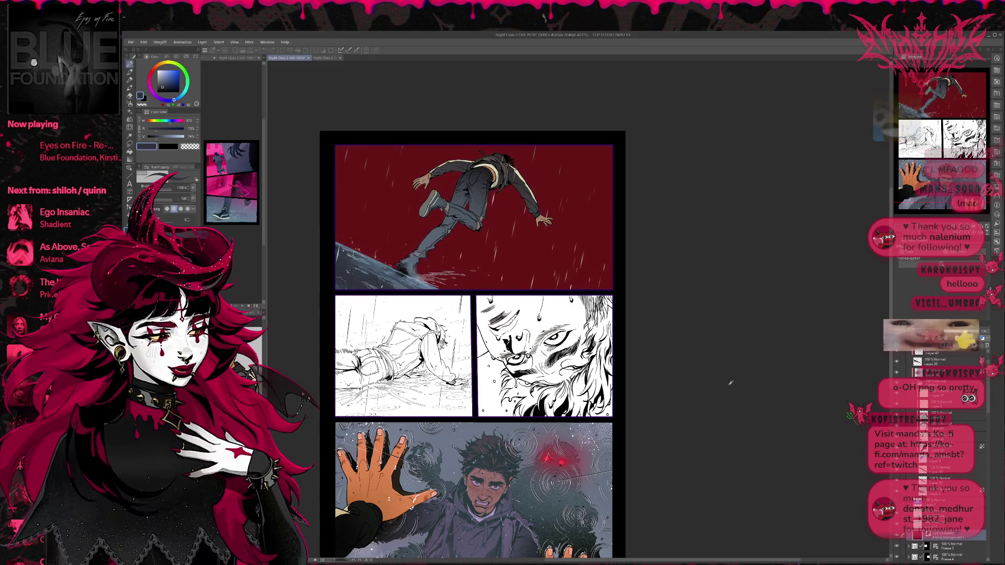
key("ctrl+z")
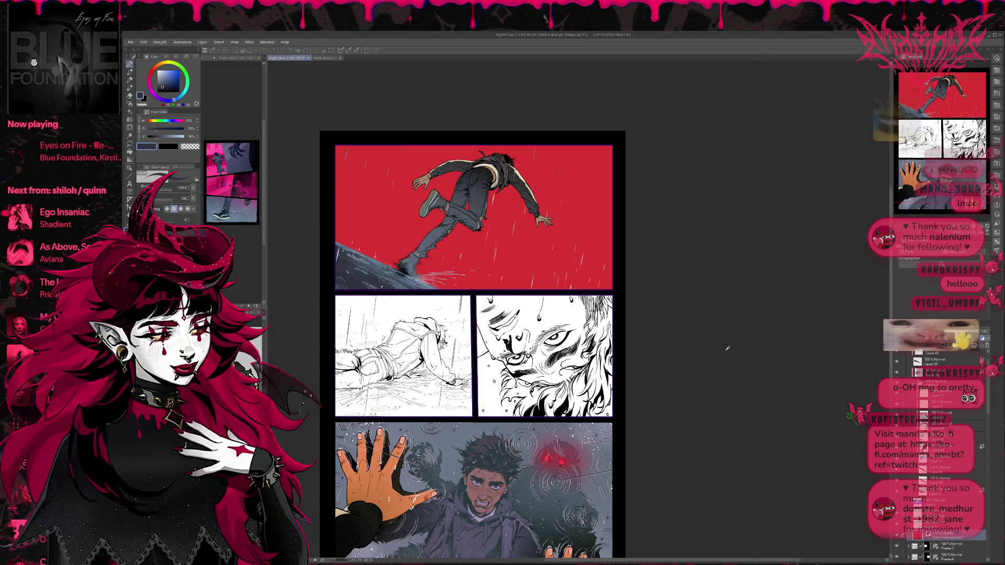
key("ctrl+z")
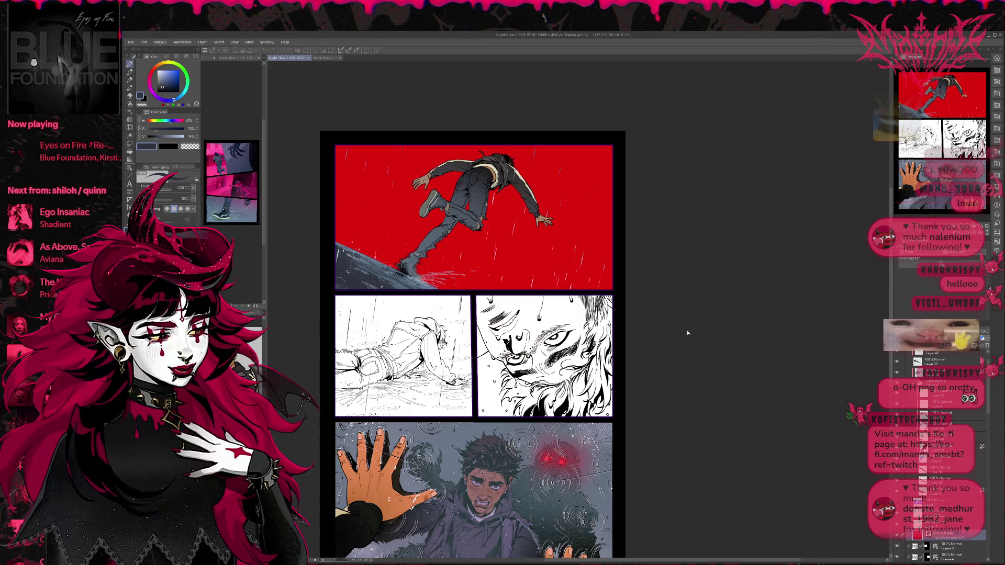
key("ctrl+z")
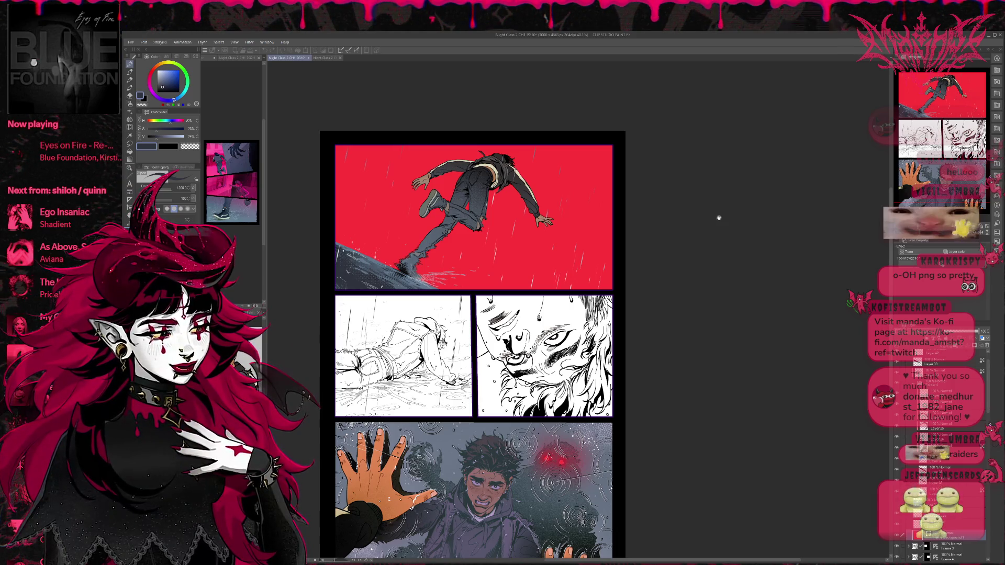
Mirror the canvas and reposition the page to check the composition.
key("h")
left_click_drag(680, 340, 437, 361)
left_click_drag(505, 291, 522, 261)
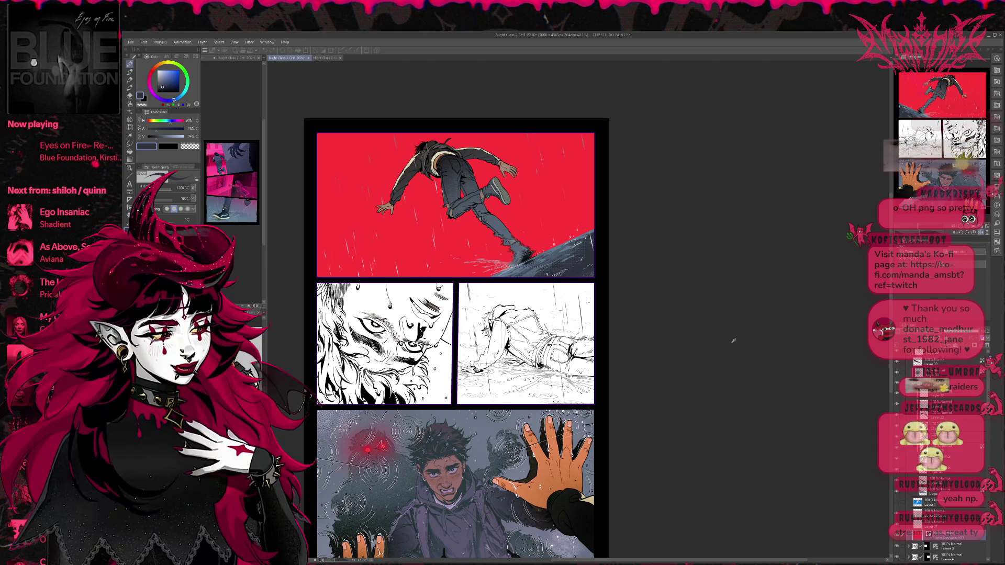
Darken the red background and sample the brighter red from the glowing eye.
key("ctrl+z")
key("ctrl+z")
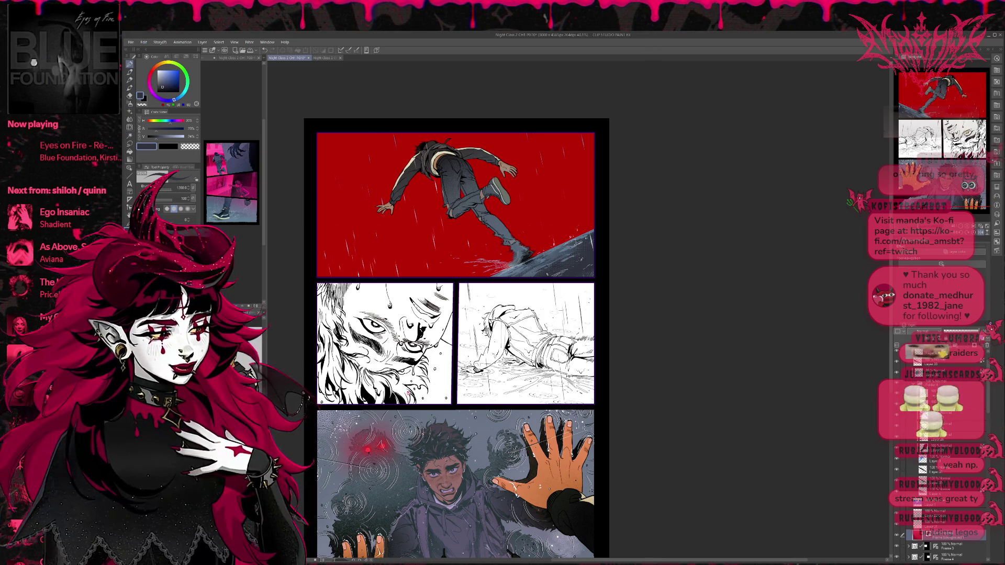
left_click(368, 449, "alt")
left_click_drag(365, 450, 368, 449, "alt")
Add a new layer above Frame background 1 and flip the canvas back to normal.
key("ctrl+shift+n")
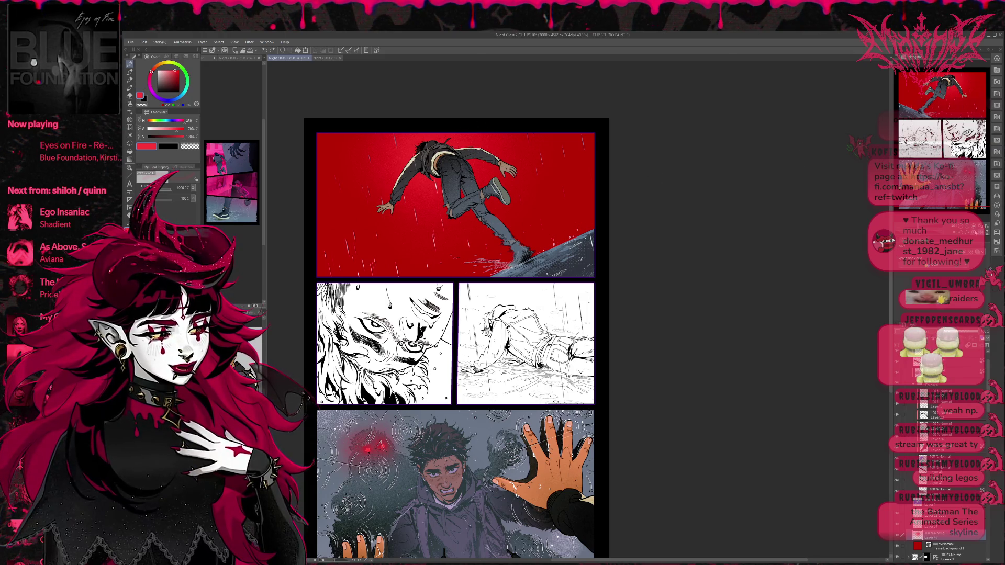
key("h")
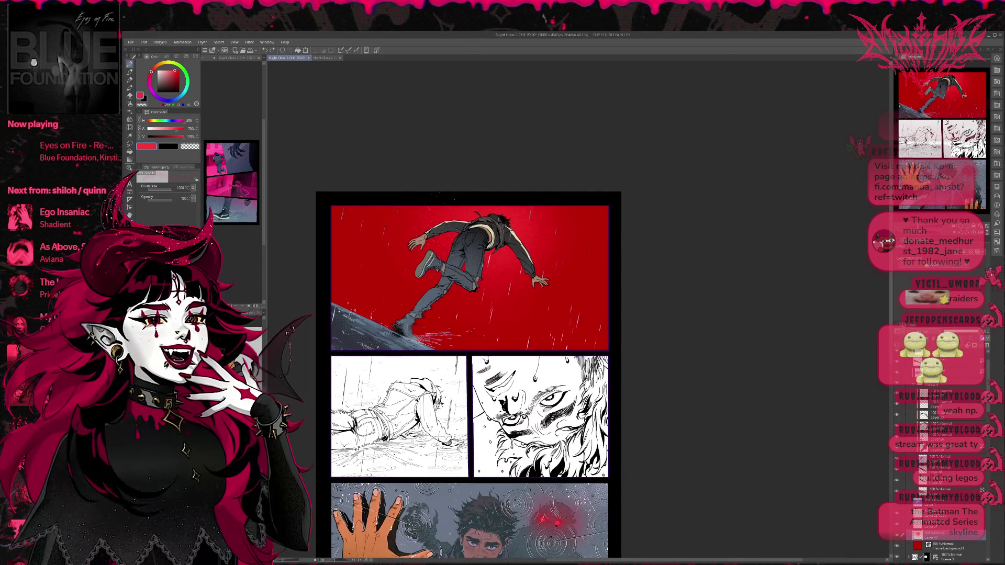
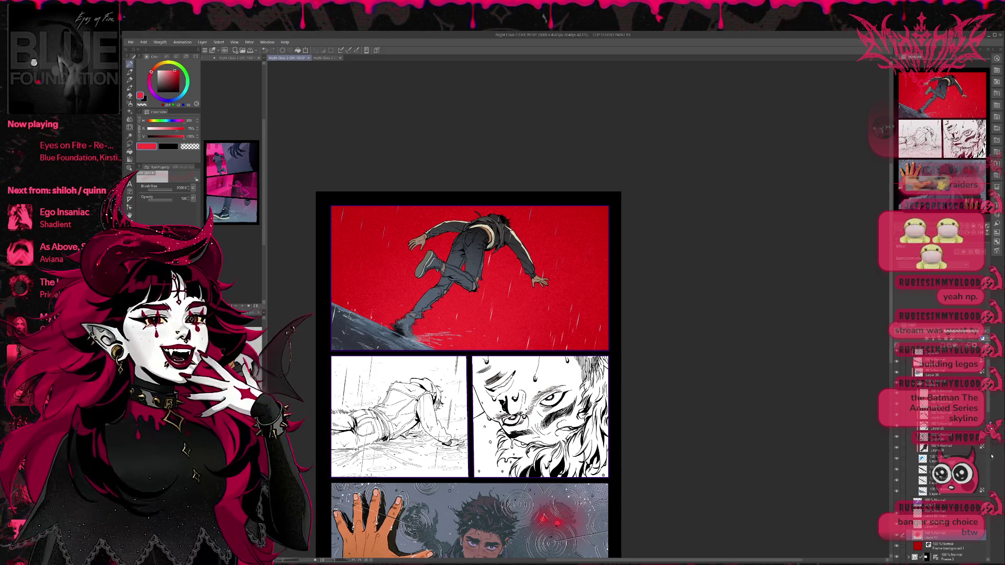
Compare the figure with and without the dark clothing layer, leaving it hidden.
scroll(962, 429, "up", 2)
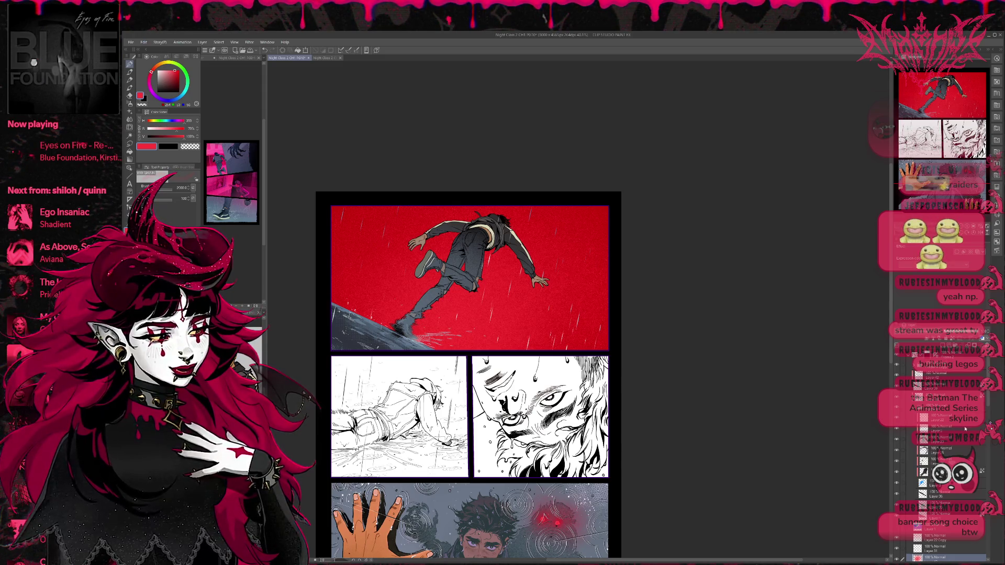
left_click(897, 399)
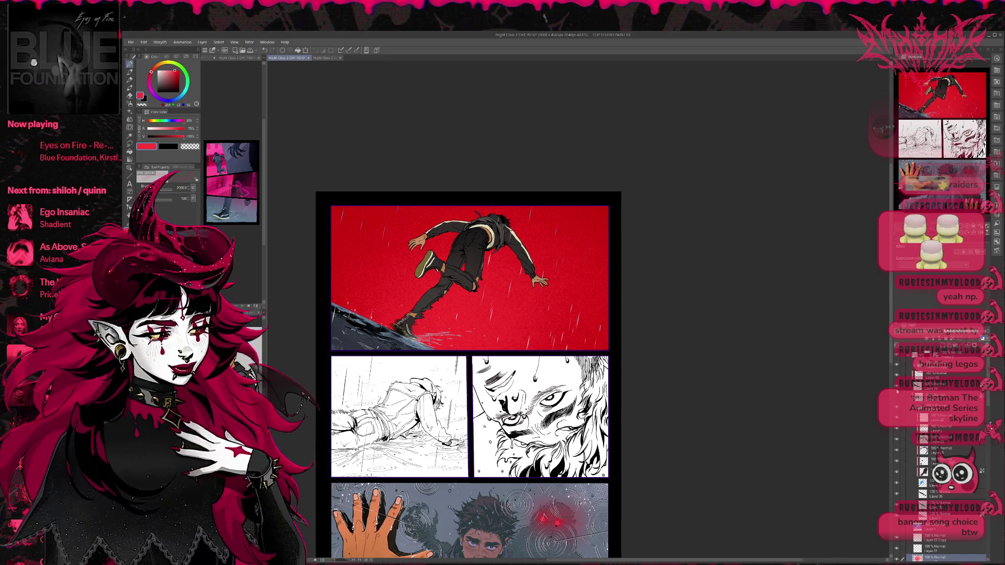
left_click(897, 399)
left_click(898, 400)
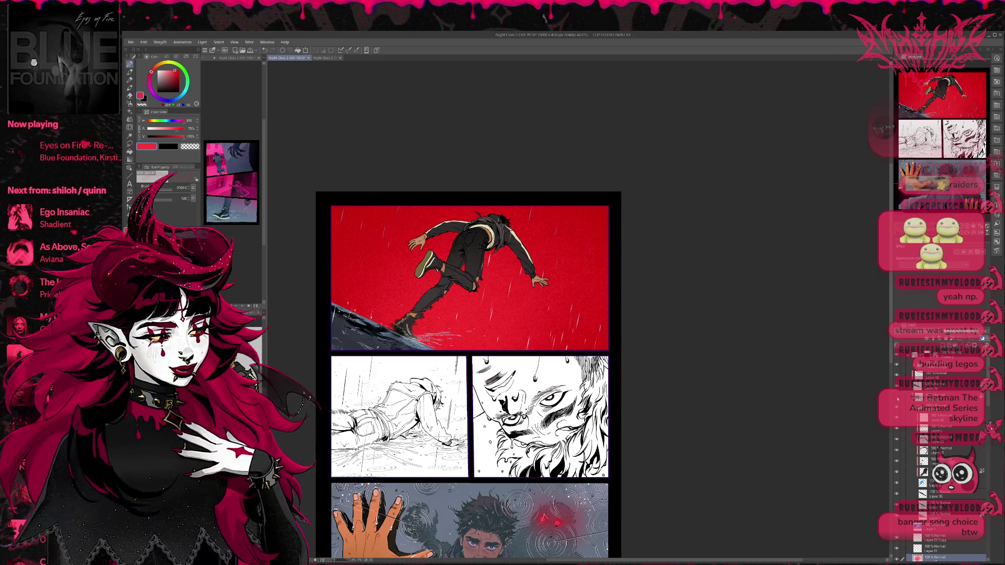
left_click(898, 400)
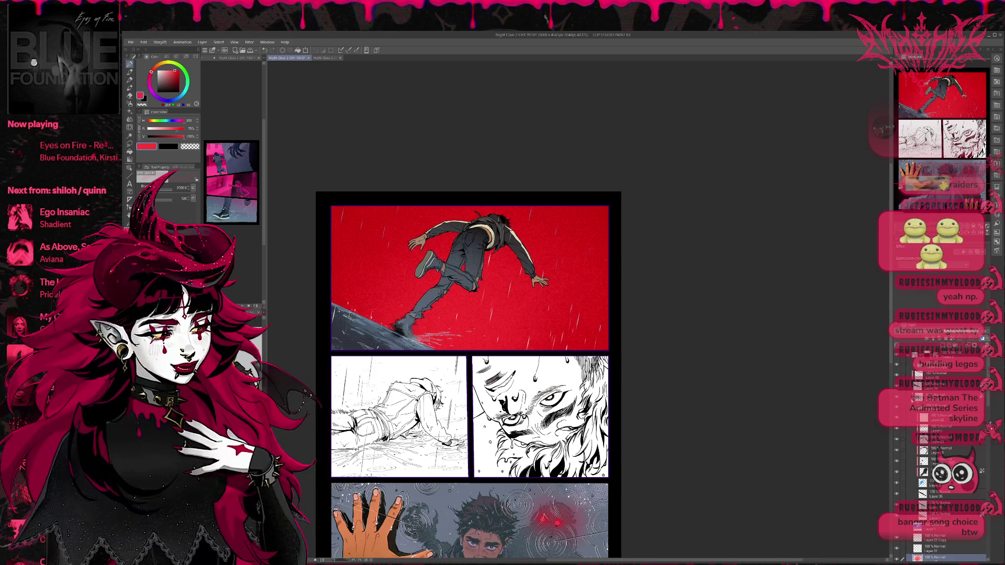
Group the selected layer into a new folder and sample a light blue-grey for the airbrush.
left_click(937, 398)
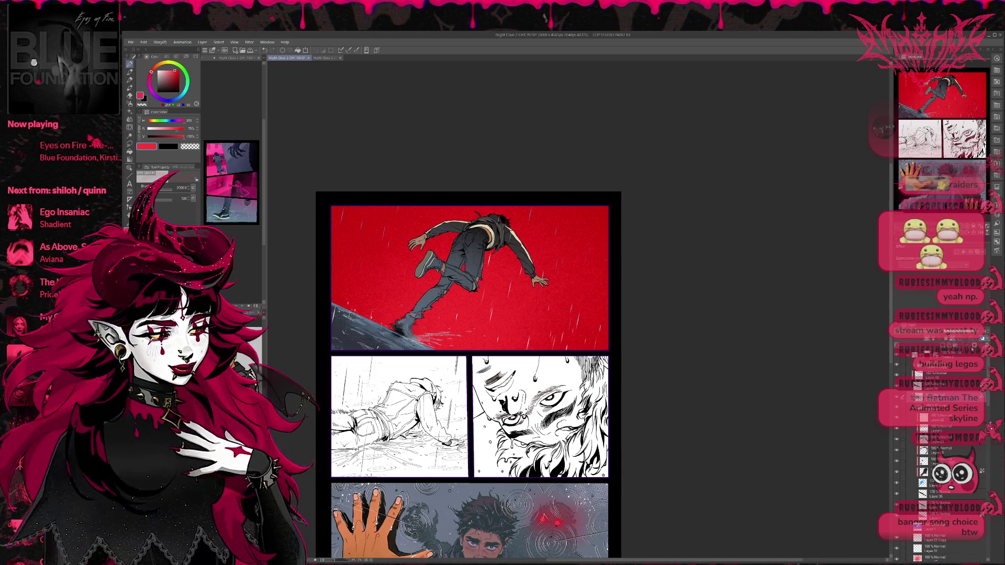
key("ctrl+g")
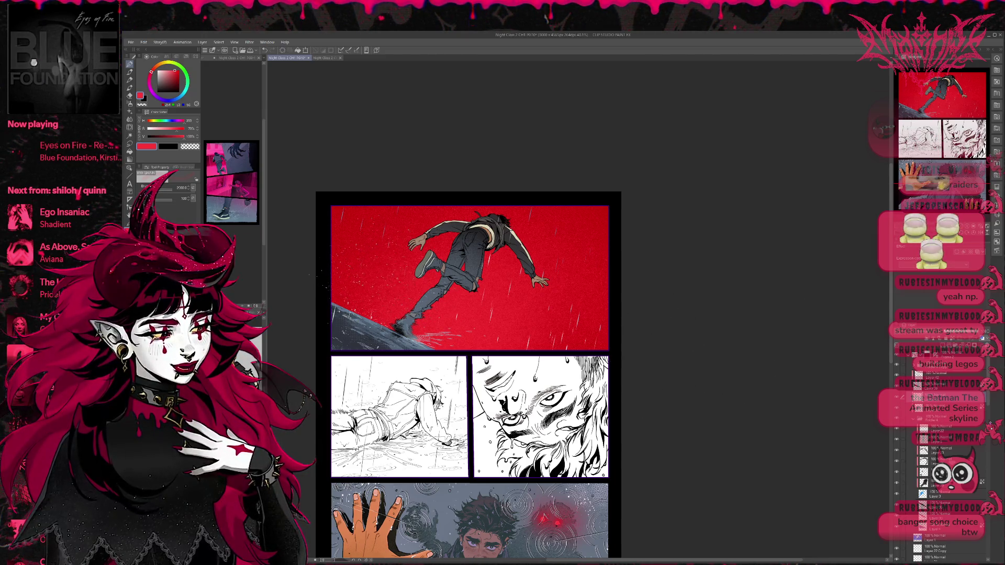
left_click(130, 103)
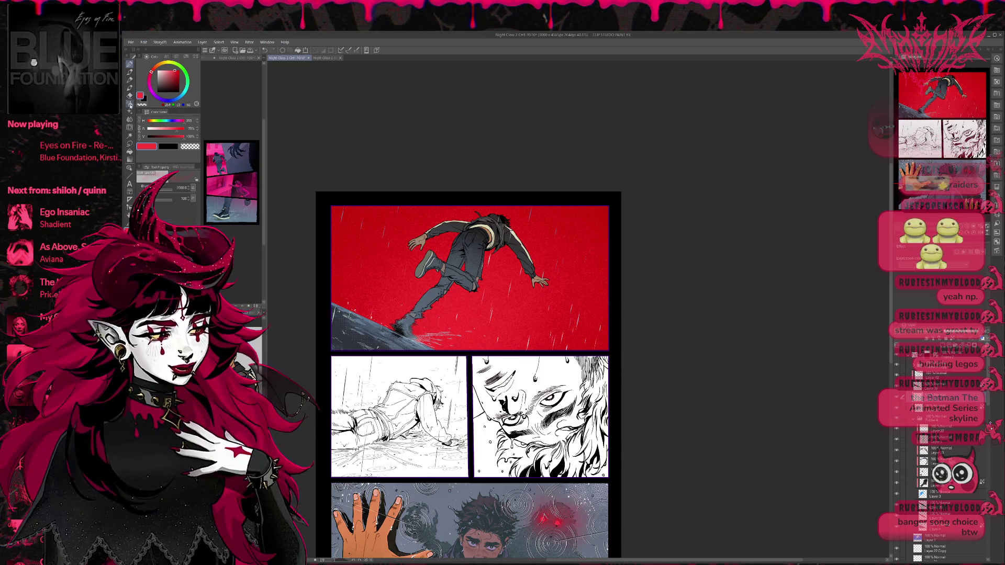
left_click(415, 332, "alt")
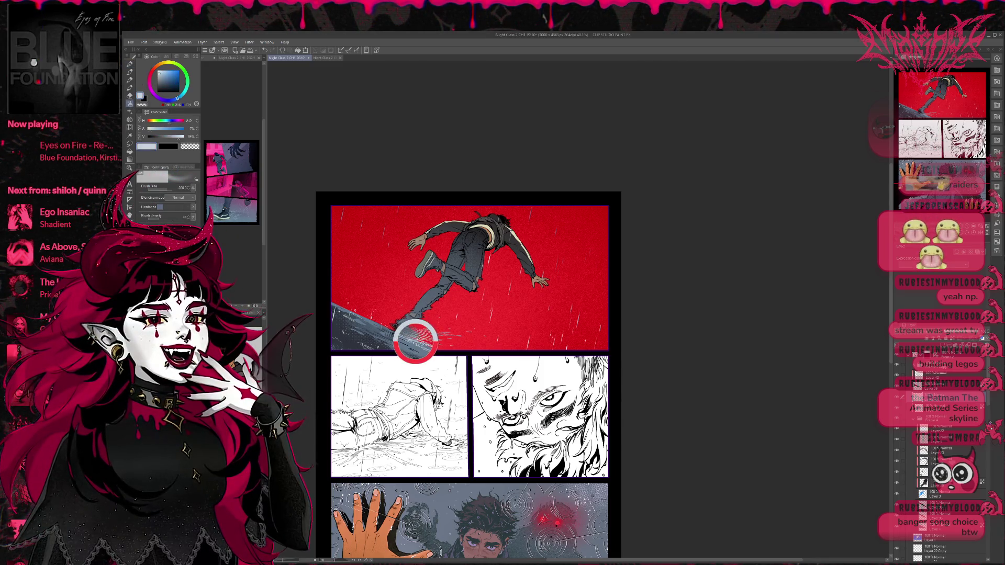
Try light grey airbrush strokes over the figure and rooftop, undo them, and check page PG9-1.
mouse_move(382, 332)
left_mouse_down()
mouse_move(445, 293)
mouse_move(487, 342)
left_mouse_up()
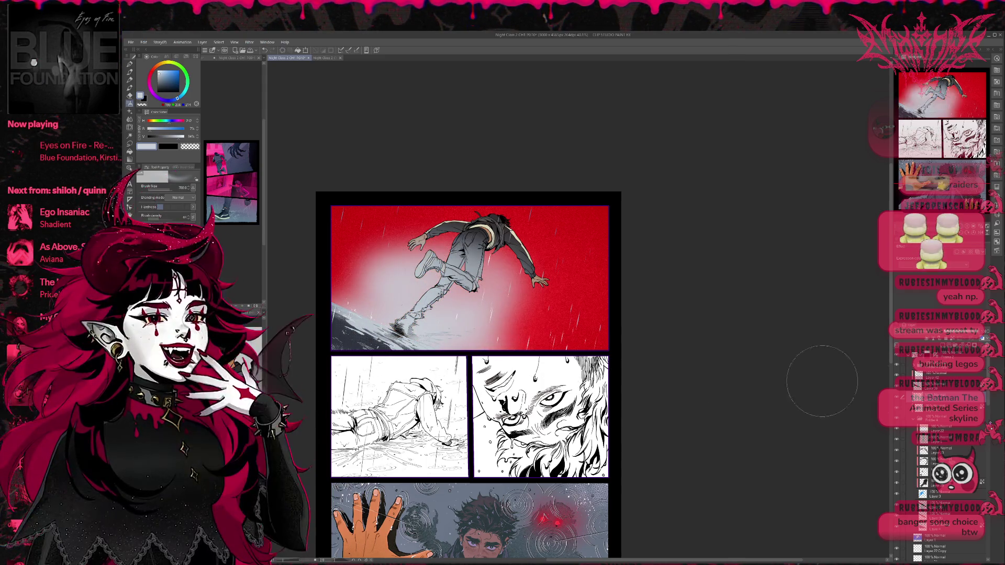
key("ctrl+z")
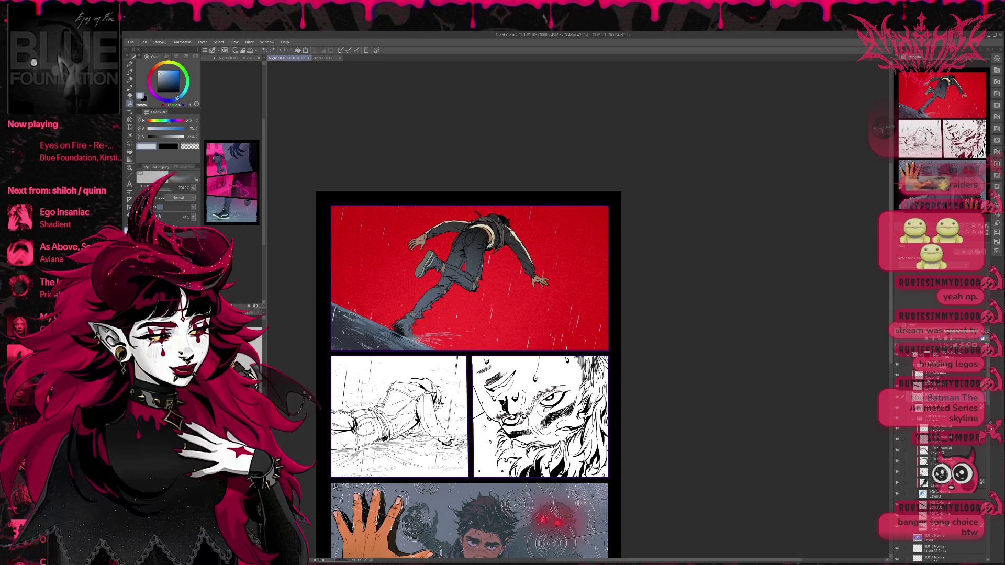
mouse_move(440, 362)
left_mouse_down()
mouse_move(366, 325)
mouse_move(340, 296)
mouse_move(445, 251)
mouse_move(401, 352)
left_mouse_up()
key("ctrl+z")
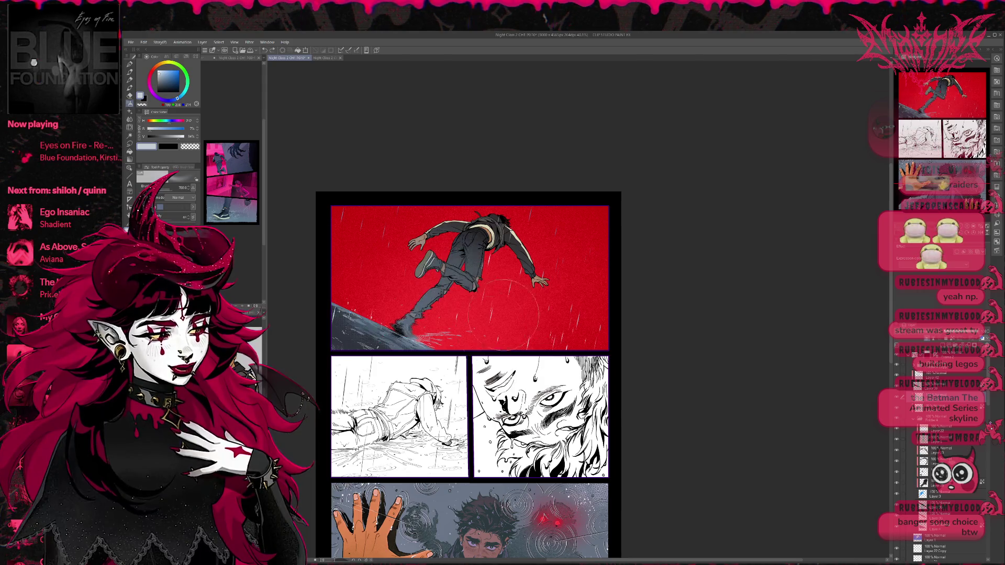
key("ctrl+z")
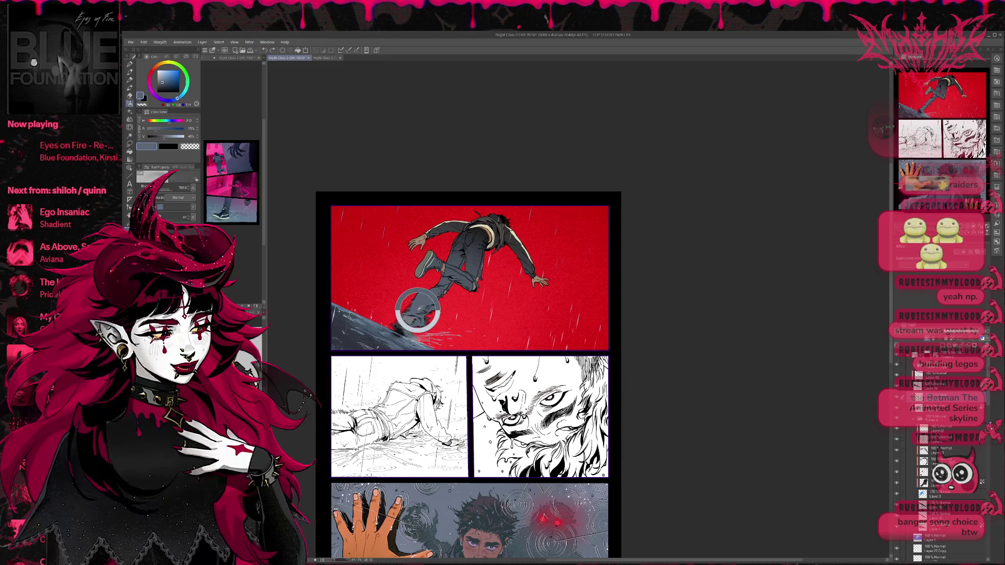
key("ctrl+shift+Tab")
key("ctrl+Tab")
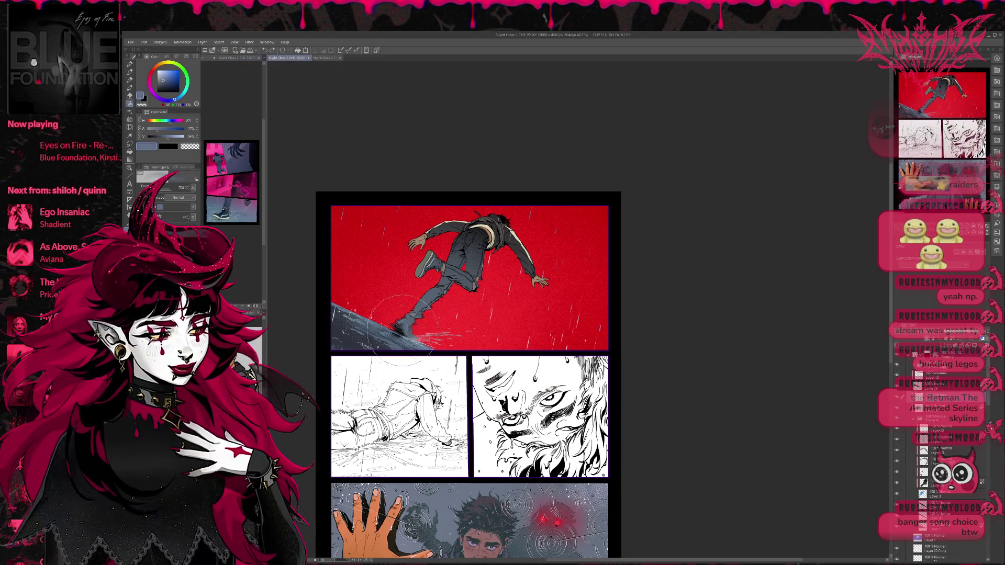
Shade the figure's jacket and waist, then airbrush the jacket and torso in the panel's red.
left_click_drag(419, 272, 503, 225)
key("ctrl+z")
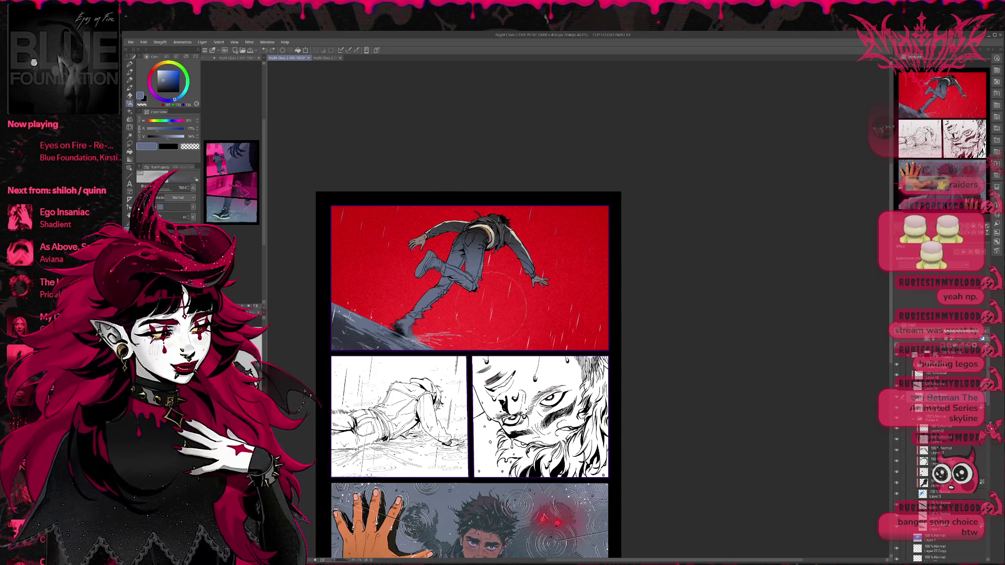
left_click_drag(450, 251, 489, 289)
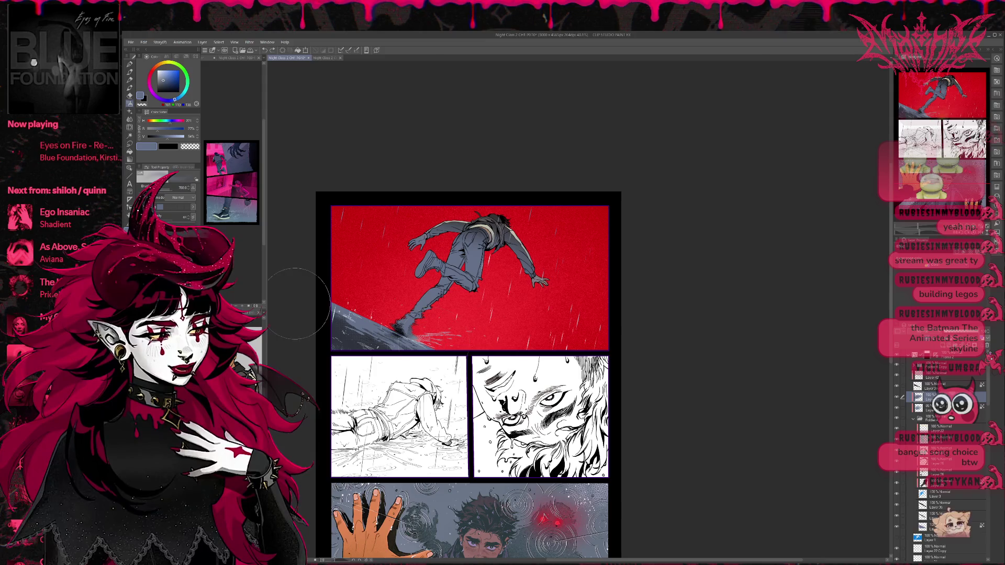
left_click(540, 311, "alt")
mouse_move(506, 229)
left_mouse_down()
mouse_move(466, 240)
mouse_move(471, 252)
left_mouse_up()
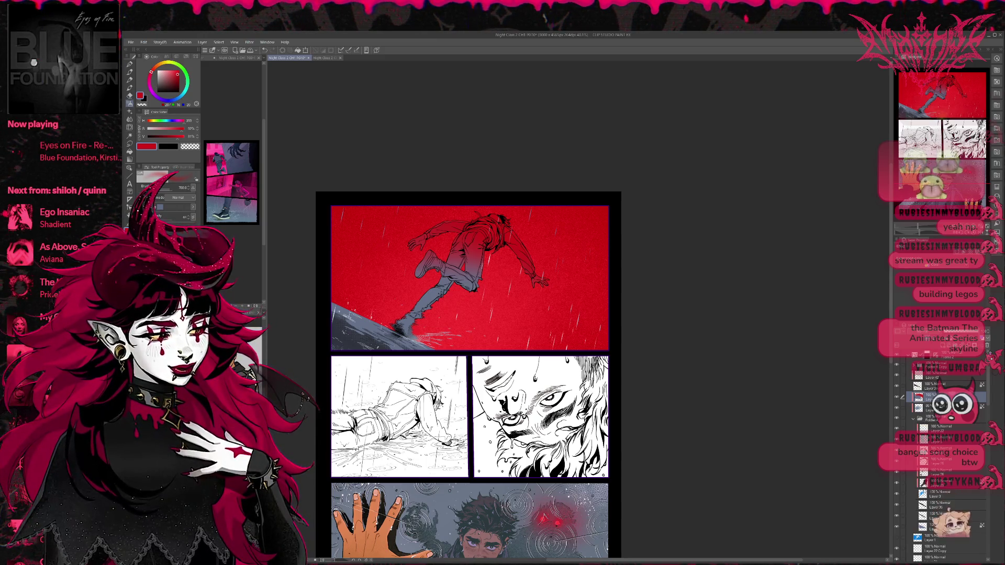
Compare the figure with and without its red tint and show the textured streak layer.
left_click(899, 332)
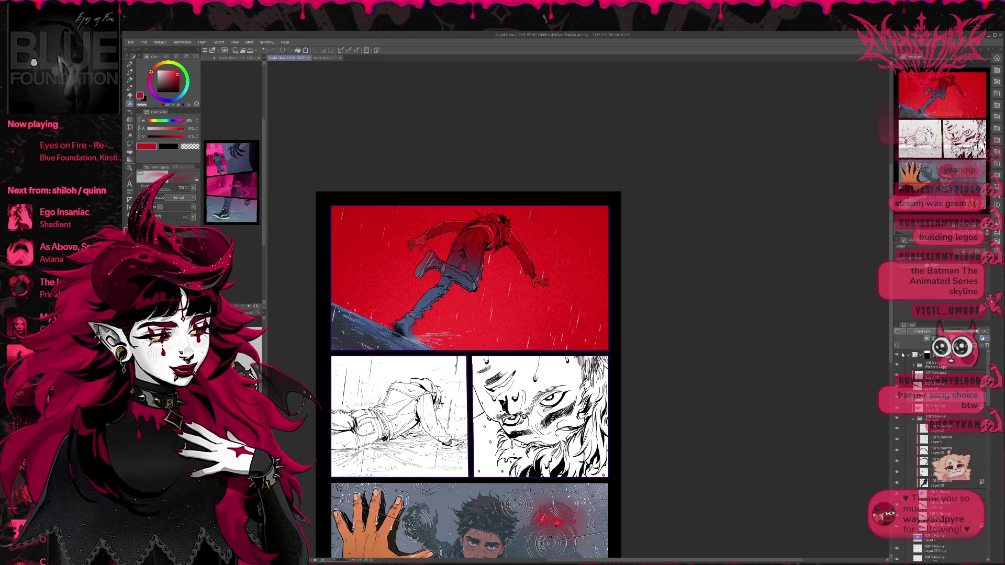
left_click(898, 332)
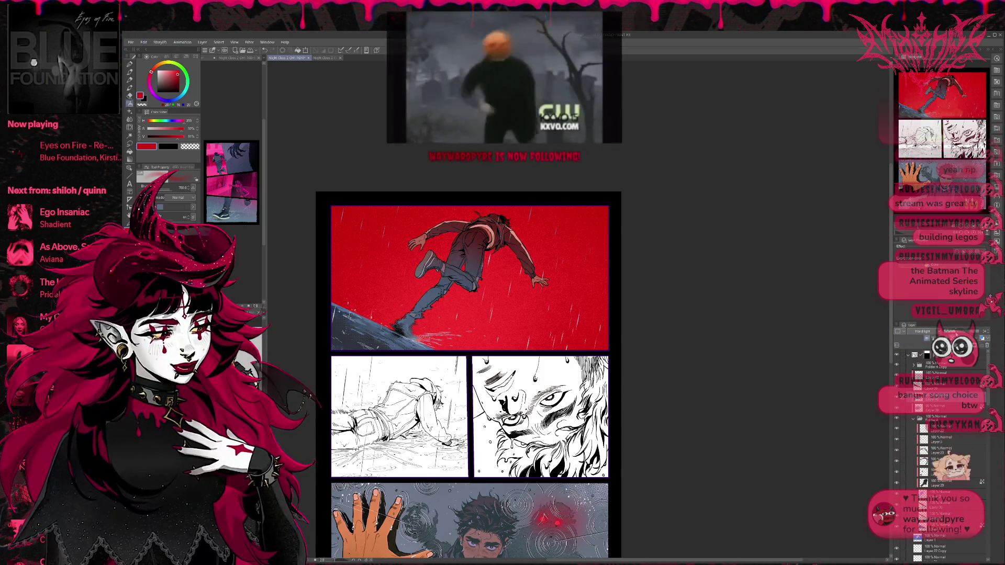
left_click(899, 333)
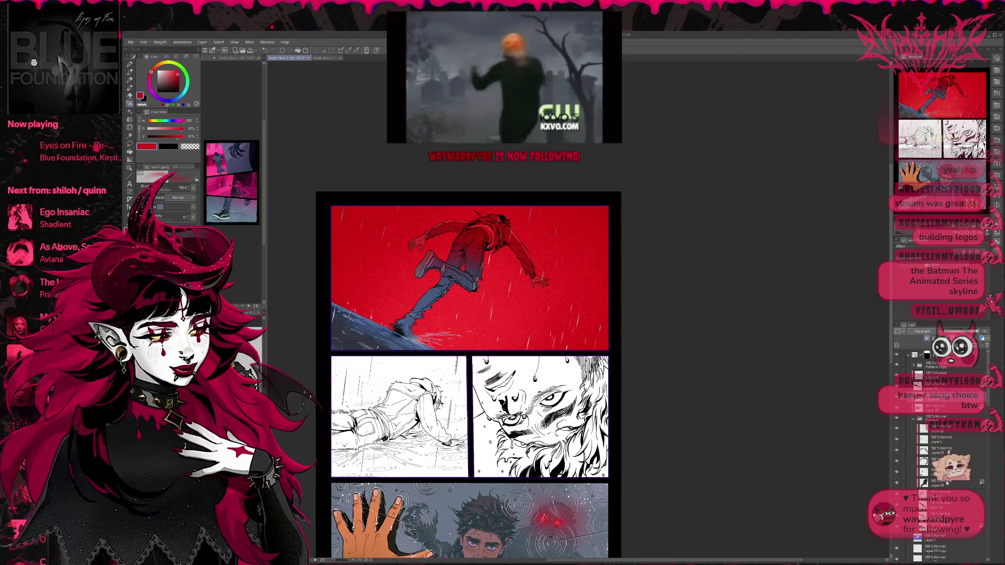
scroll(943, 450, "down", 5)
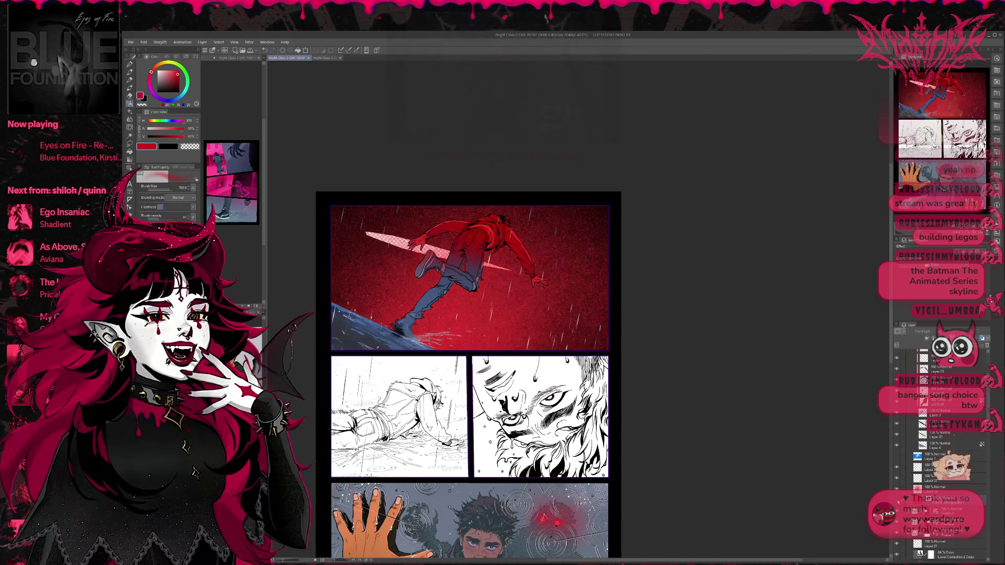
left_click(897, 501)
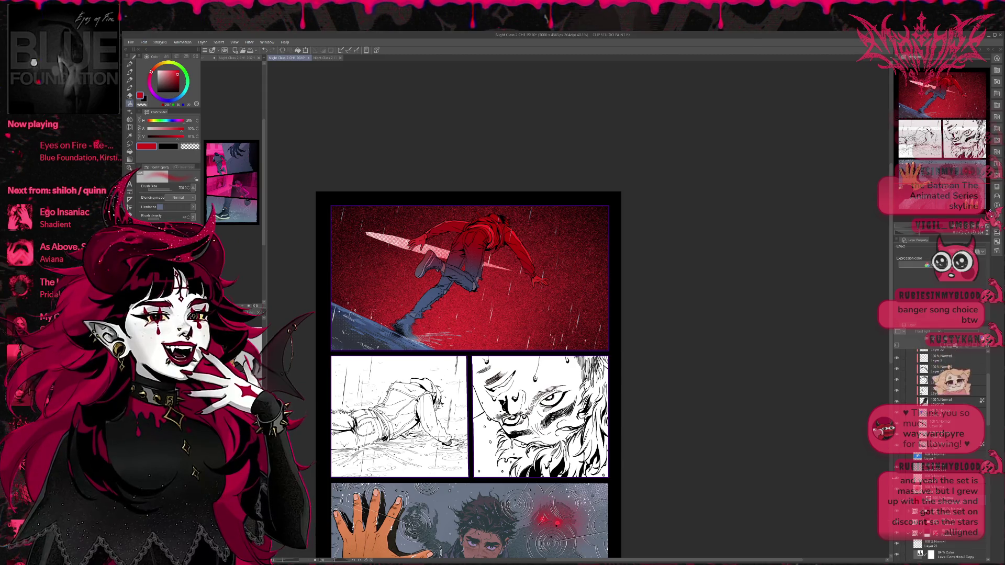
Select the Tone and colour layers, remove the pale diagonal streak, and hide Hard Light layer 46.
left_click(953, 501)
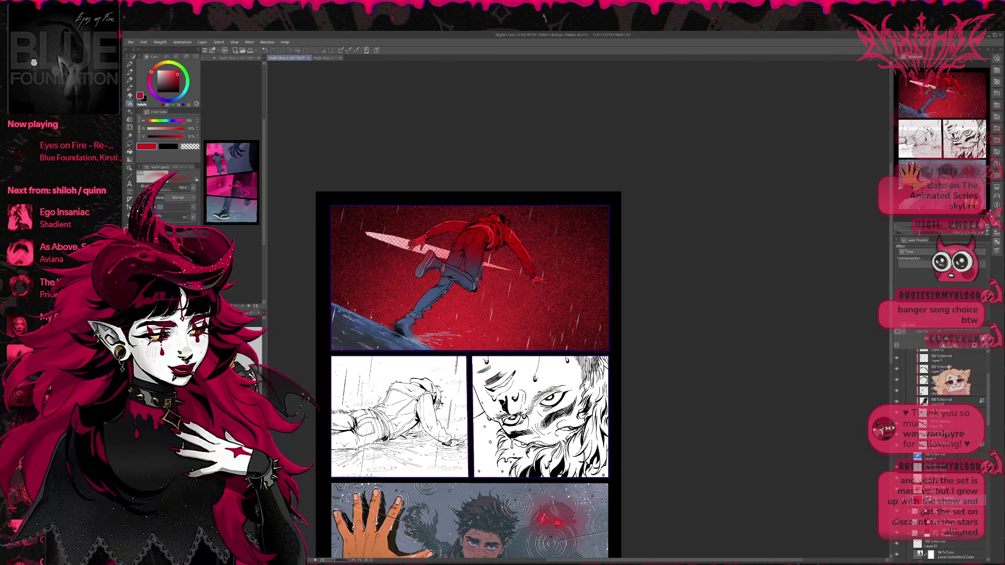
left_click(942, 545)
left_click(131, 65)
key("j")
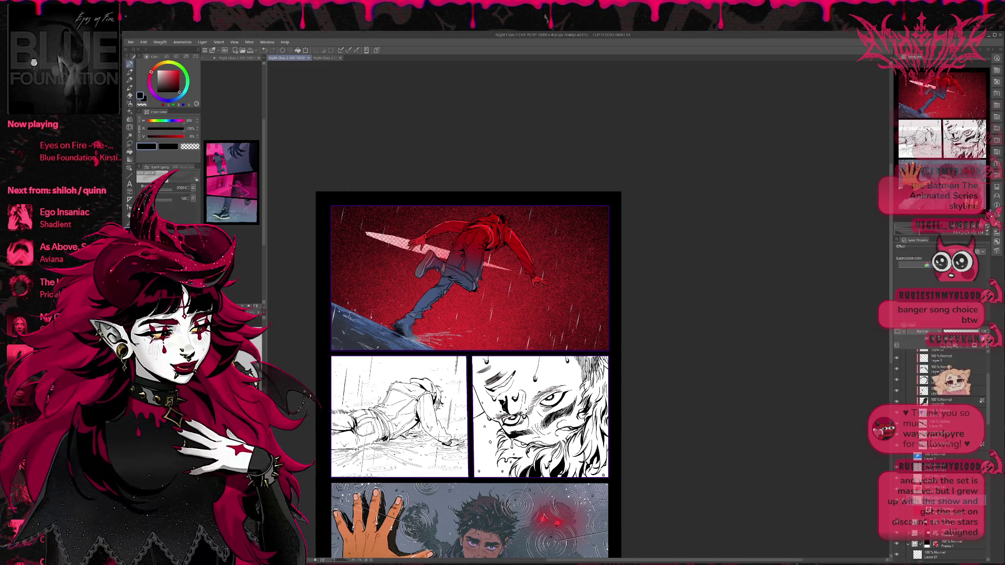
key("ctrl+z")
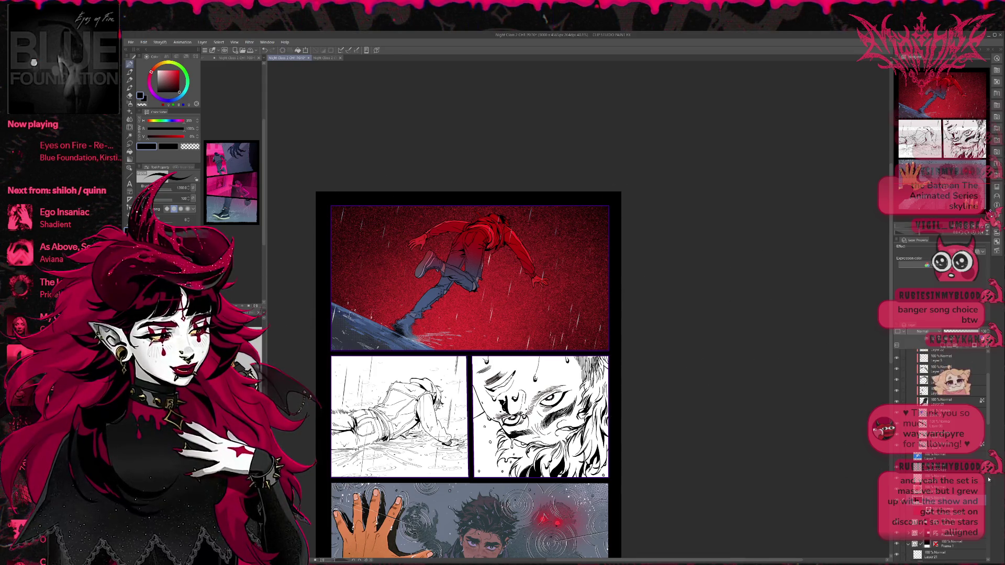
scroll(990, 479, "up", 5)
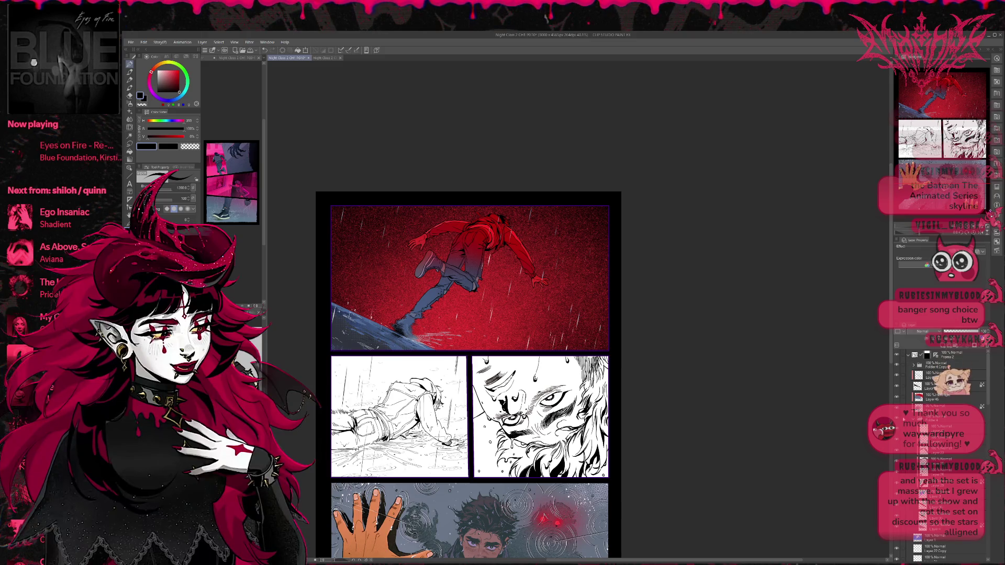
left_click(896, 397)
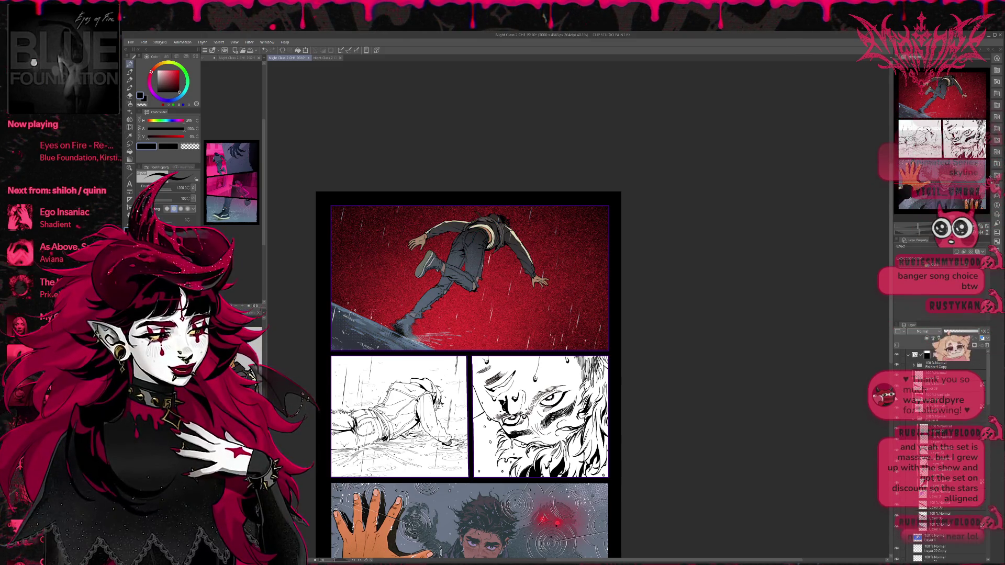
scroll(945, 494, "down", 5)
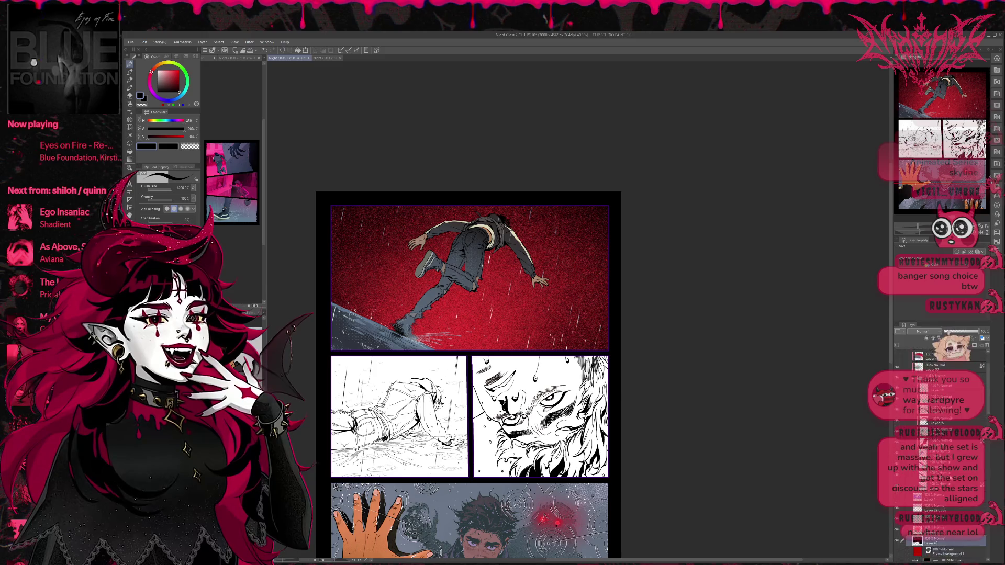
left_click(942, 506)
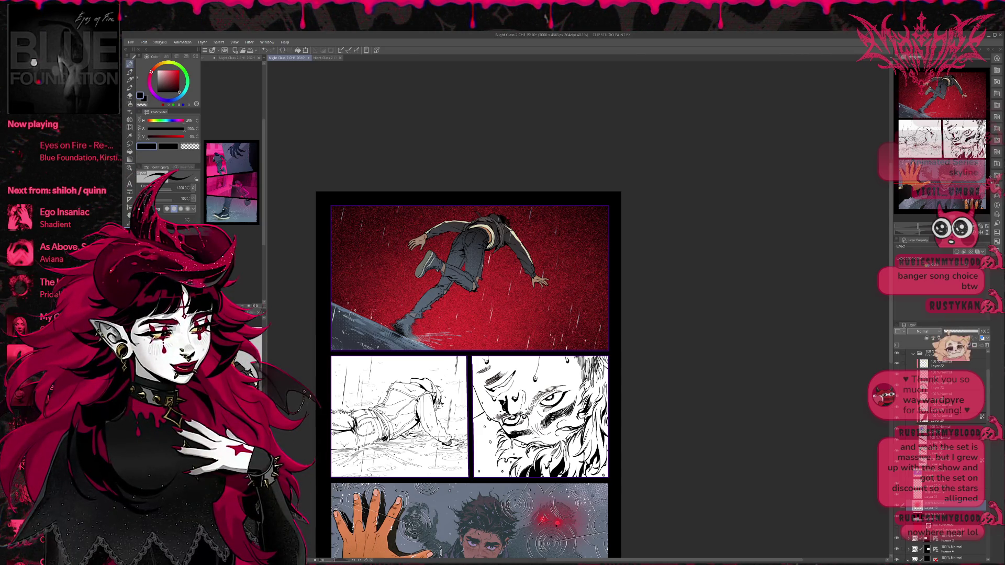
key("b")
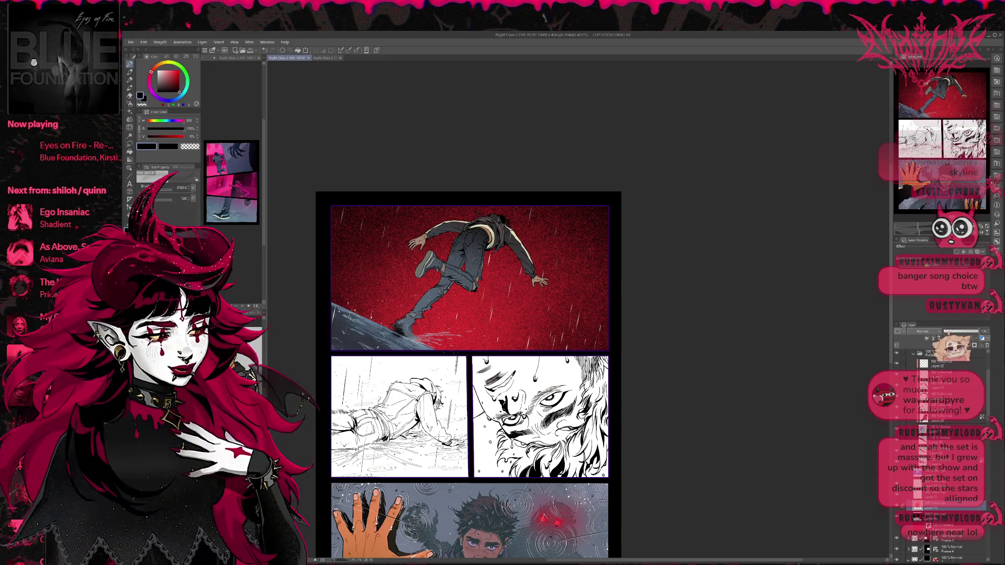
left_click(466, 315, "alt")
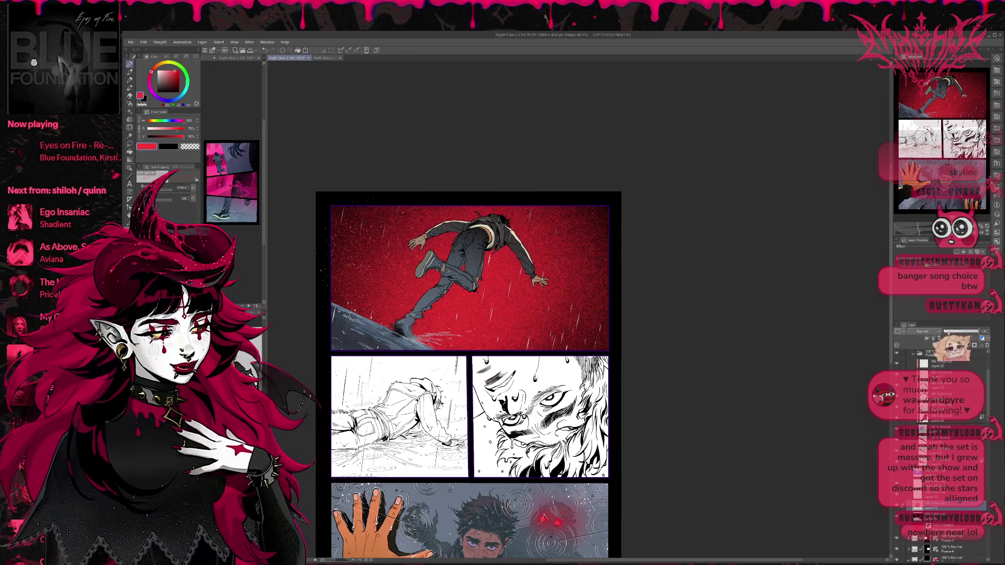
left_click(461, 151, "alt")
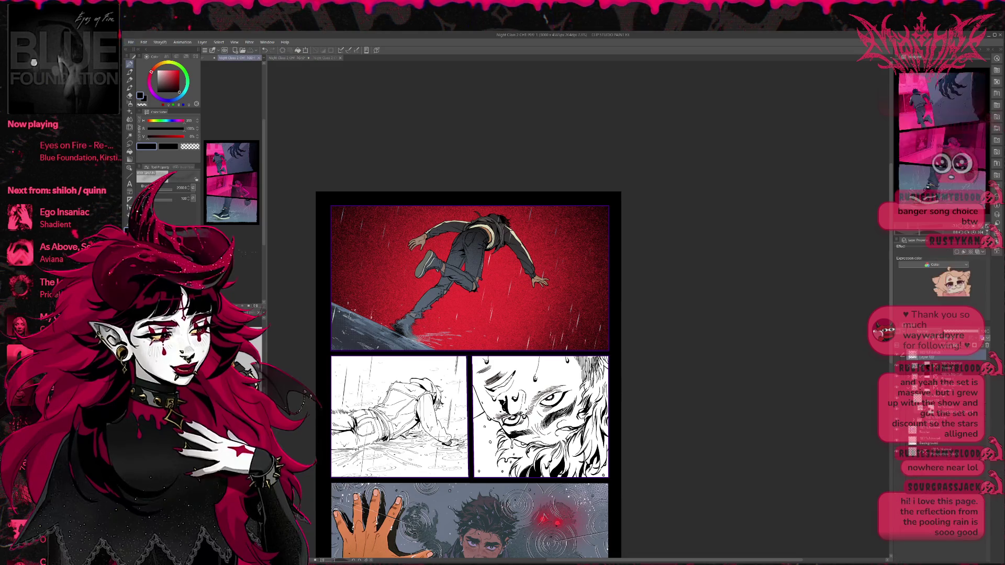
Widen the reference sub-views beside the page and fit the whole page in view.
mouse_move(264, 262)
left_mouse_down()
mouse_move(369, 261)
mouse_move(360, 260)
left_mouse_up()
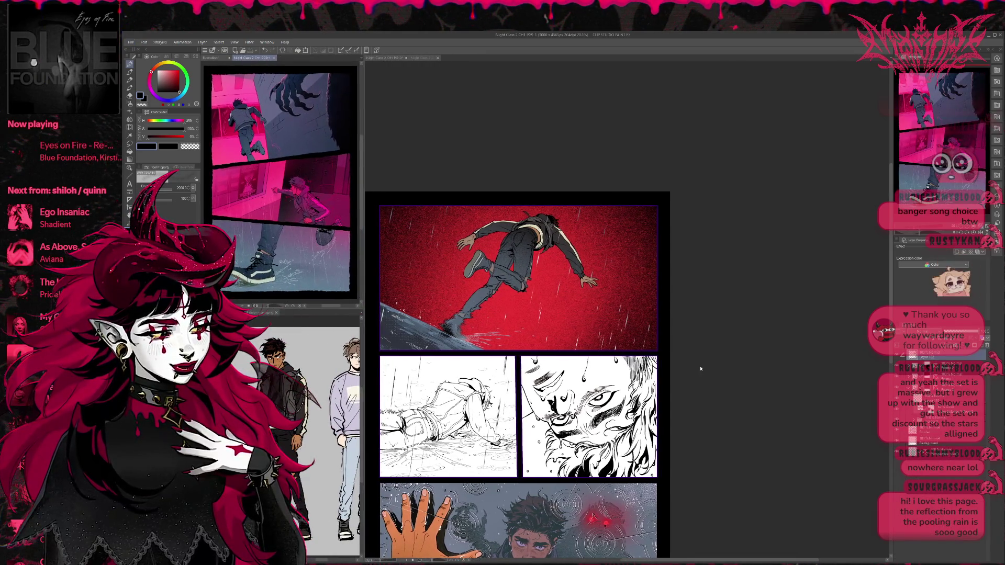
key("ctrl+0")
scroll(530, 311, "down", 2)
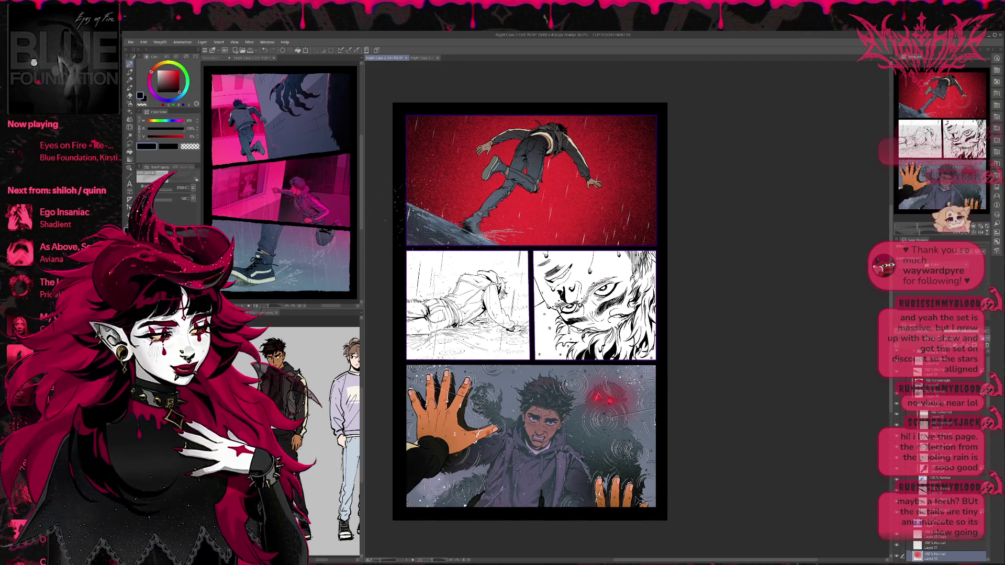
Wash the red top panel with light grey airbrush strokes, then sample a light grey-blue.
left_click(156, 80)
left_click_drag(430, 204, 570, 189)
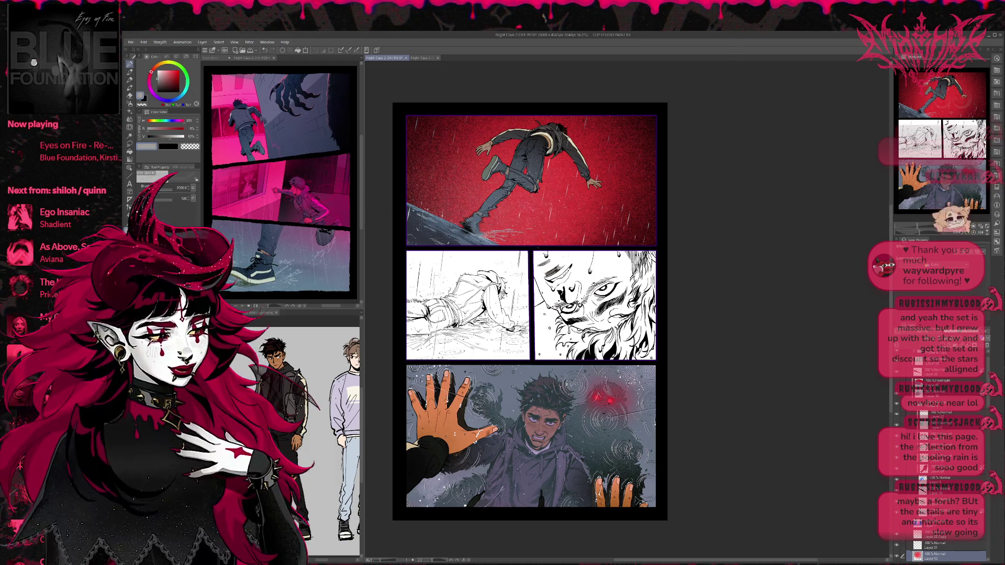
left_click_drag(434, 157, 613, 183)
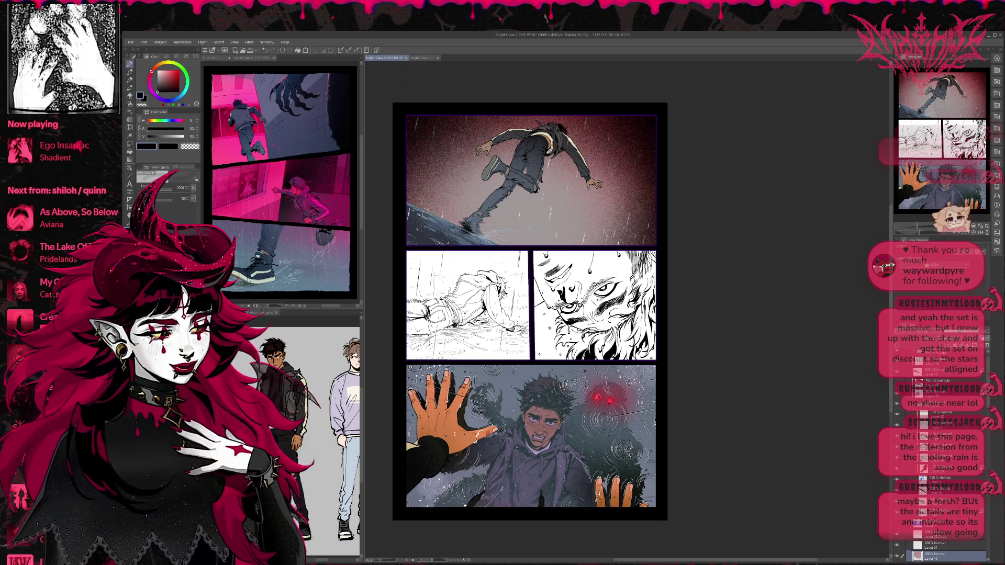
left_click(537, 227, "alt")
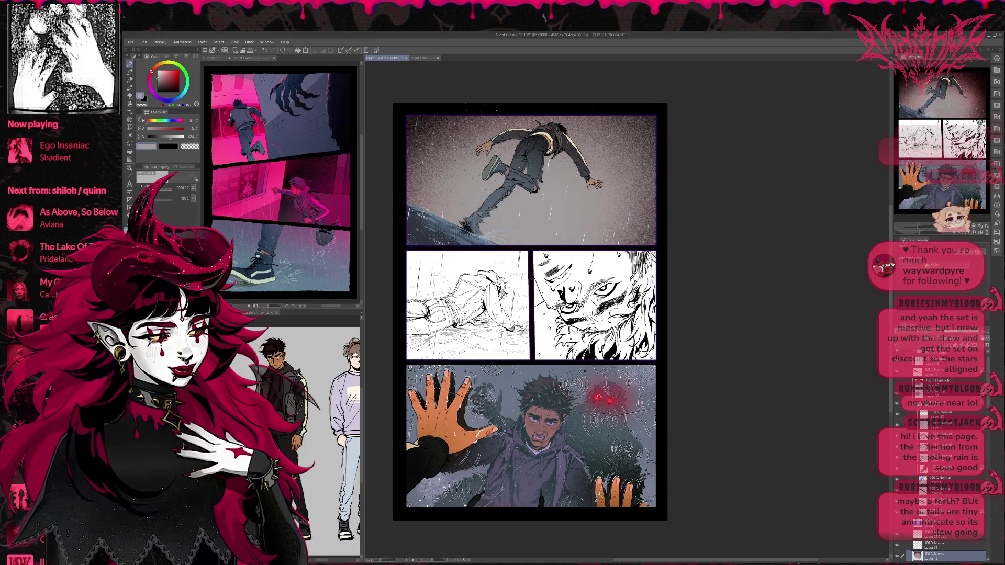
Set the layer's expression colour to Color.
mouse_move(599, 250)
left_mouse_down()
mouse_move(590, 364)
mouse_move(587, 351)
left_mouse_up()
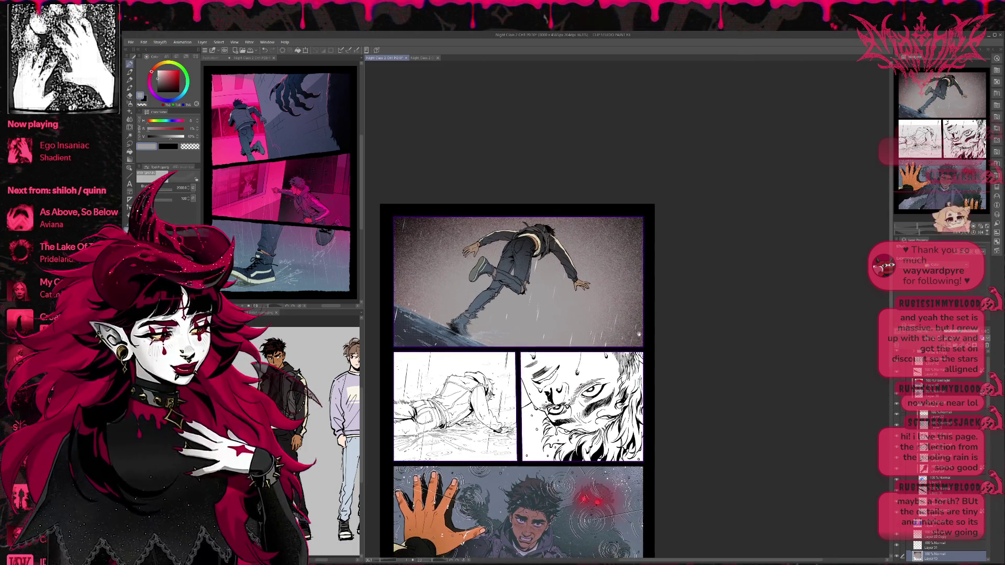
key("alt")
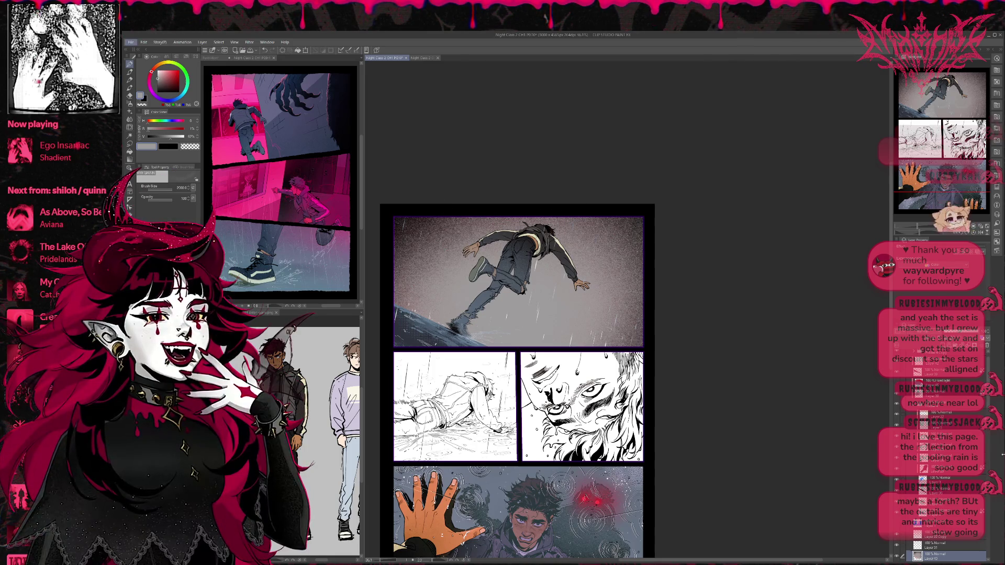
key("alt")
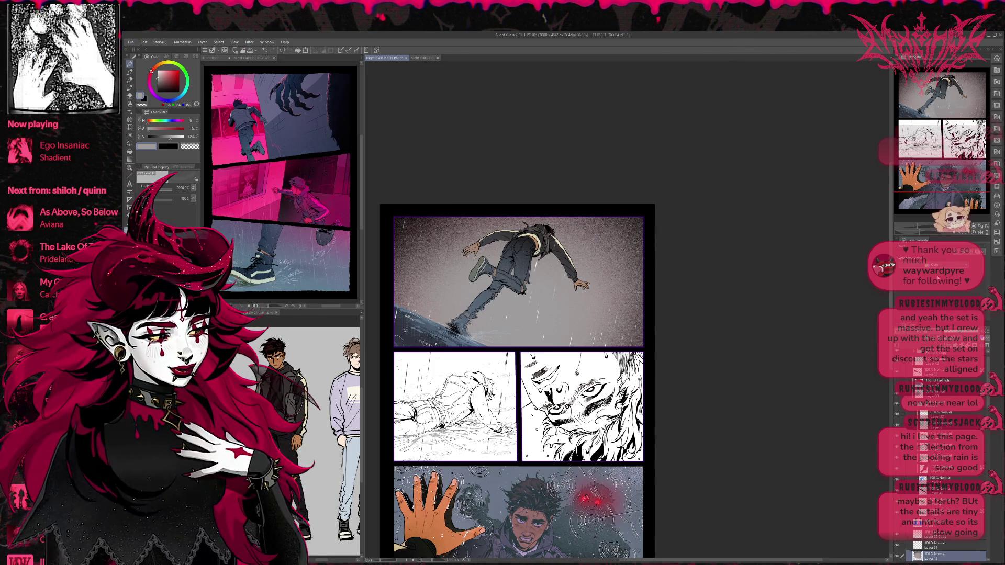
left_click(935, 282)
mouse_move(760, 354)
left_mouse_down()
mouse_move(751, 374)
mouse_move(741, 325)
left_mouse_up()
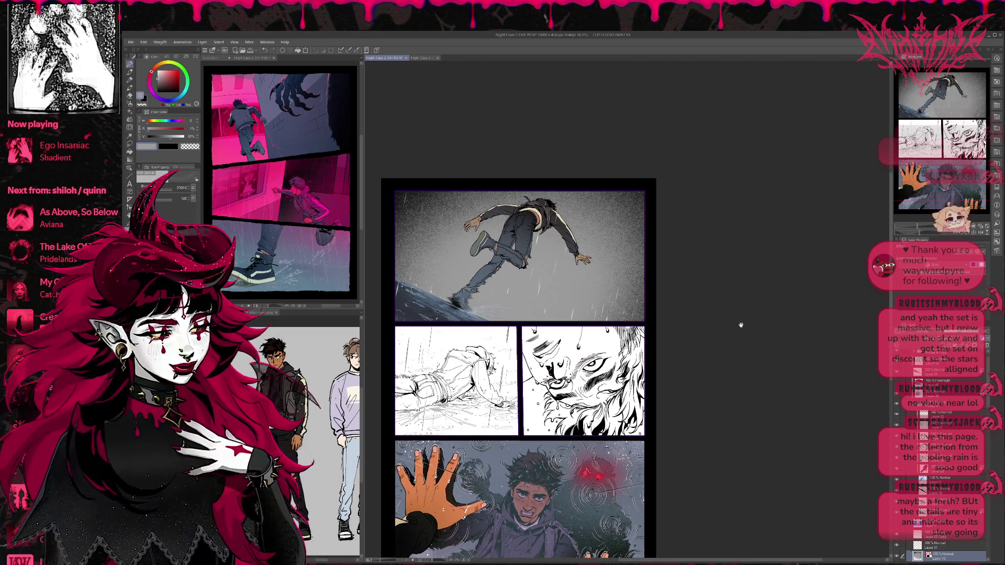
key("ctrl+shift+n")
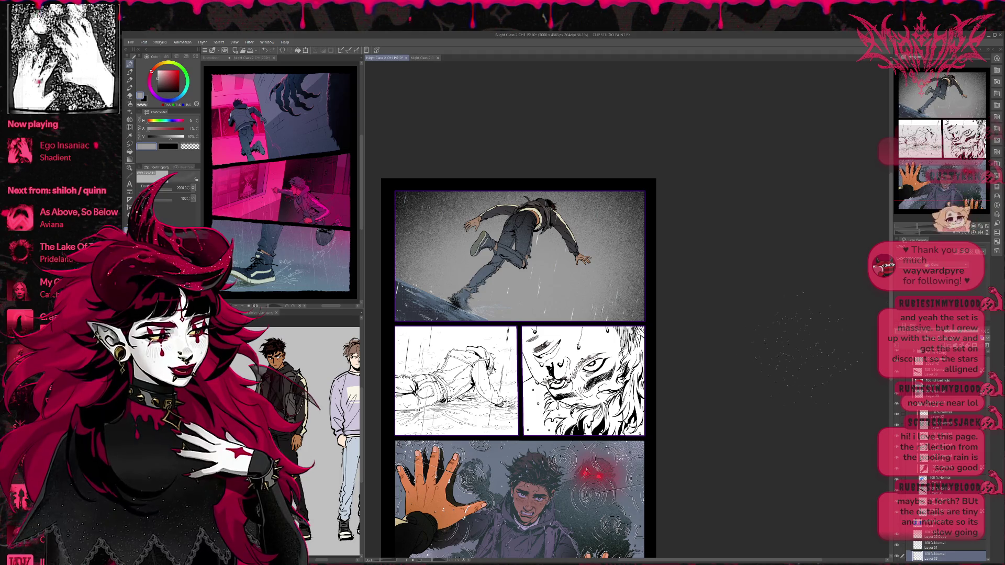
Airbrush a soft blue-grey tint over the top panel, then drop that colour layer's opacity to 0%.
left_click(309, 286, "alt")
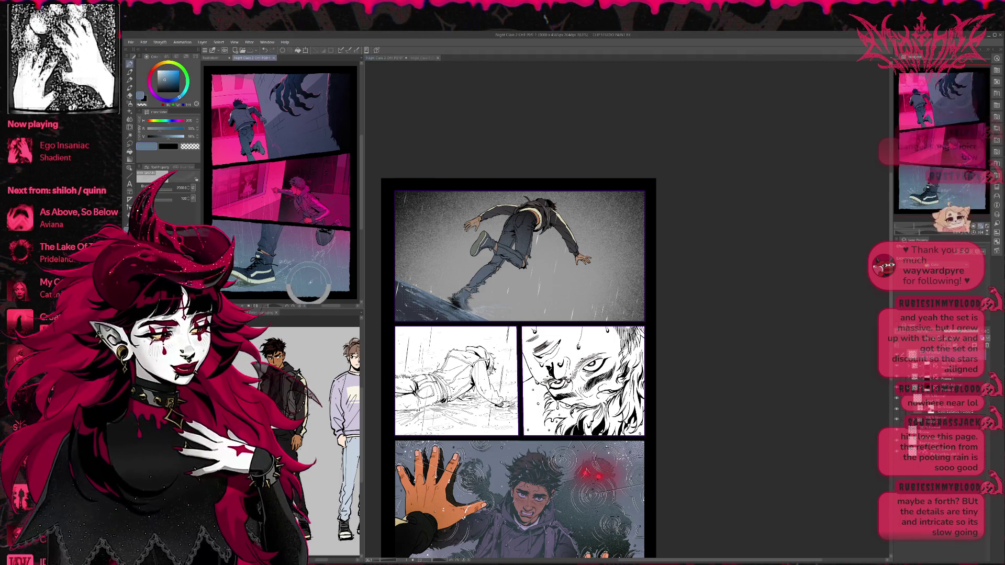
key("b")
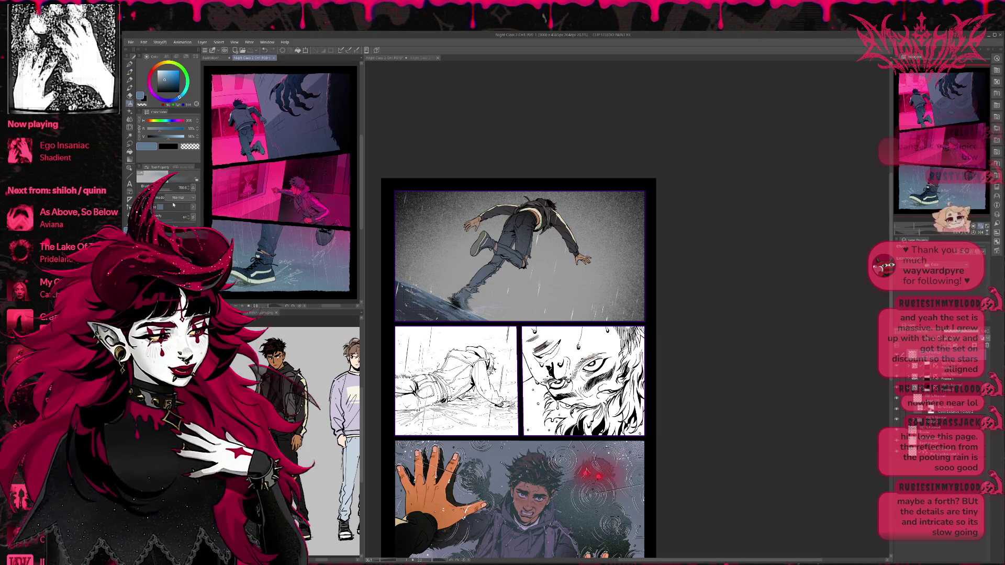
left_click(419, 233, "alt")
mouse_move(419, 233)
left_mouse_down()
mouse_move(550, 283)
mouse_move(482, 283)
left_mouse_up()
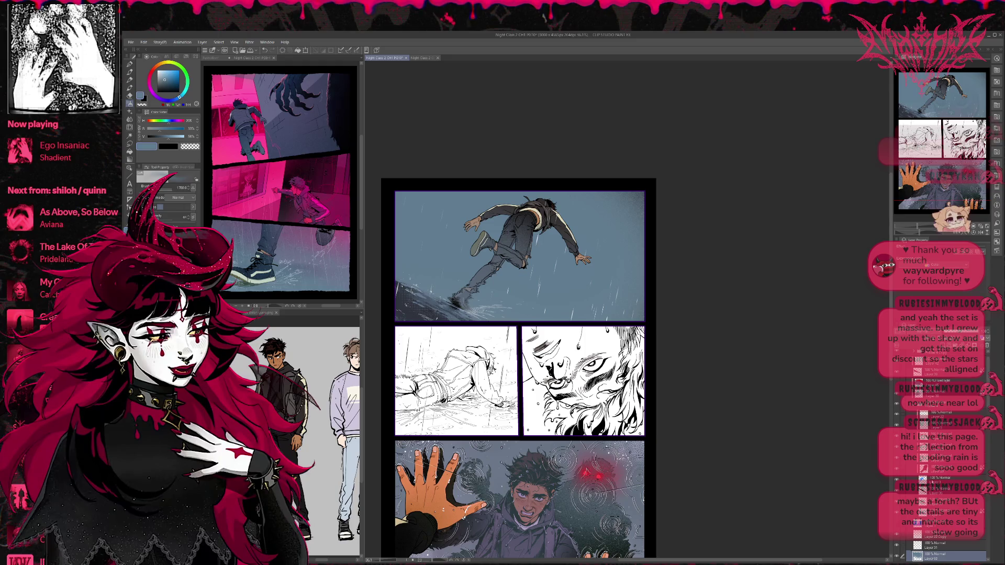
left_click(942, 333)
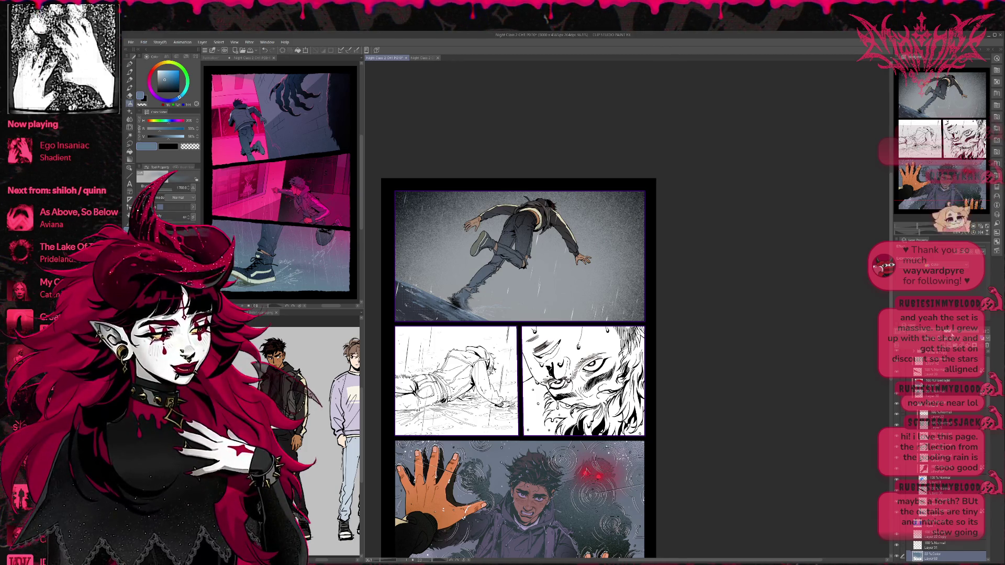
Paint more white rain streaks across the top panel on the rain layer.
scroll(924, 421, "up", 1)
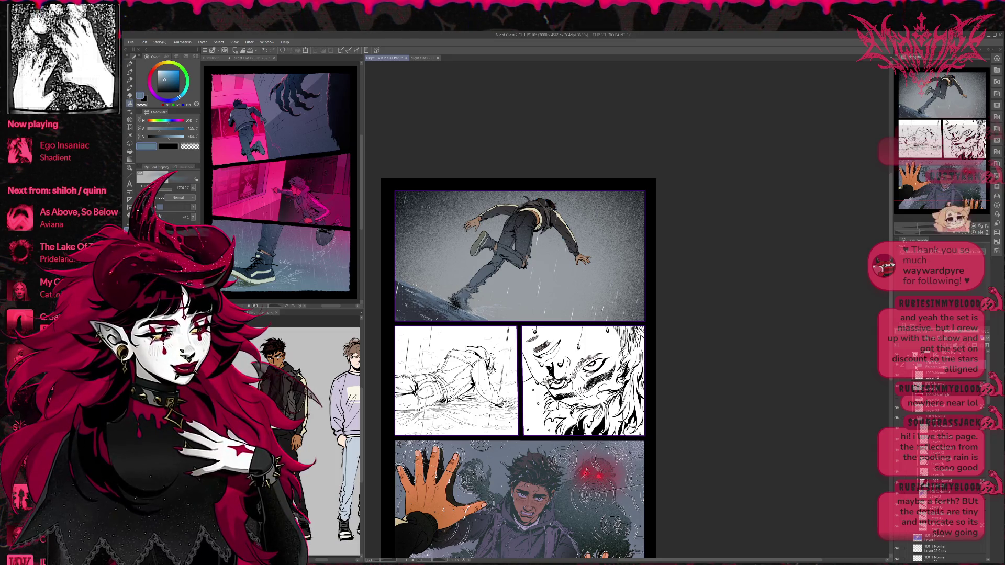
scroll(896, 378, "down", 1)
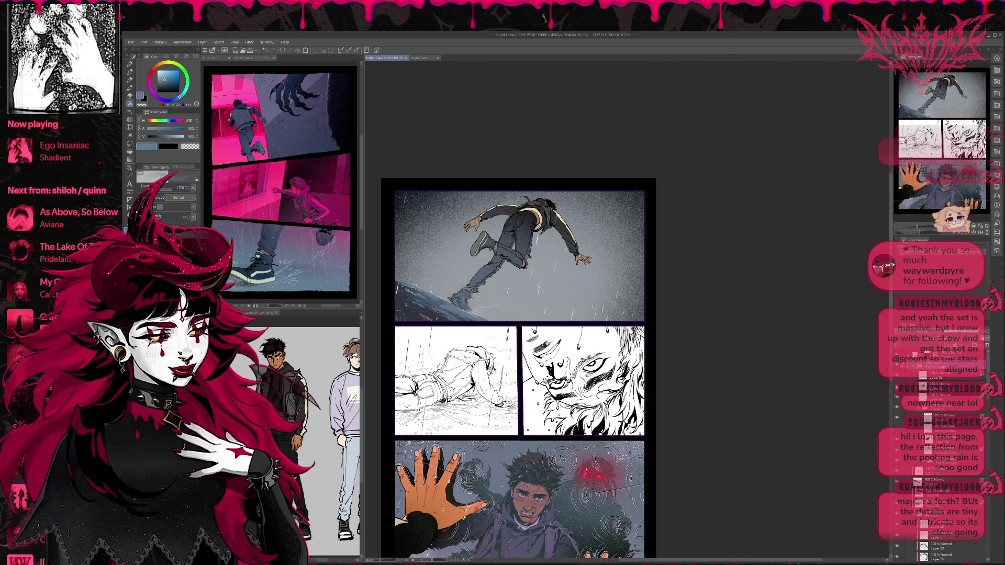
left_click(921, 397)
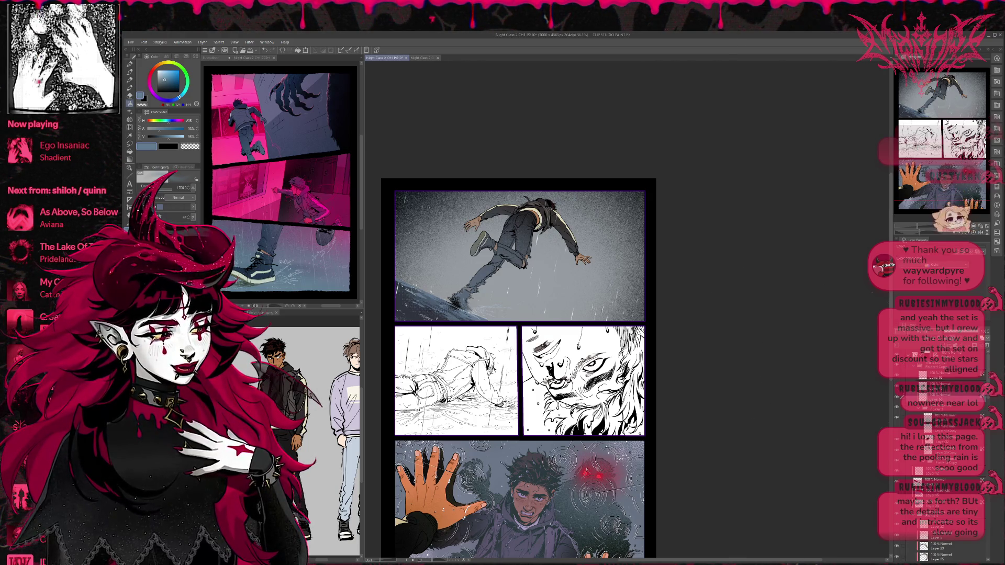
left_click_drag(472, 257, 583, 179)
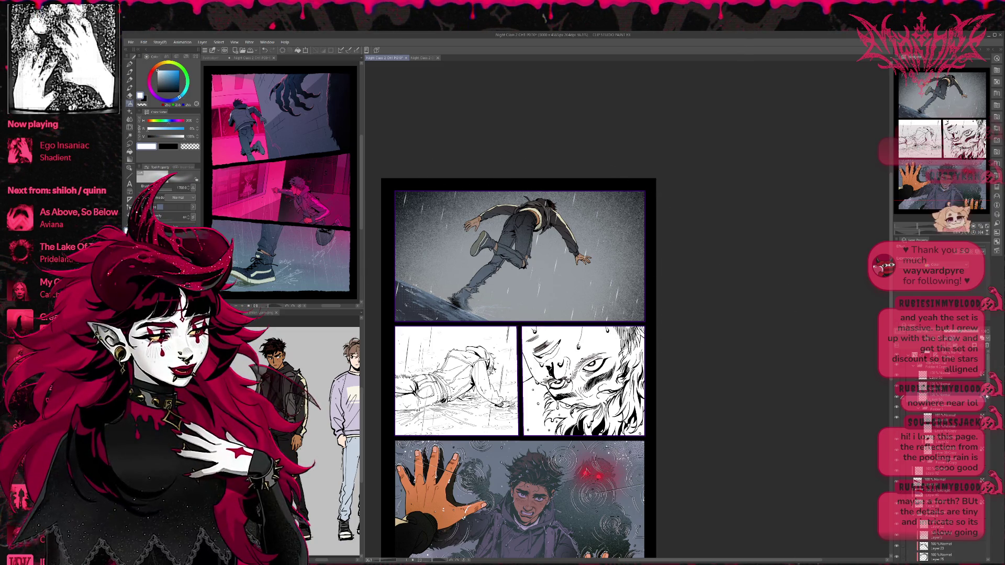
left_click(911, 418)
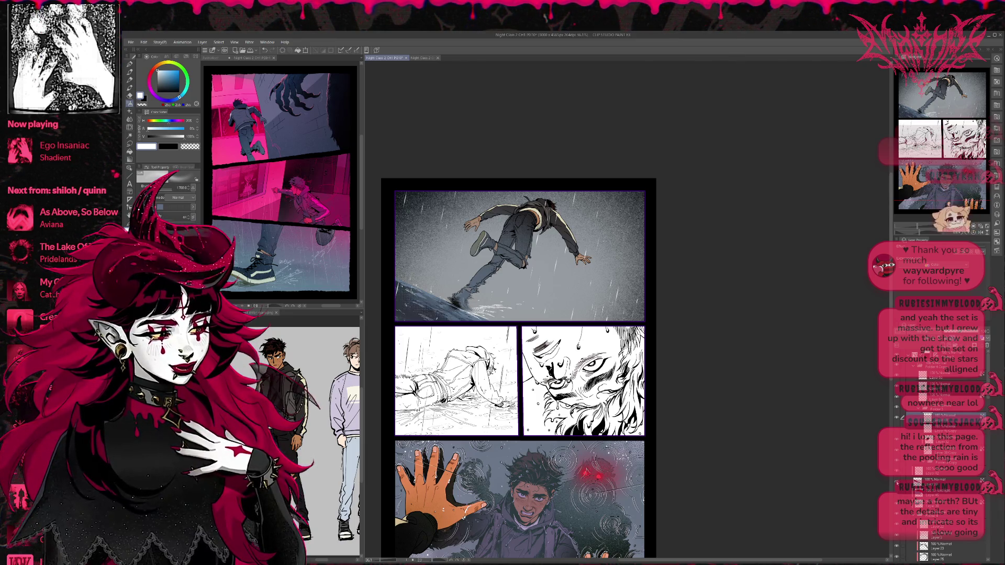
scroll(928, 487, "down", 5)
Sample a blue-grey from the bottom panel and make it darker and more saturated.
scroll(932, 456, "down", 3)
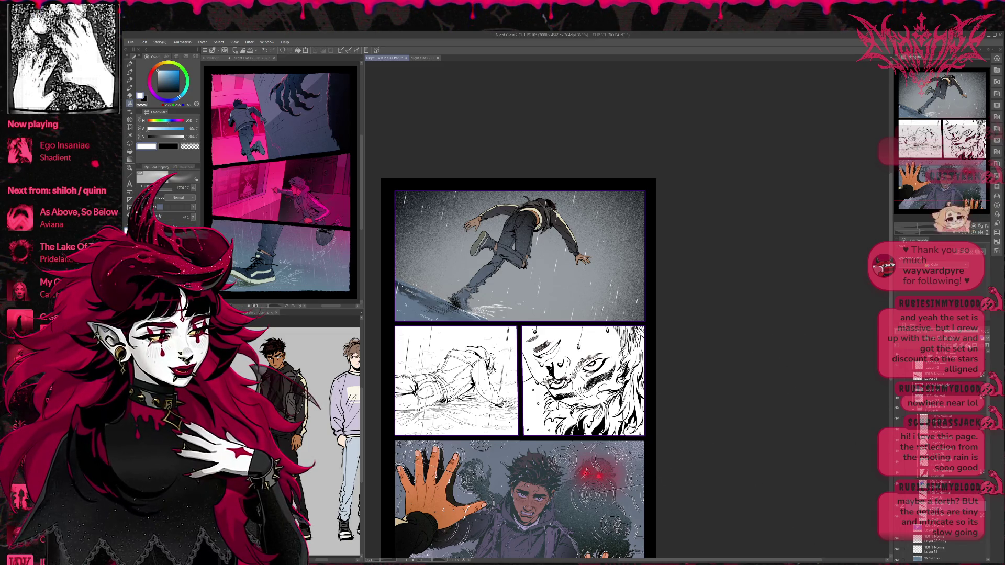
left_click(415, 313, "alt")
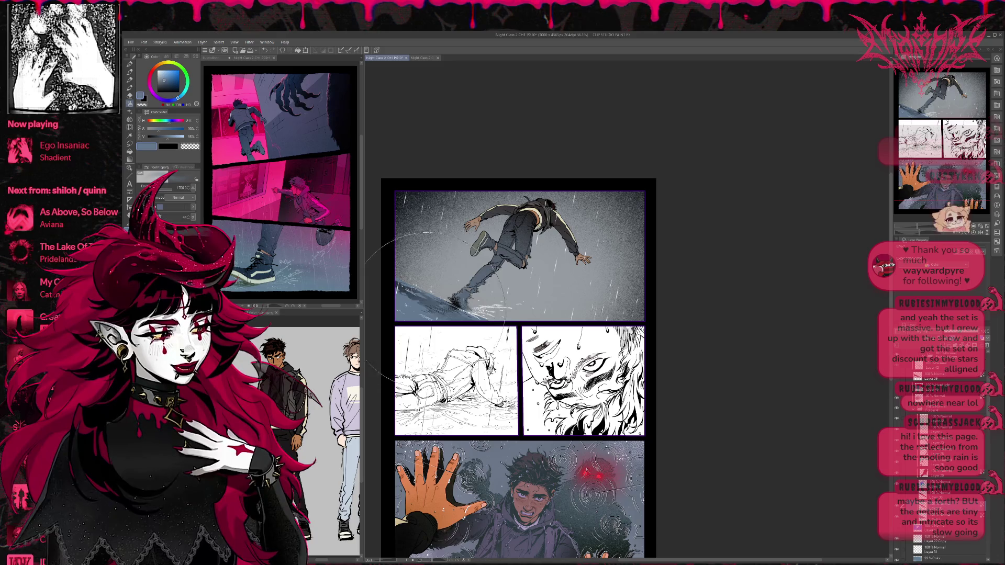
left_click(163, 136)
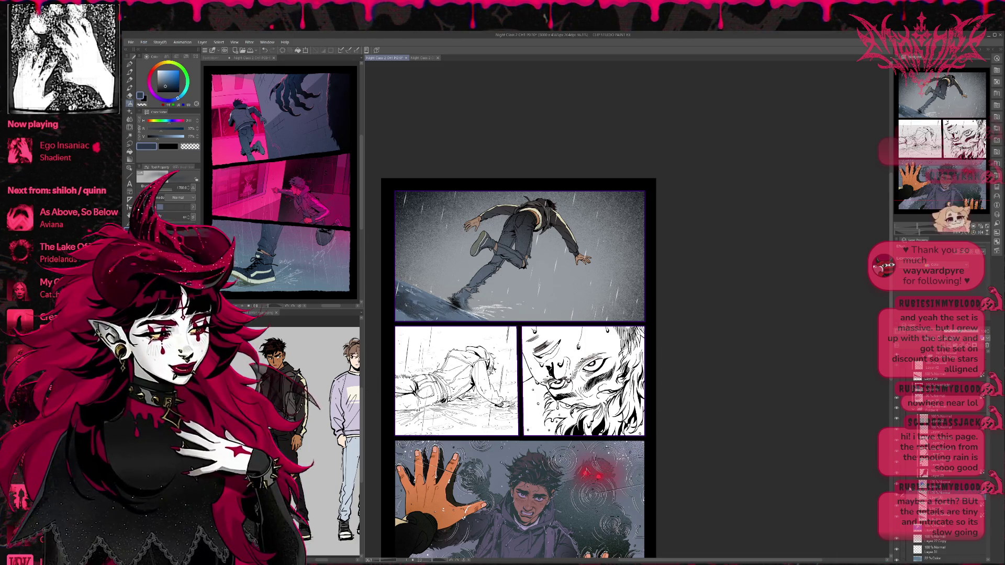
left_click(167, 130)
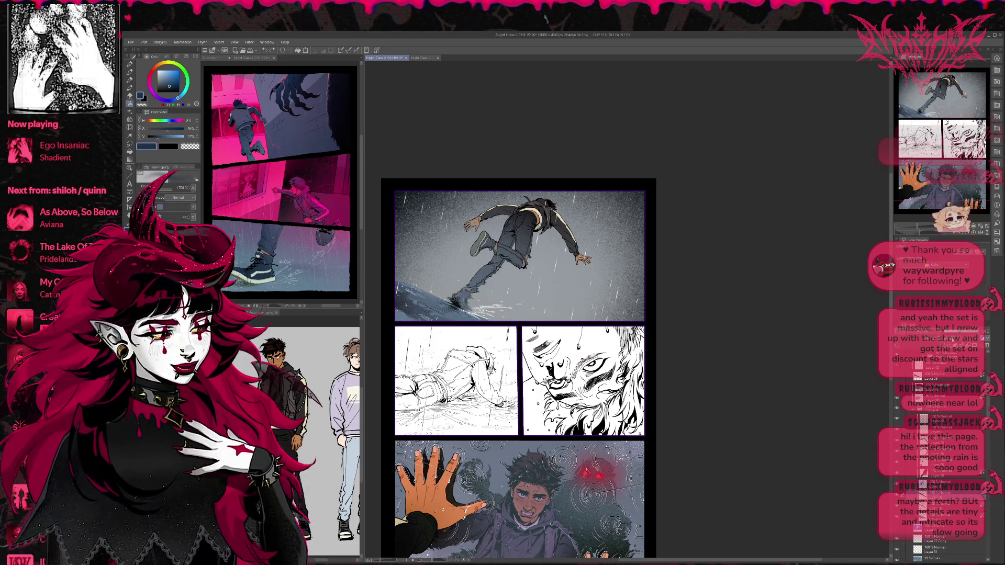
Select a working layer near the bottom of the stack and activate the pink PG9 reference page.
left_click(943, 555)
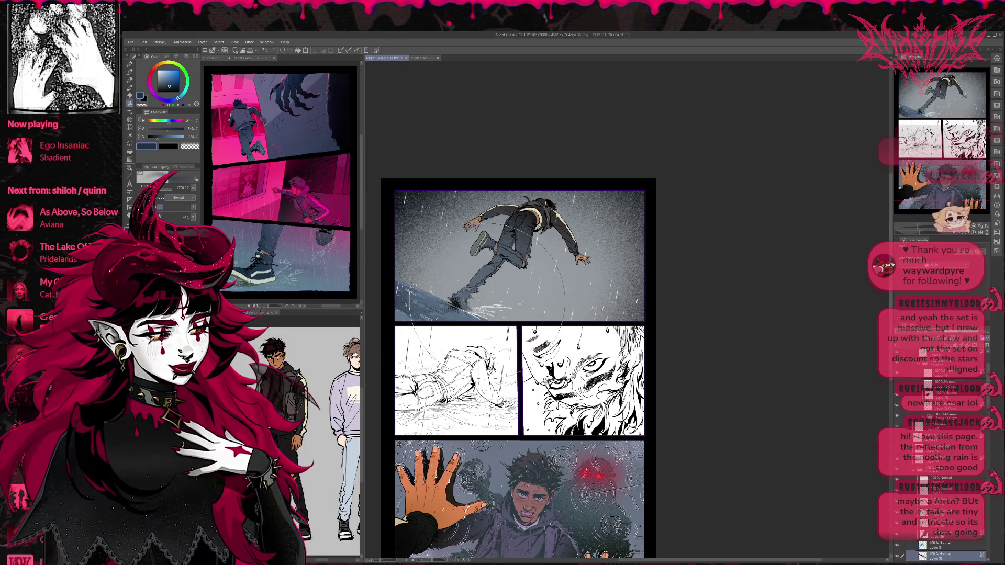
scroll(921, 537, "up", 3)
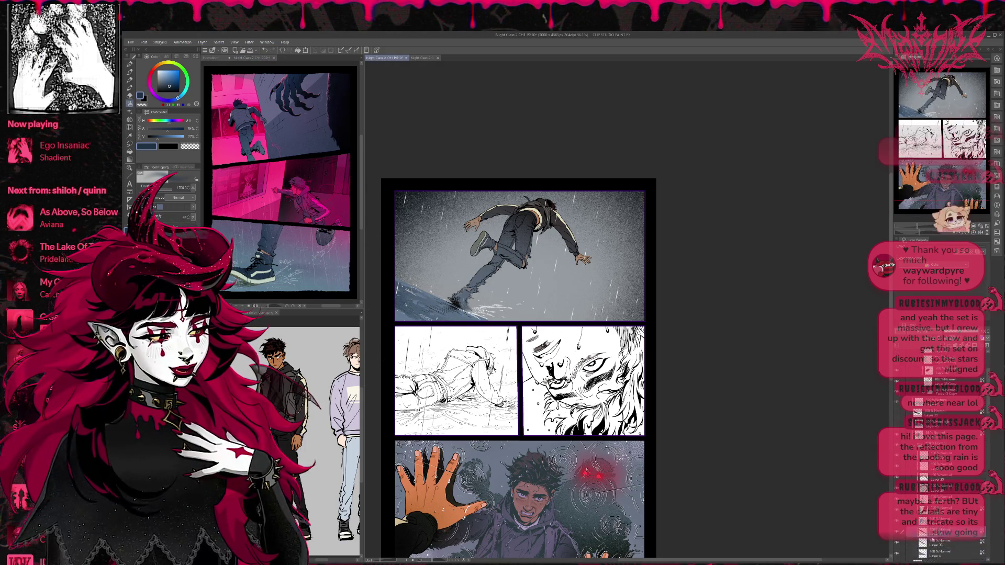
left_click(943, 543)
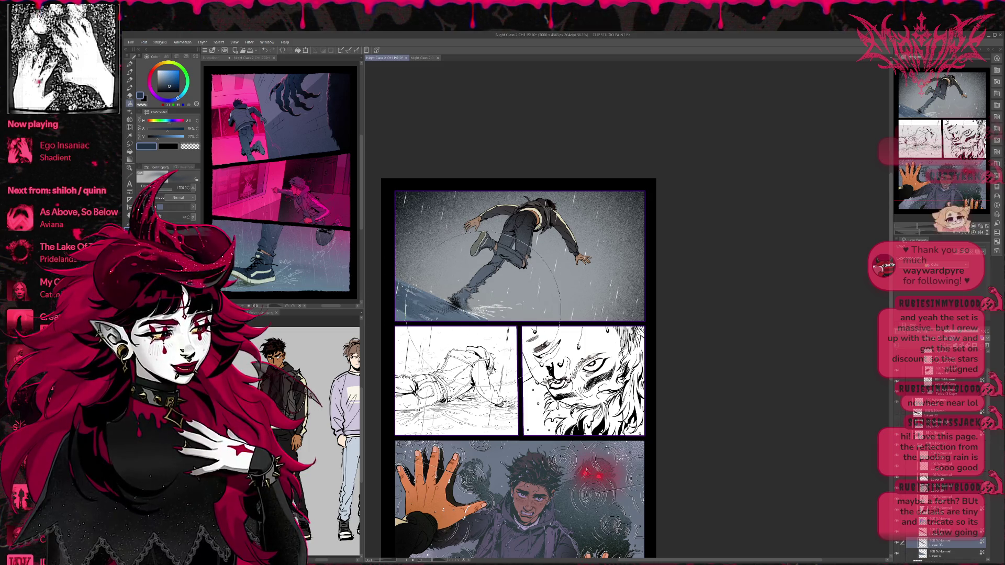
scroll(938, 472, "up", 3)
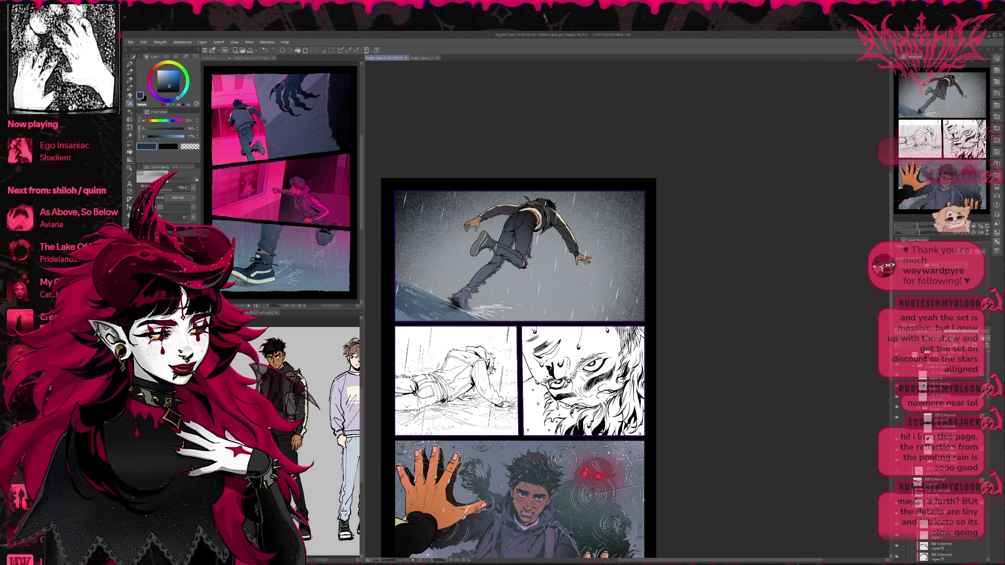
left_click(943, 482)
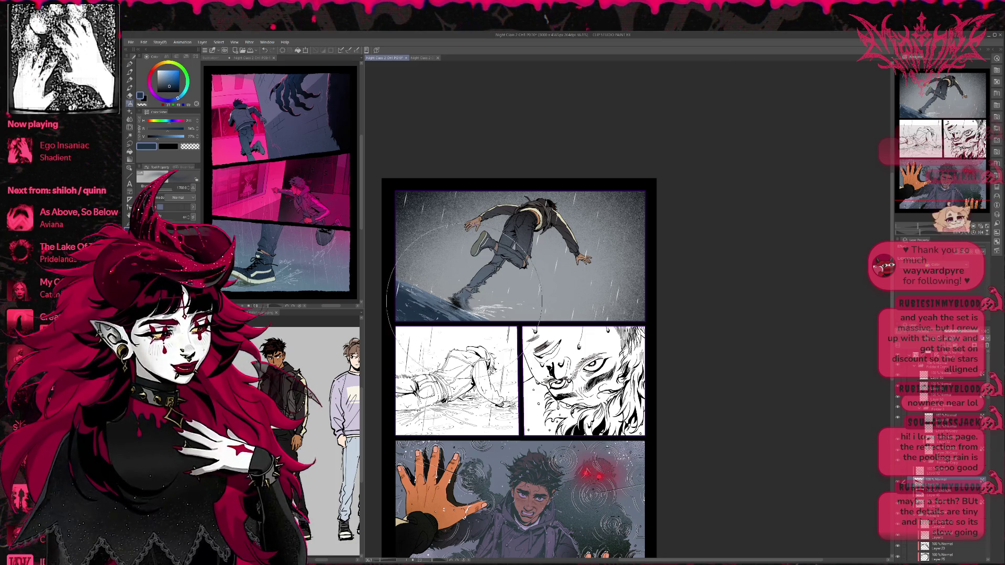
left_click(333, 246)
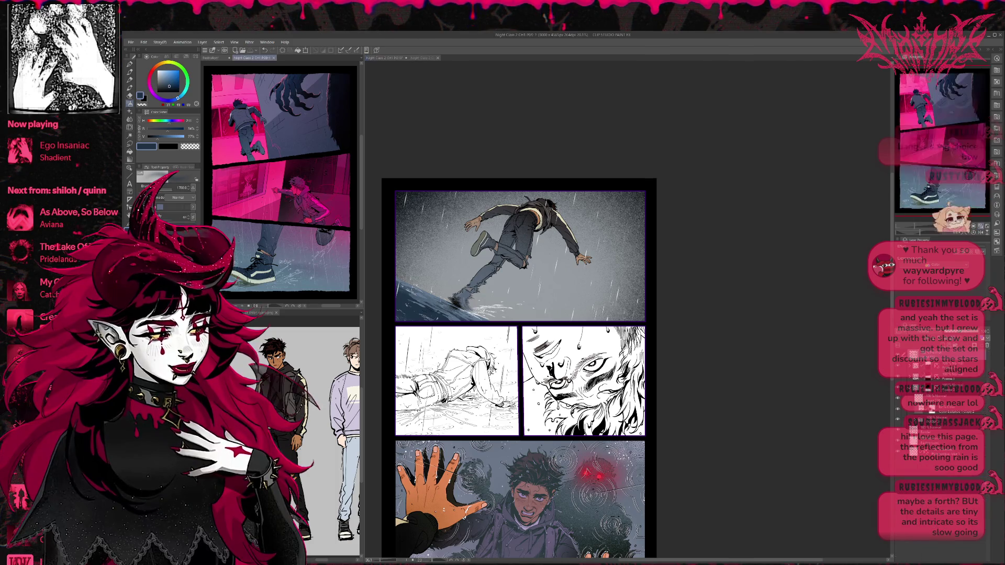
Switch between the pink reference page and the PG10 comic page, ending on PG10 panned right.
left_click(334, 247, "alt")
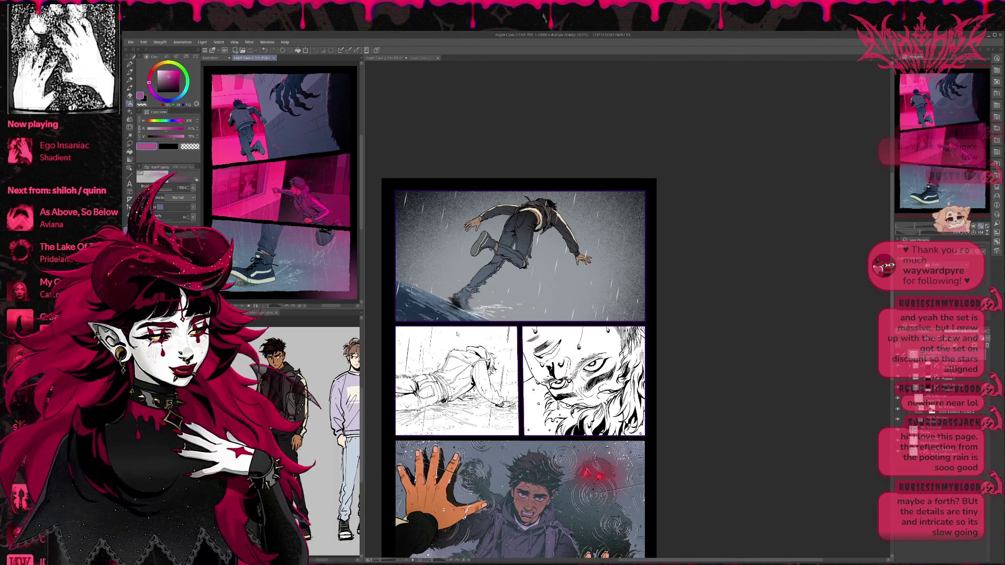
left_click(398, 315)
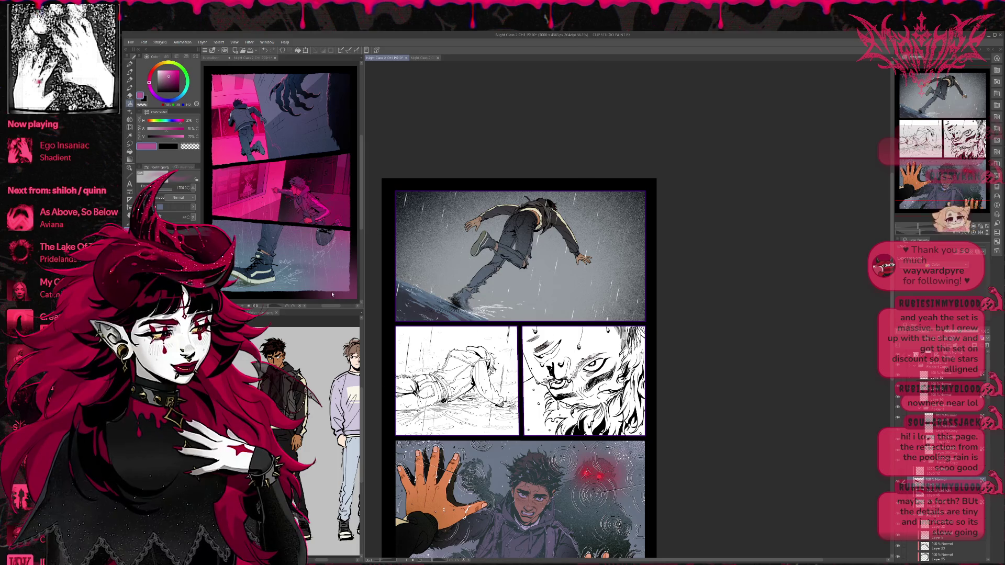
left_click(330, 273)
left_click(487, 291)
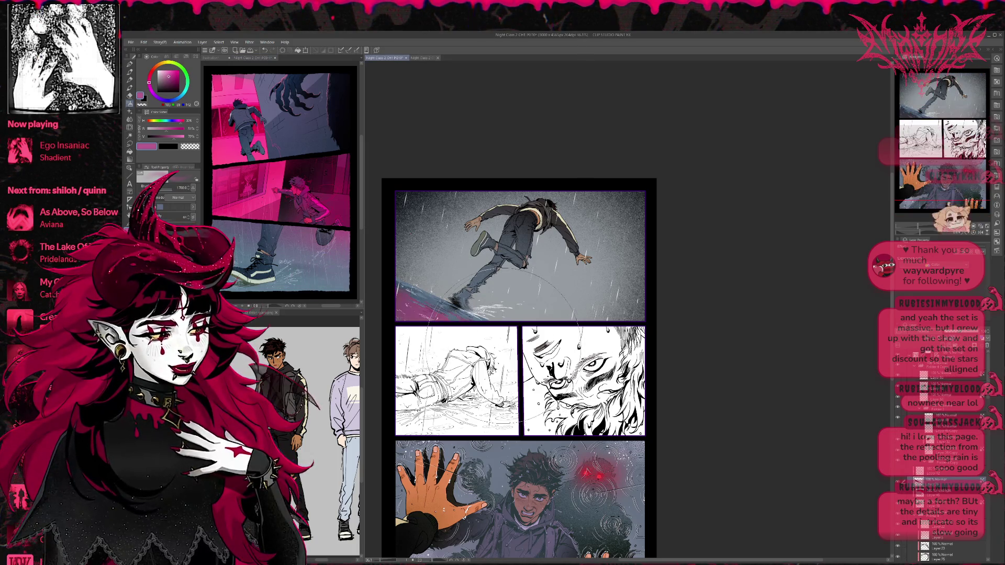
mouse_move(487, 294)
left_mouse_down()
mouse_move(603, 321)
mouse_move(554, 296)
left_mouse_up()
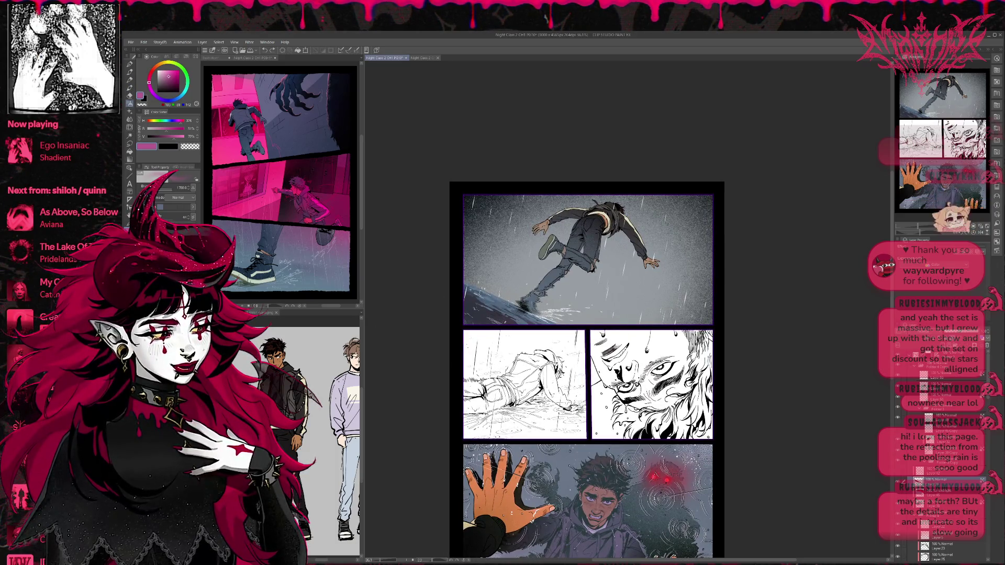
Choose the top toolbar tool and a muted purple drawing colour.
left_click(130, 63)
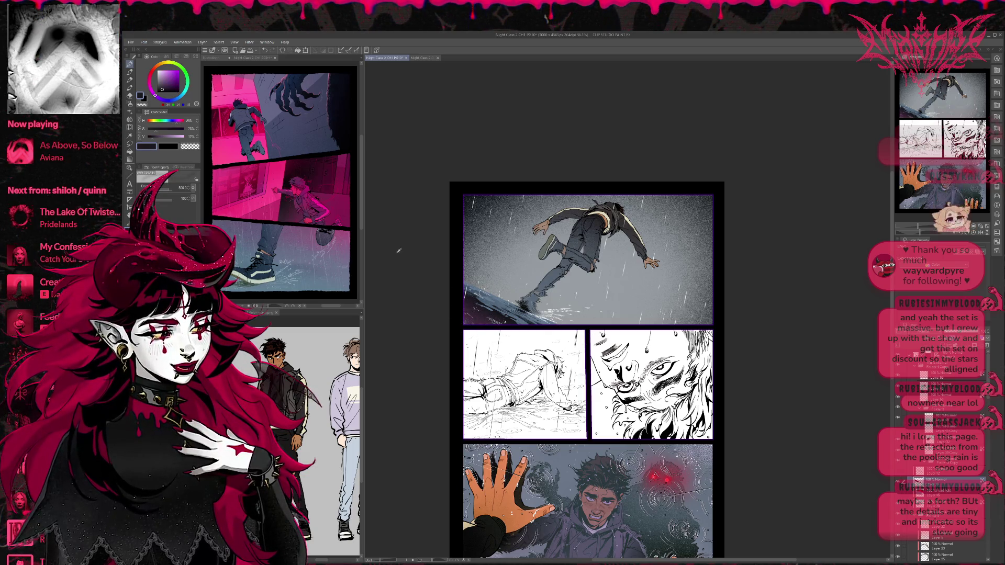
left_click(463, 319, "alt")
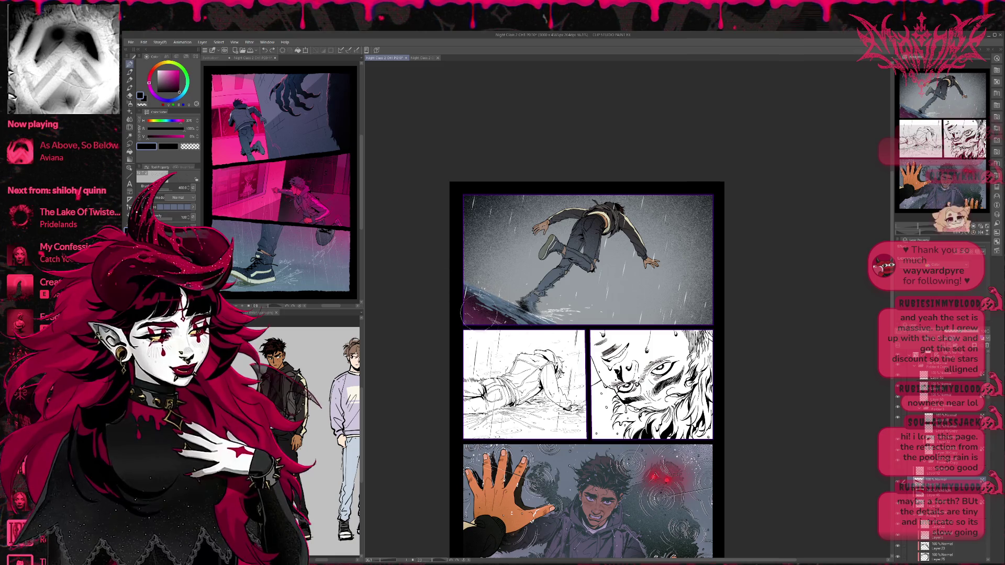
scroll(440, 293, "right", 2)
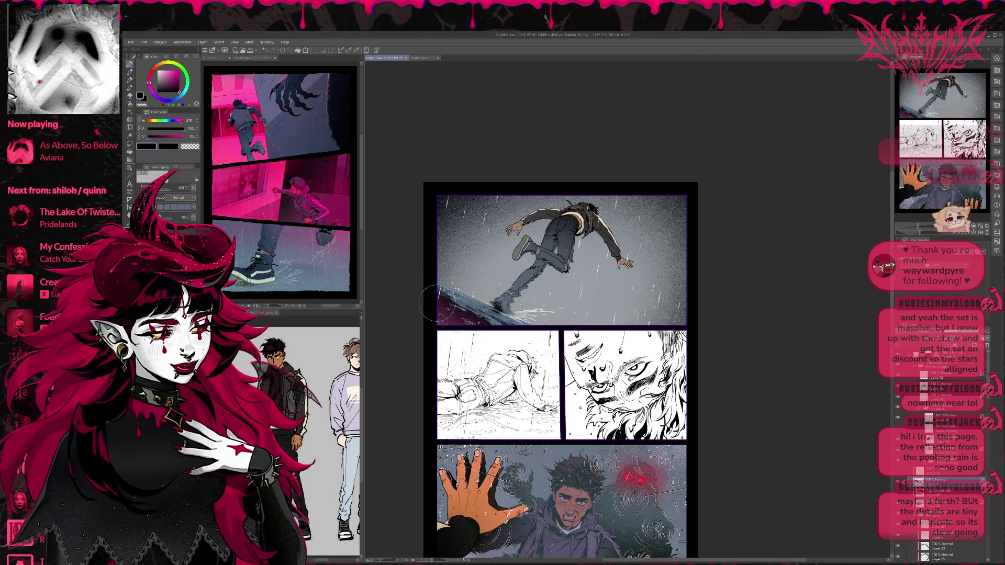
Pick a dark desaturated colour and select the figure's layers.
left_click_drag(696, 327, 673, 318)
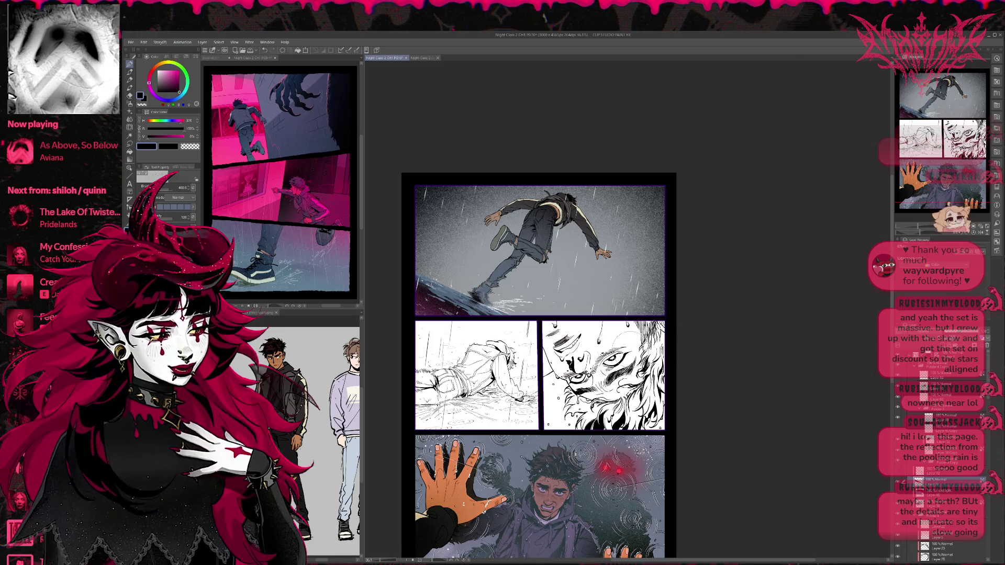
left_click(413, 298, "alt")
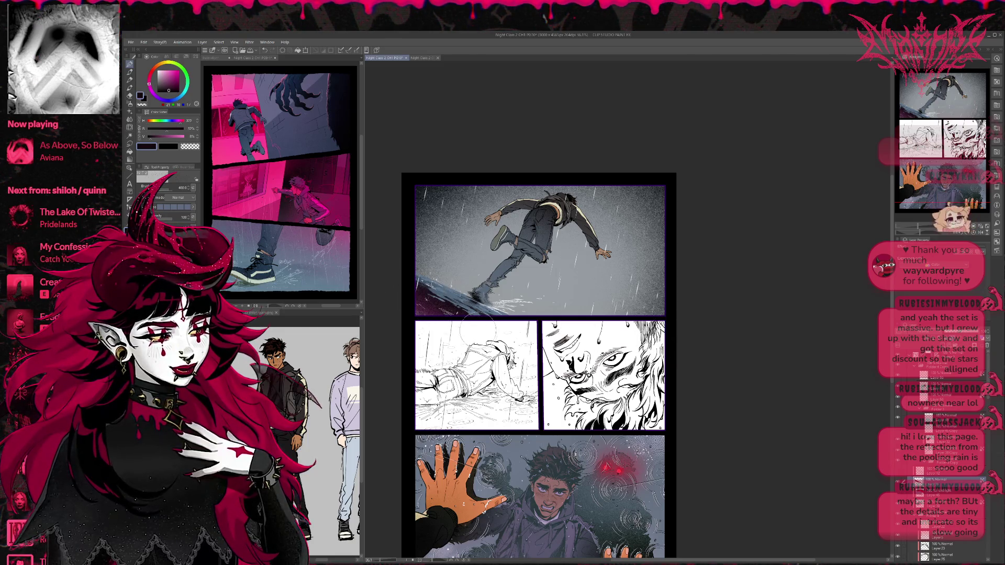
scroll(987, 438, "down", 5)
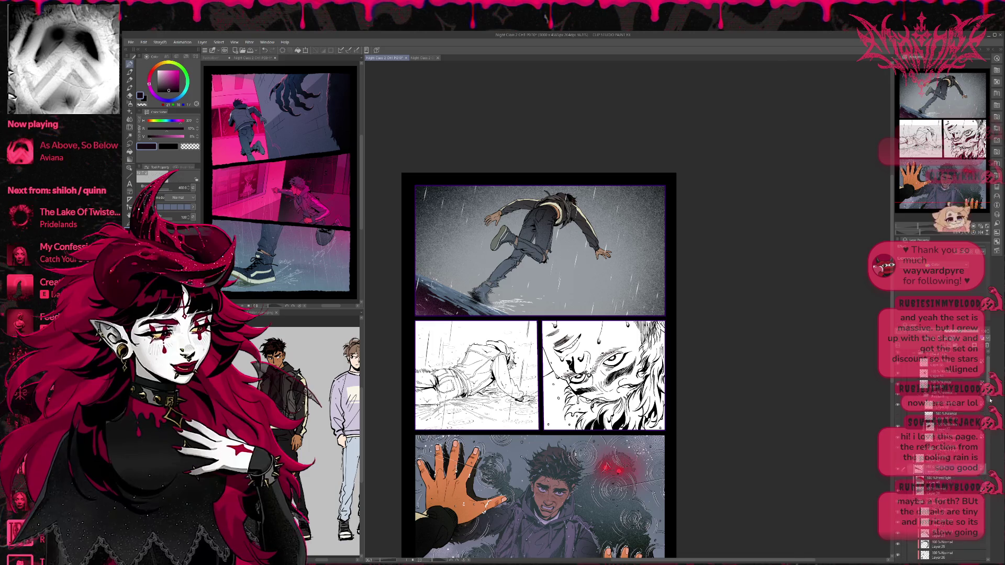
left_click(943, 407)
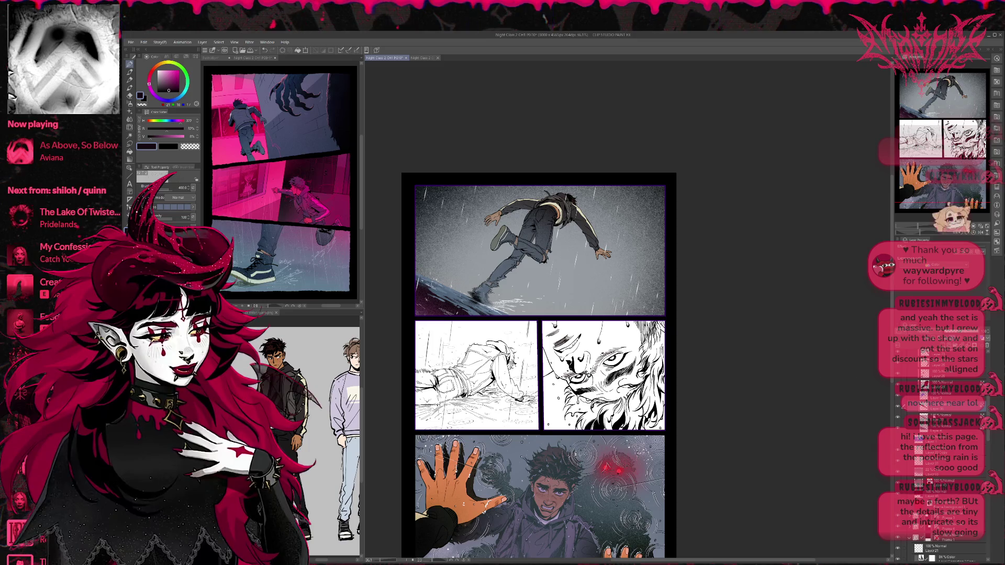
left_click(943, 416)
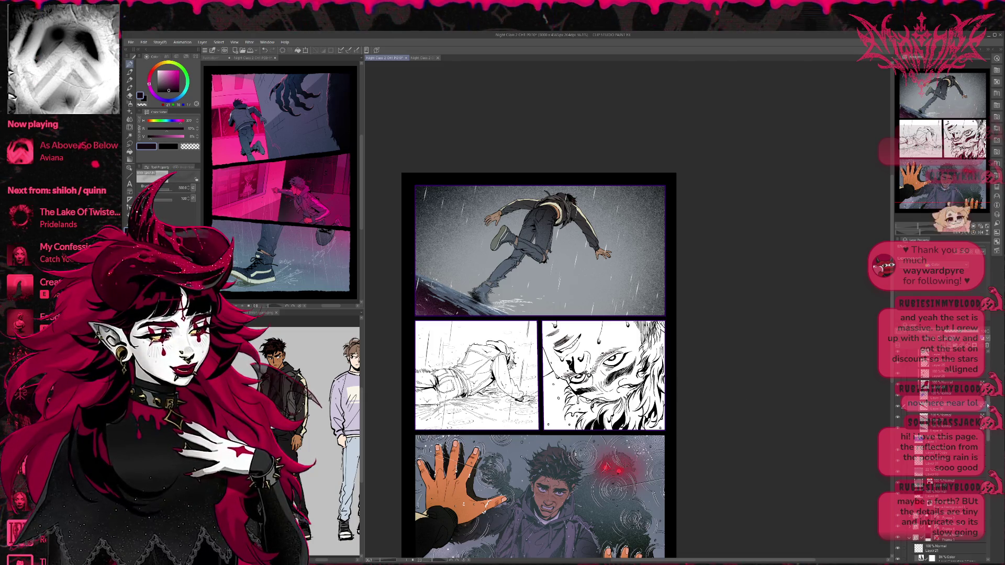
Compare darker and lighter clothing via undo/redo, keep the lighter grey, and swap to white.
scroll(990, 373, "down", 5)
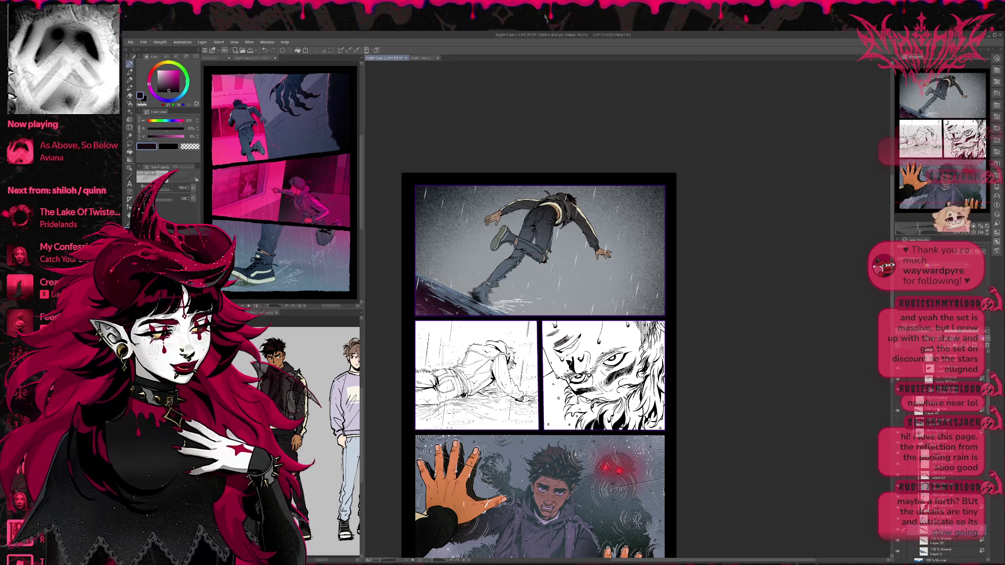
key("ctrl+z")
key("ctrl+y")
key("ctrl+z")
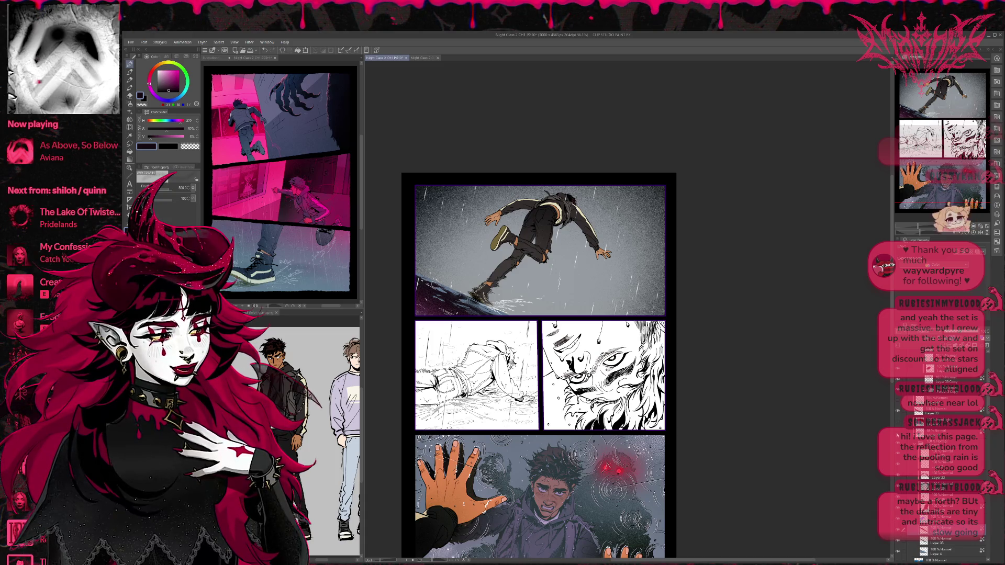
key("ctrl+y")
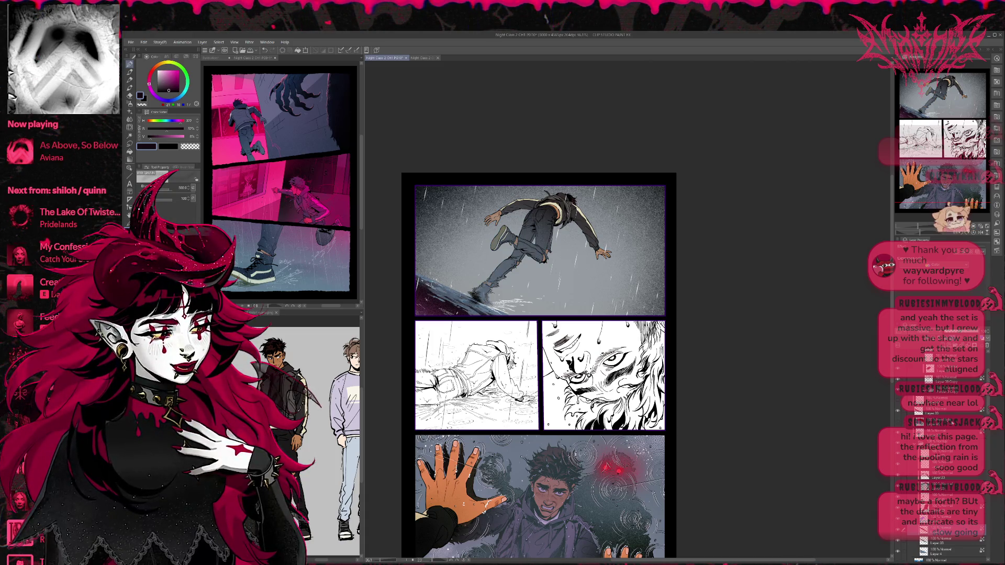
scroll(993, 385, "up", 5)
mouse_move(992, 385)
left_mouse_down()
mouse_move(986, 503)
mouse_move(985, 426)
mouse_move(968, 409)
left_mouse_up()
key("x")
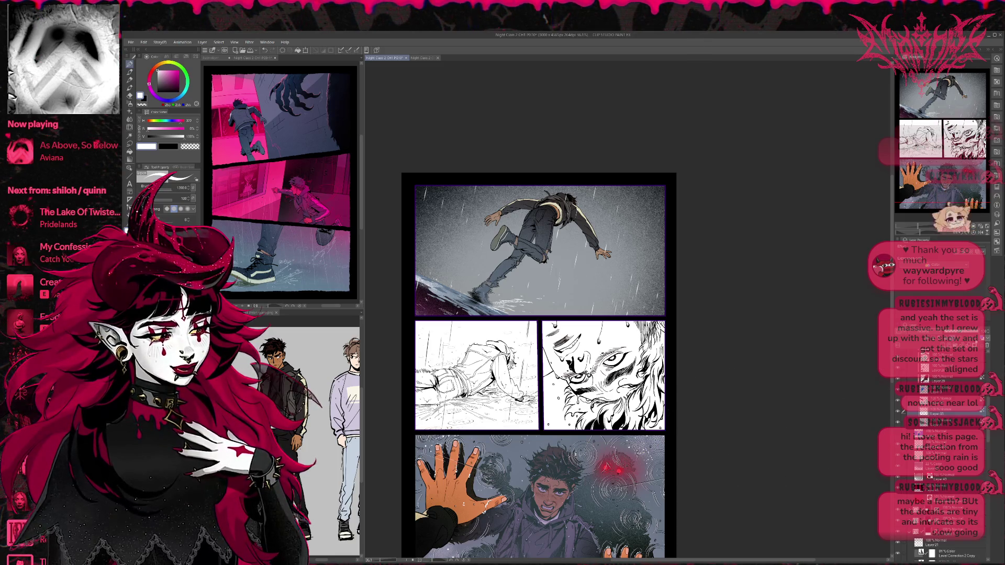
Undo the snowy white, paint the lower-left corner in sampled dark navy, and flip the view horizontally.
scroll(988, 403, "up", 5)
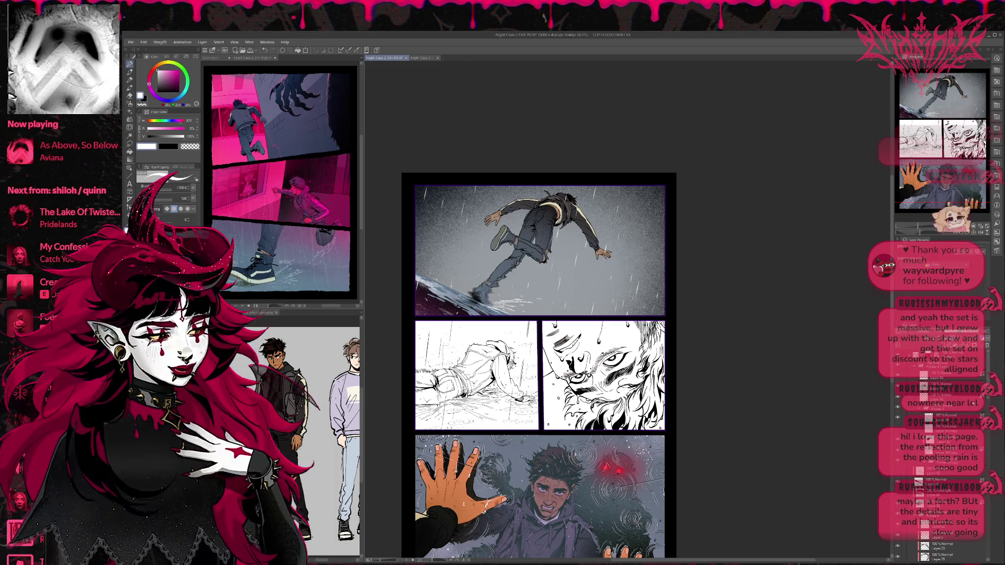
left_click(921, 481)
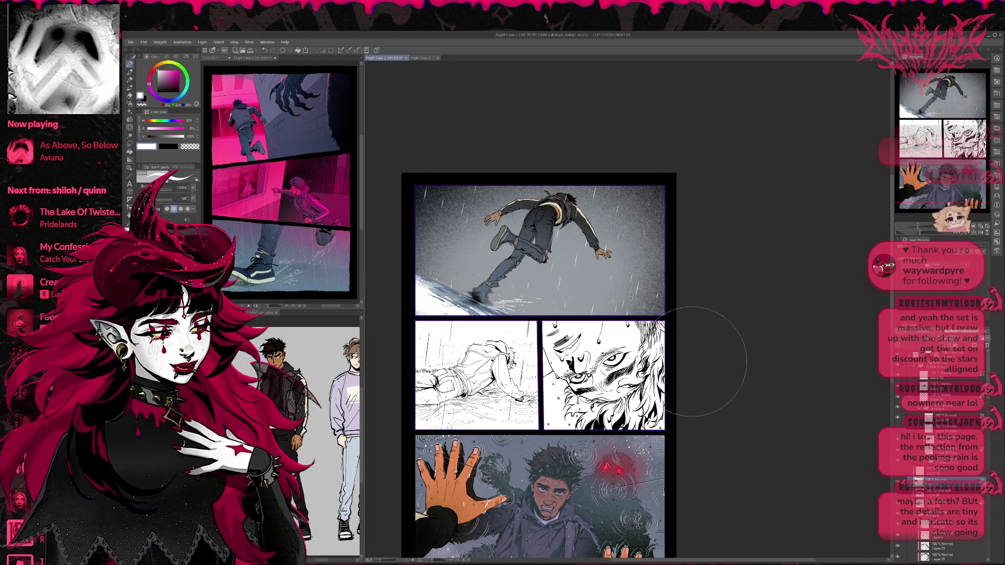
key("ctrl+z")
left_click(429, 288, "alt")
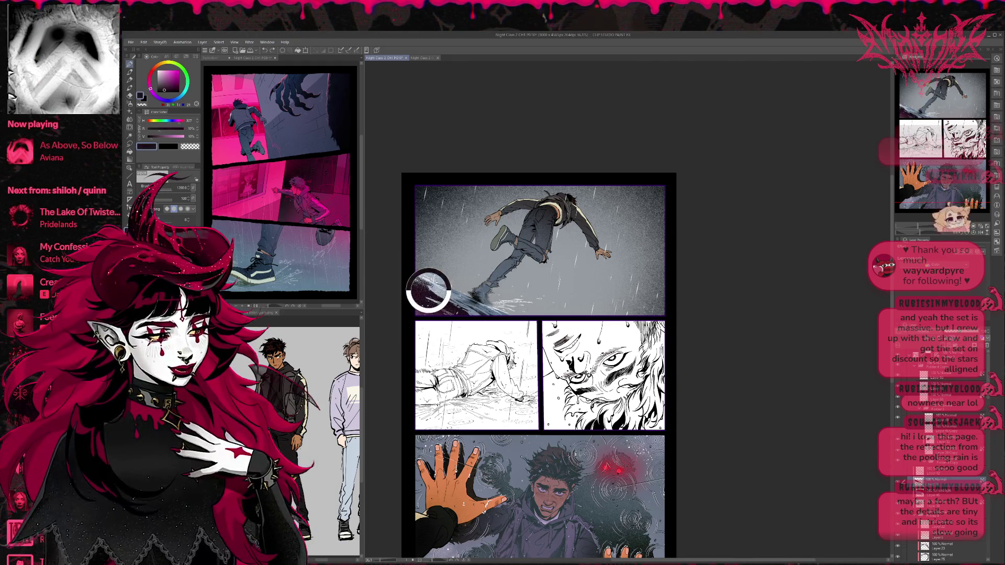
left_click_drag(456, 296, 427, 308)
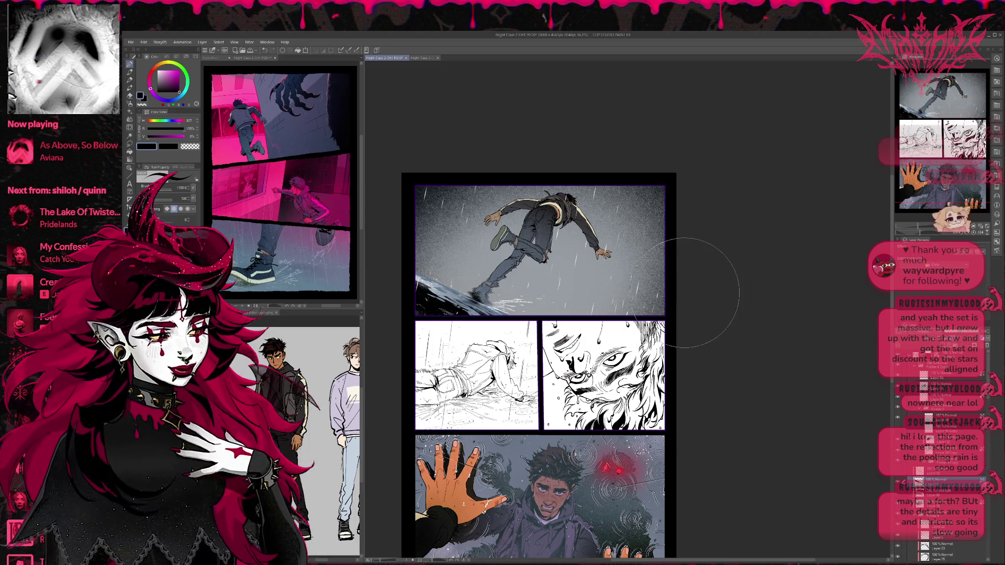
key("h")
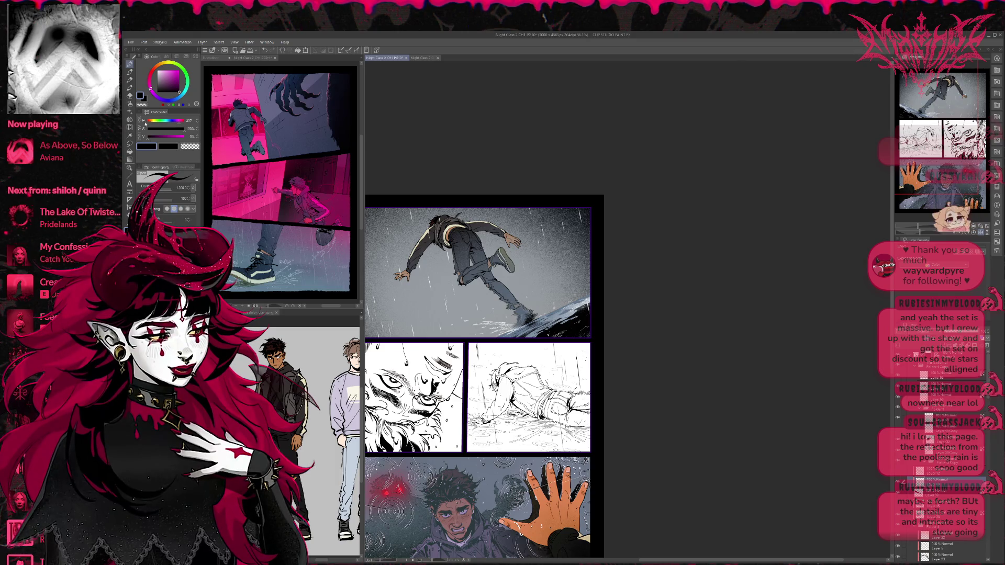
key("e")
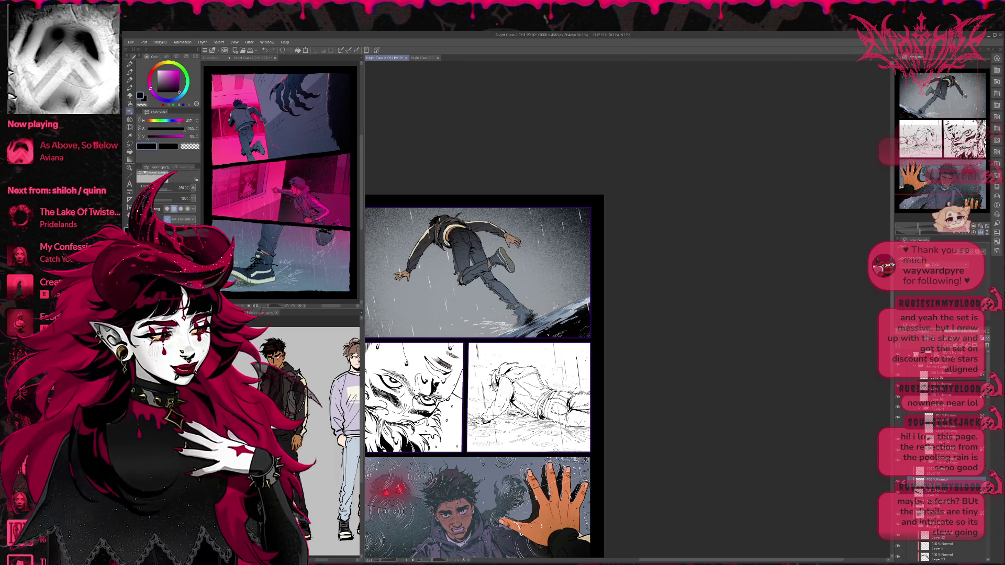
left_click(535, 279, "alt")
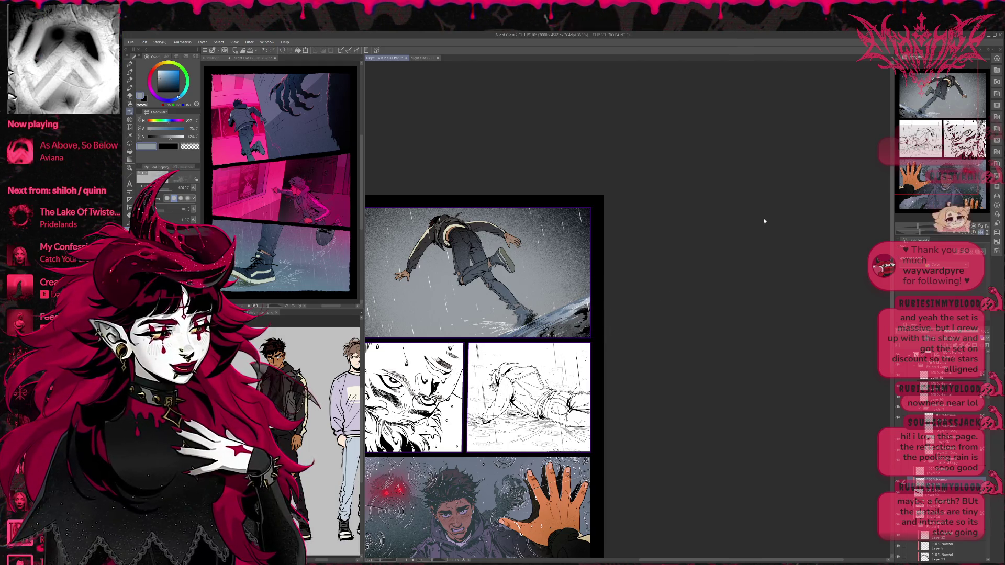
key("ctrl+t")
mouse_move(604, 473)
left_mouse_down()
mouse_move(591, 339)
mouse_move(603, 350)
mouse_move(581, 342)
mouse_move(601, 372)
mouse_move(642, 330)
mouse_move(648, 345)
mouse_move(648, 320)
left_mouse_up()
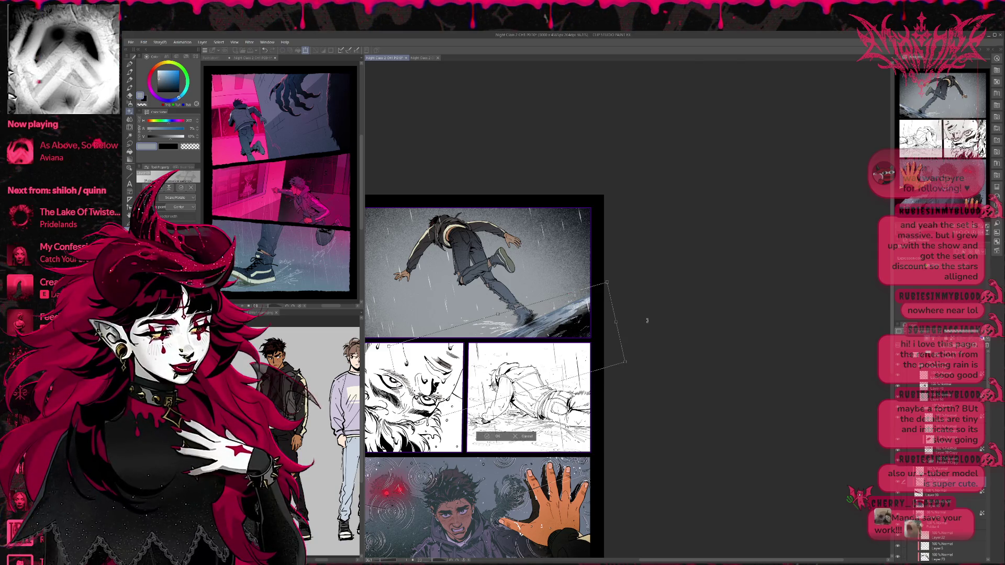
left_click_drag(581, 349, 587, 355)
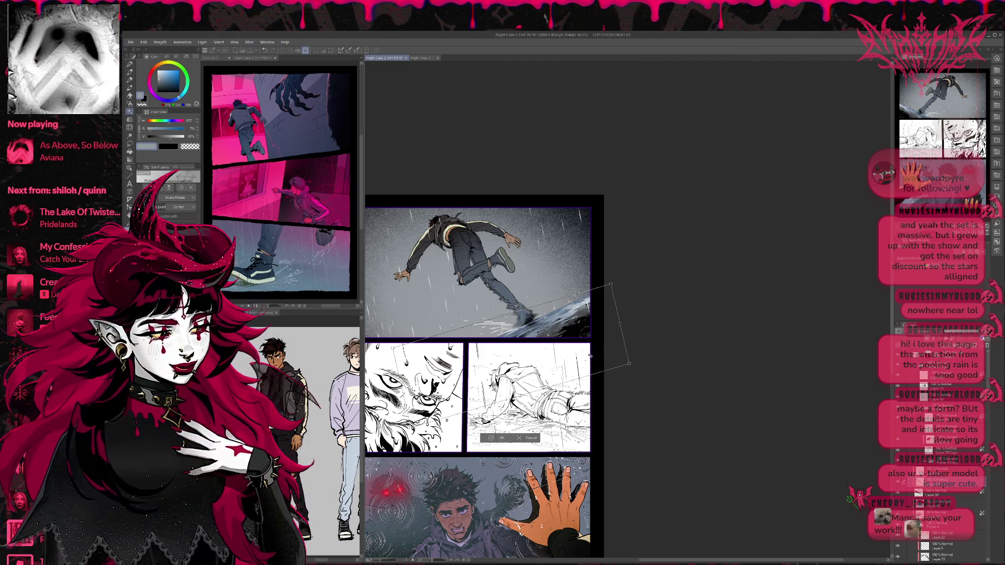
mouse_move(593, 358)
left_mouse_down()
mouse_move(595, 349)
mouse_move(616, 363)
mouse_move(606, 349)
mouse_move(629, 344)
left_mouse_up()
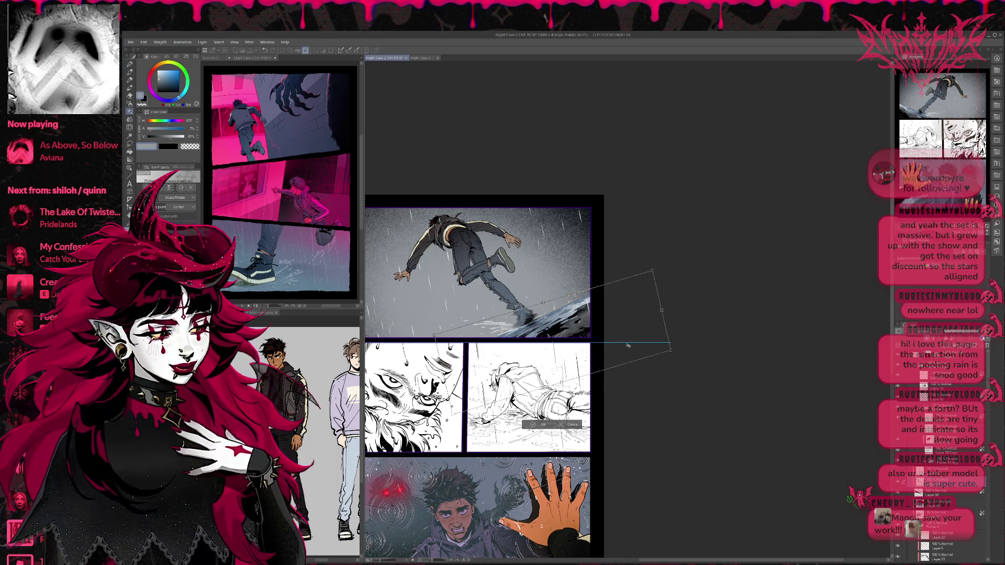
left_click(543, 425)
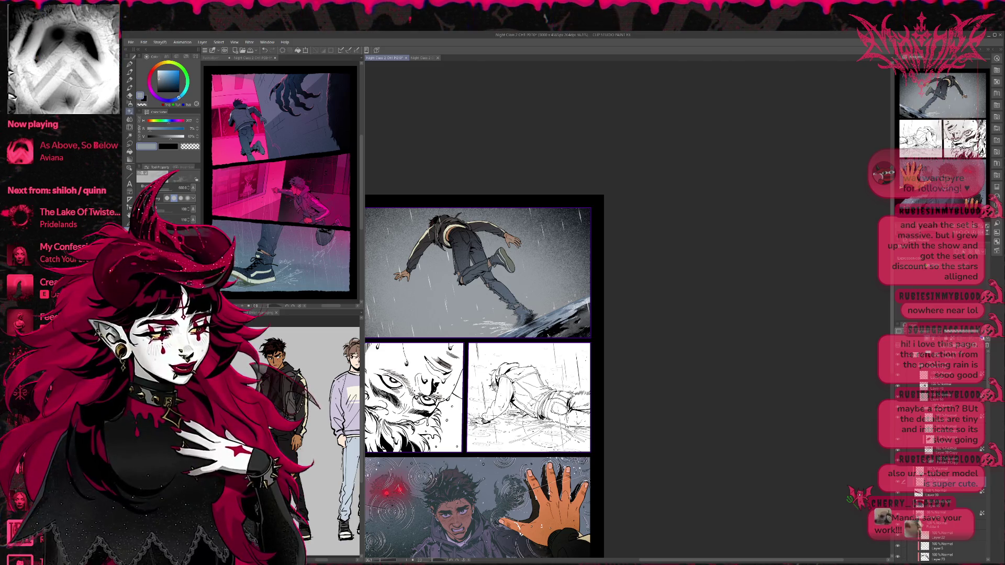
scroll(989, 428, "down", 5)
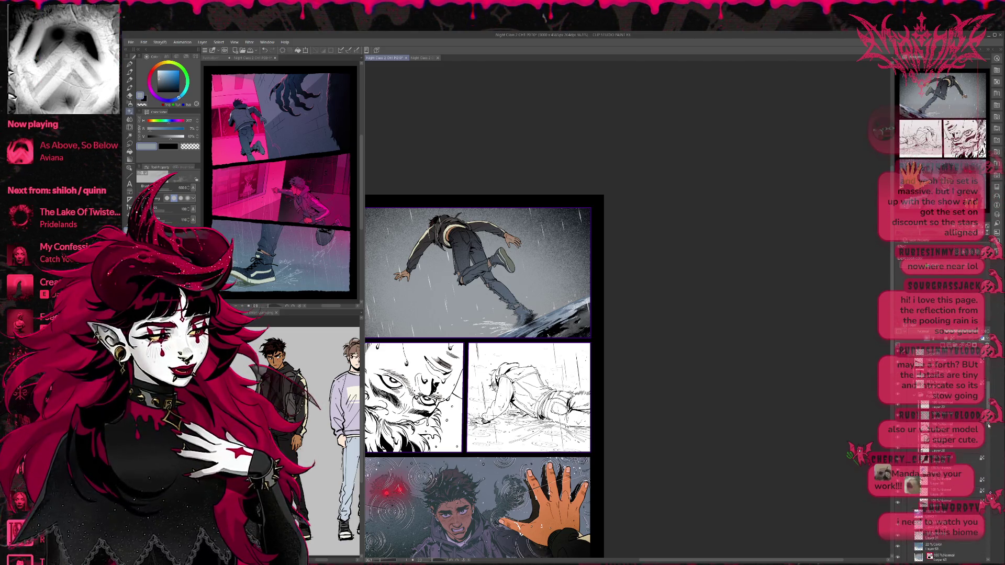
Set a white brush, shrink it from 150 to 60, switch to transparent, and add a new layer.
scroll(988, 427, "down", 5)
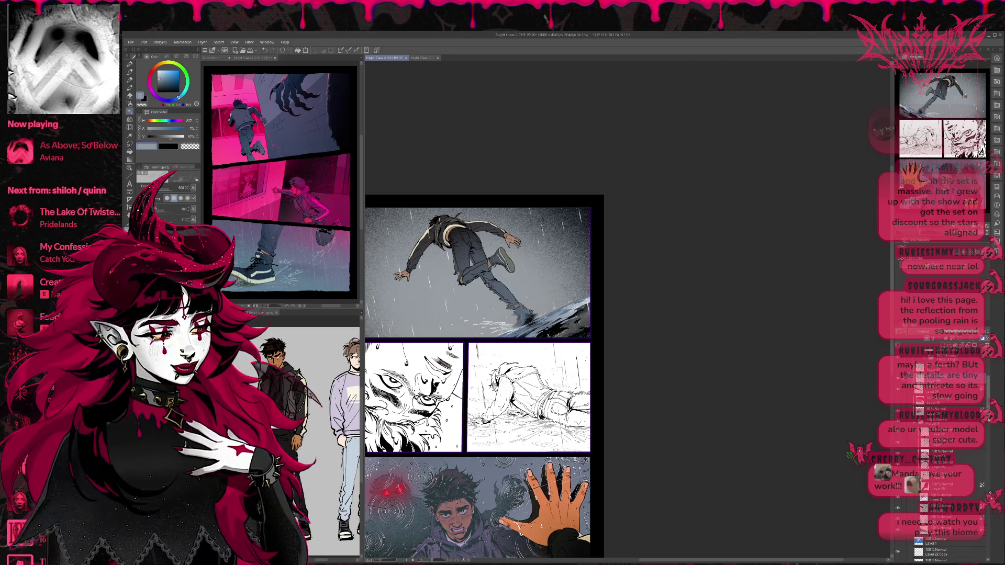
scroll(987, 427, "up", 3)
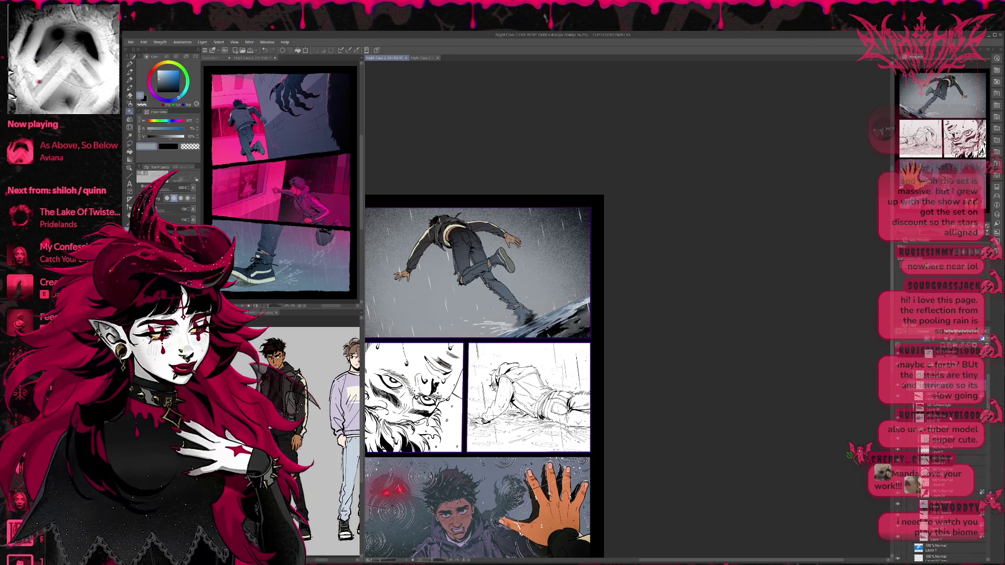
left_click(159, 70)
left_click(130, 64)
key("bracketleft")
key("bracketleft")
key("bracketleft")
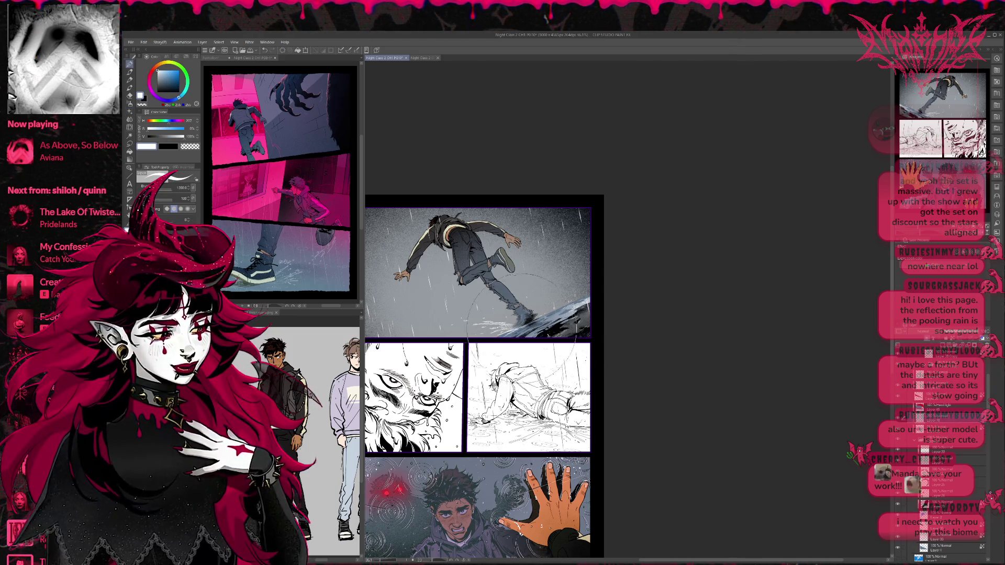
key("bracketleft")
key("bracketleft")
key("bracketleft")
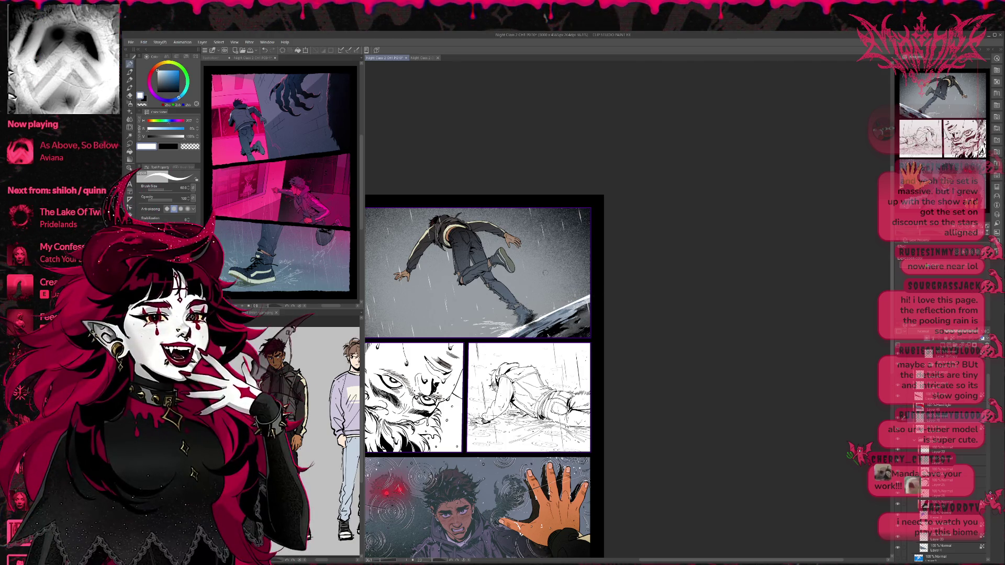
key("c")
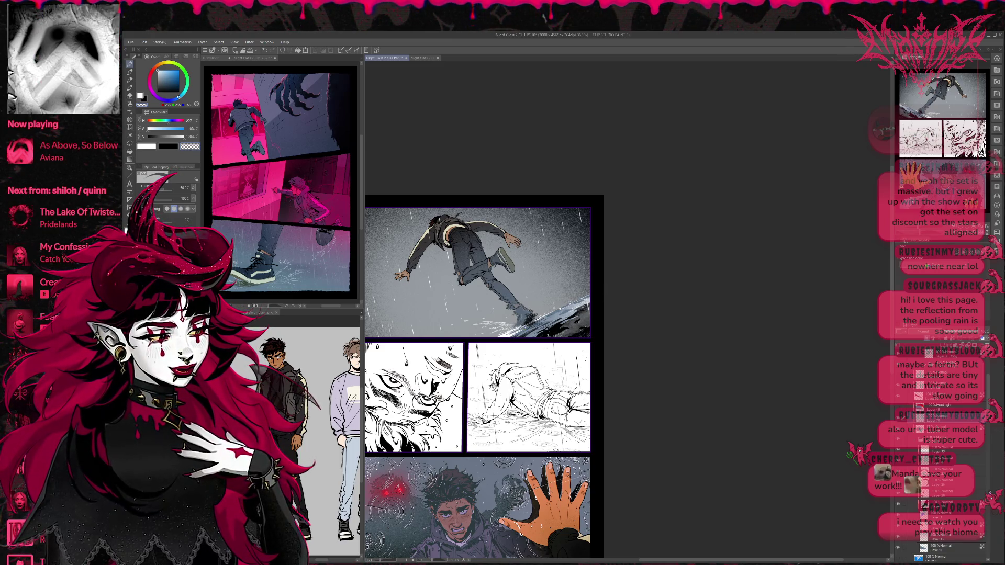
key("ctrl+e")
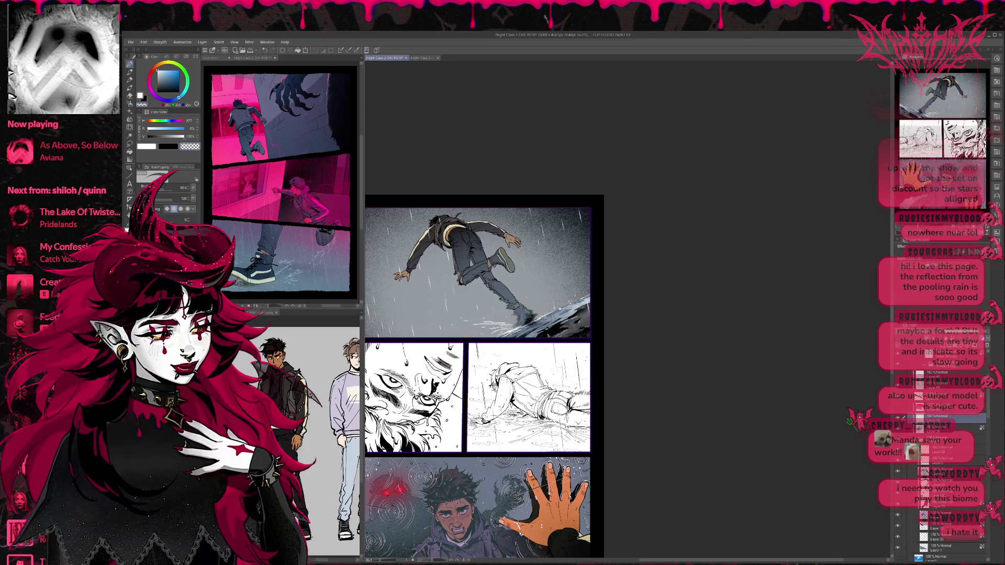
Zoom out and mirror the canvas view horizontally to check the composition.
scroll(650, 303, "down", 1)
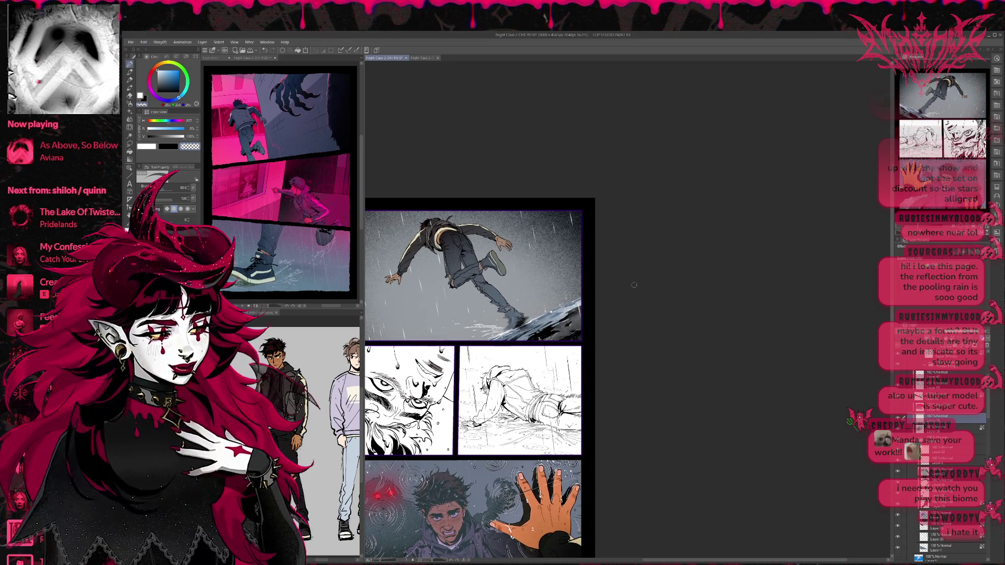
key("h")
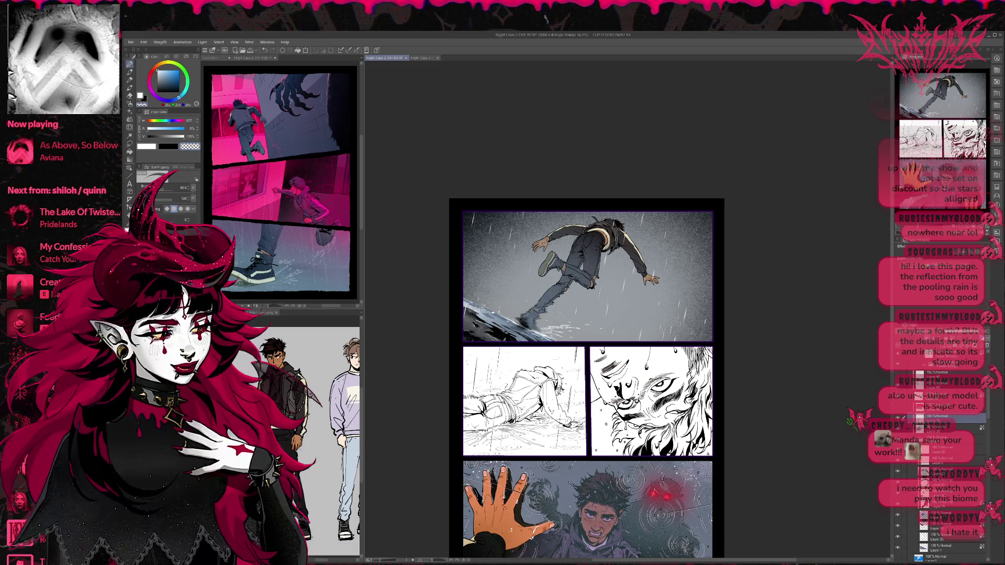
scroll(950, 460, "down", 5)
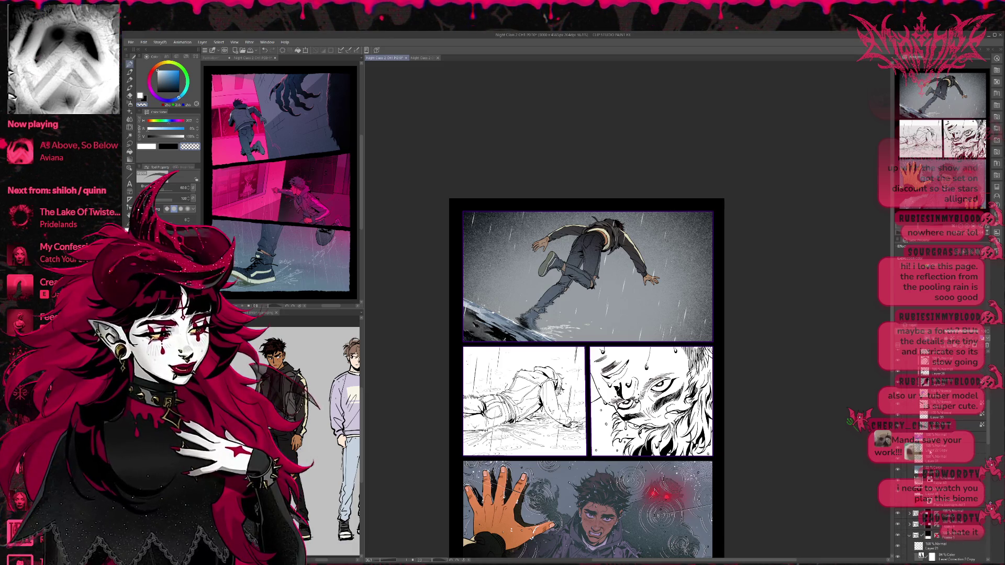
Try transforming the 22% Color layer and cancel, then start transforming Layer 43.
left_click(931, 472)
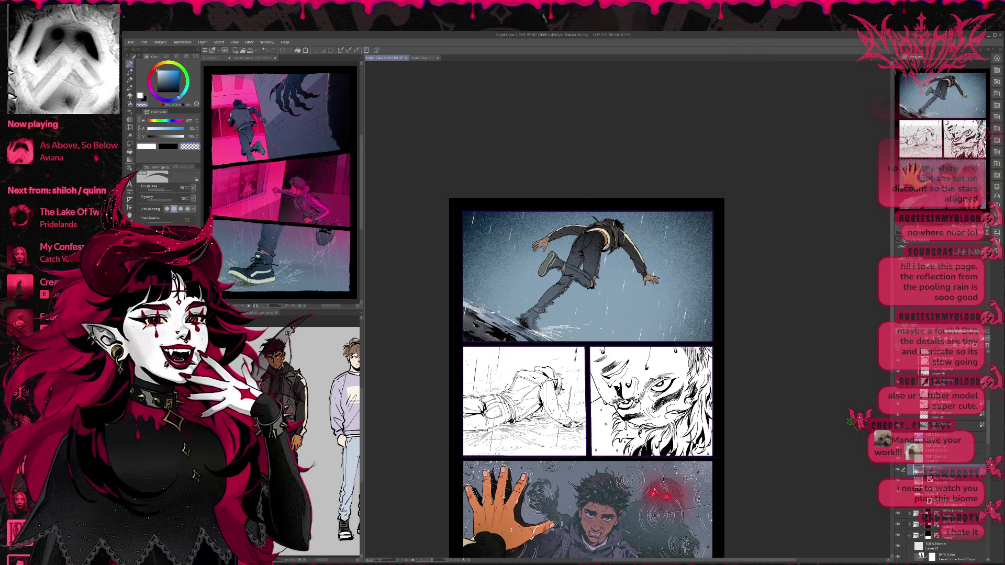
key("ctrl+t")
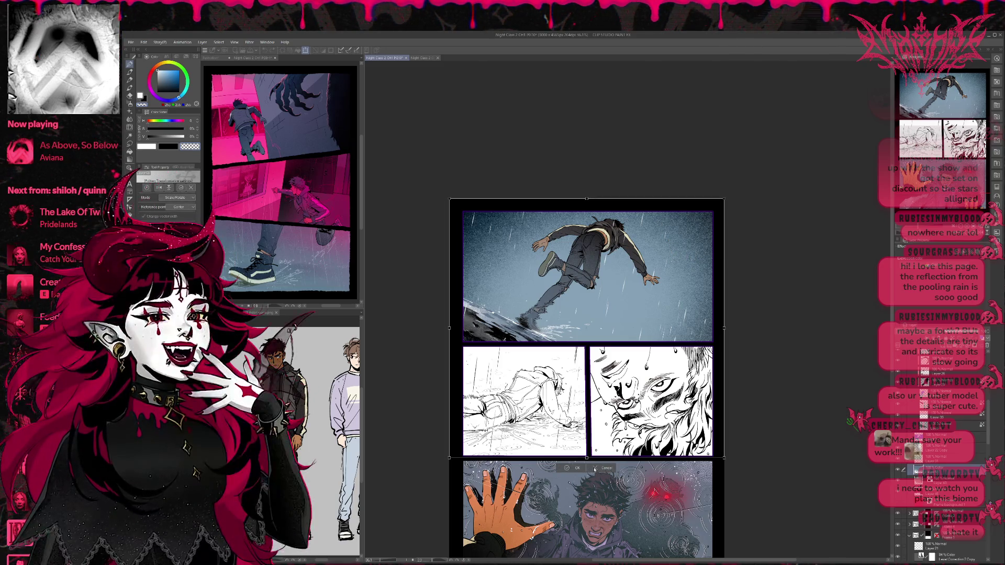
left_click(595, 469)
left_click(935, 479)
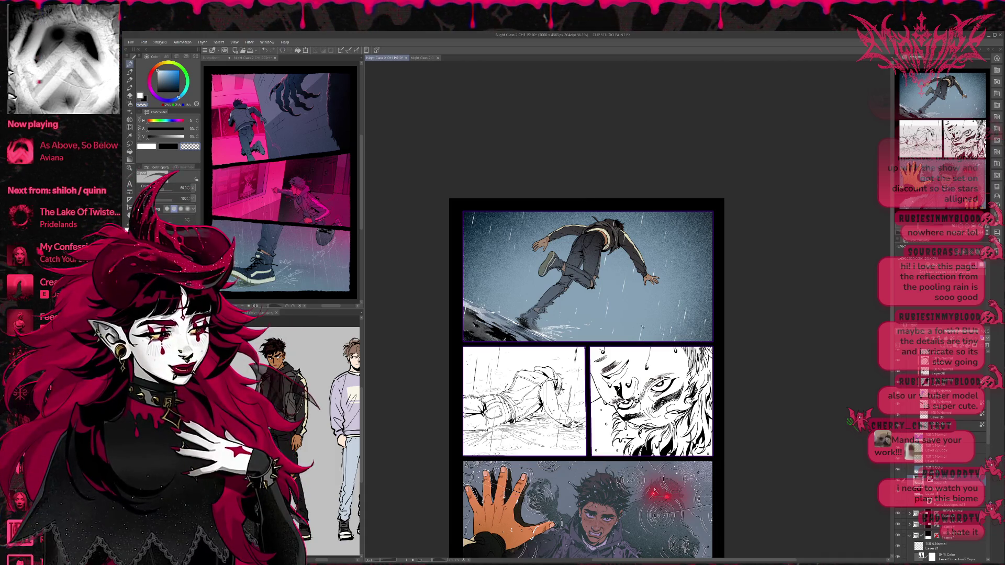
key("ctrl+t")
Stretch Layer 43's content upward past the page top and commit the resize.
left_click_drag(593, 166, 596, 170)
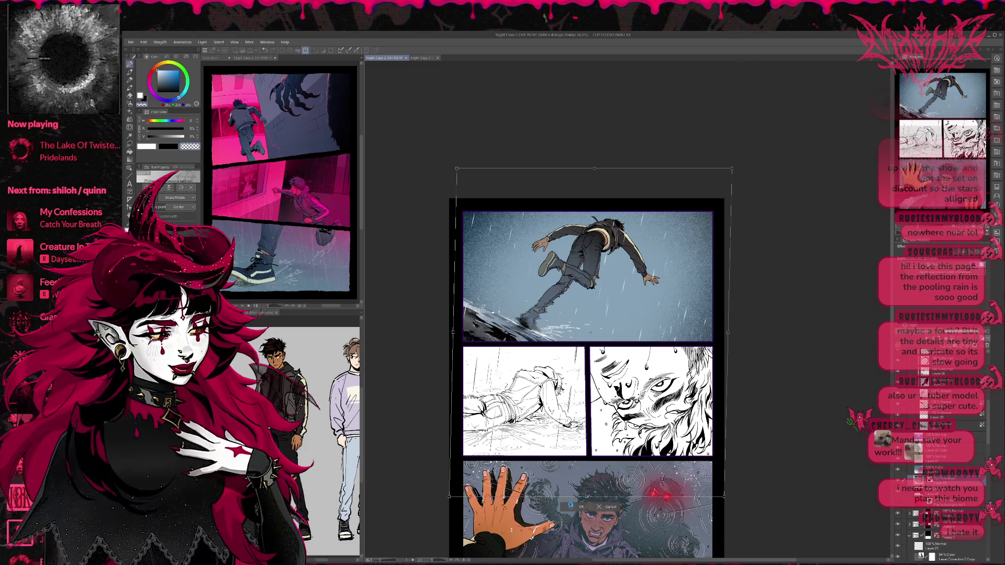
key("Return")
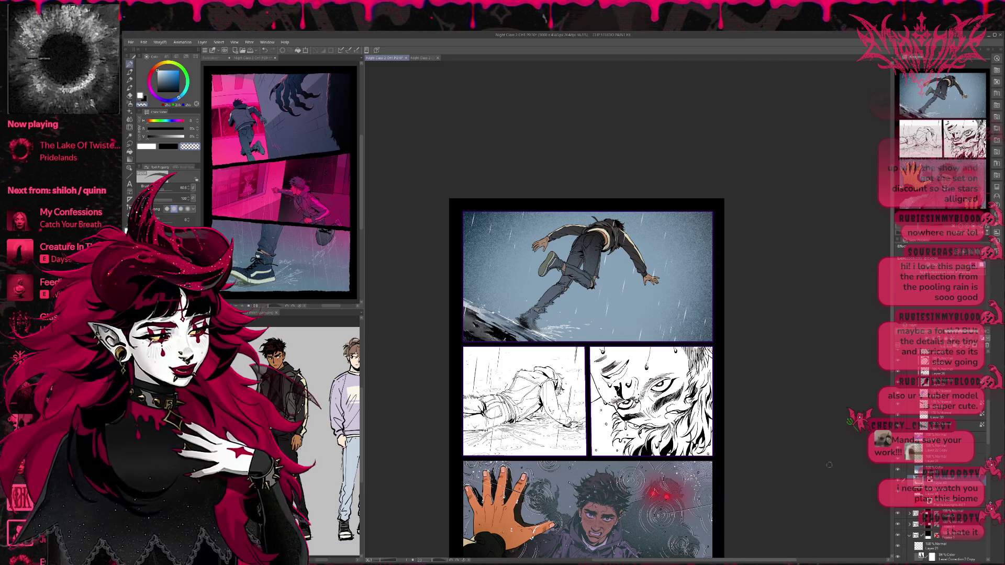
left_click(943, 471)
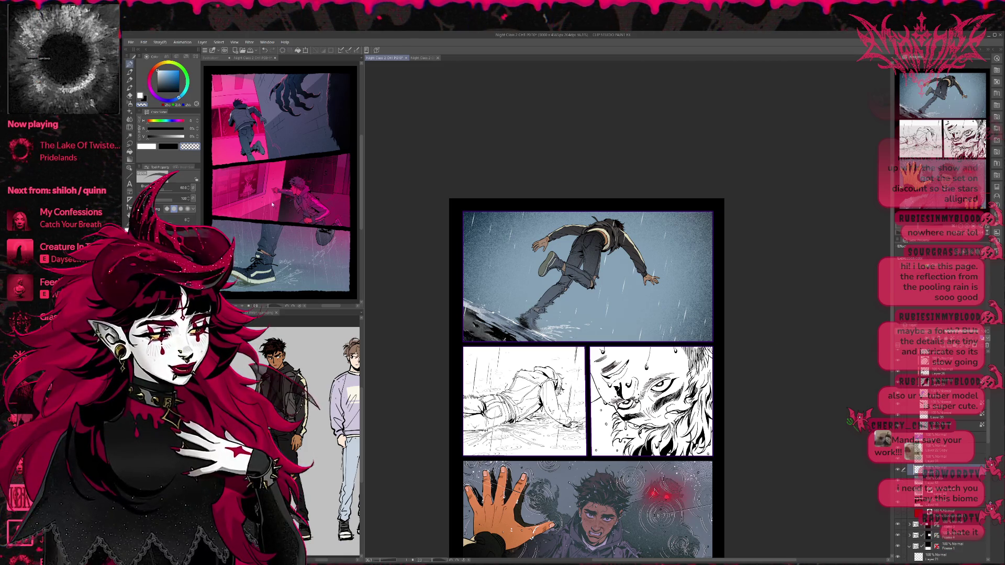
Airbrush a red glow over the top panel, undo it, and restore the side palettes.
left_click(130, 103)
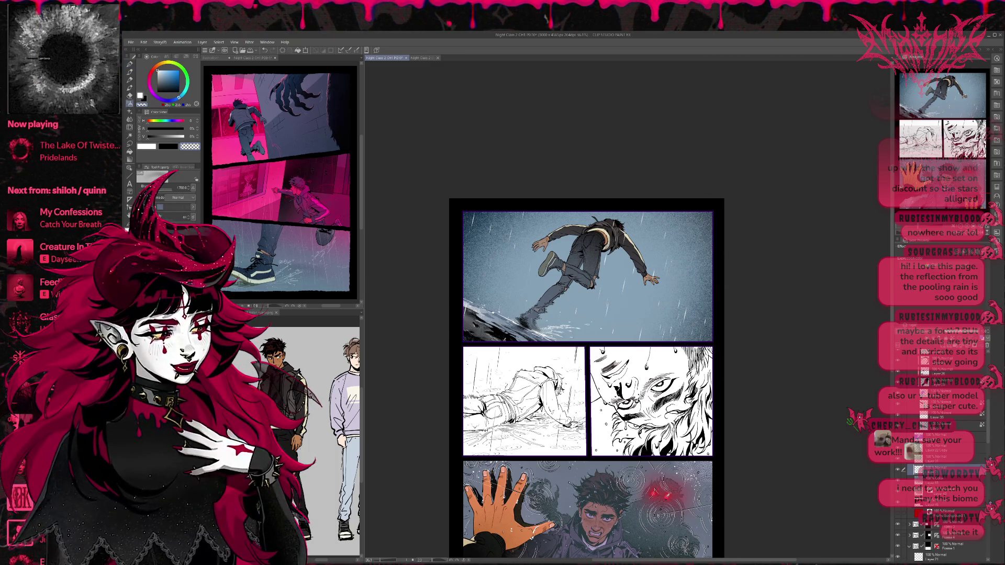
left_click(664, 495, "alt")
mouse_move(654, 314)
left_mouse_down()
mouse_move(768, 337)
mouse_move(477, 312)
left_mouse_up()
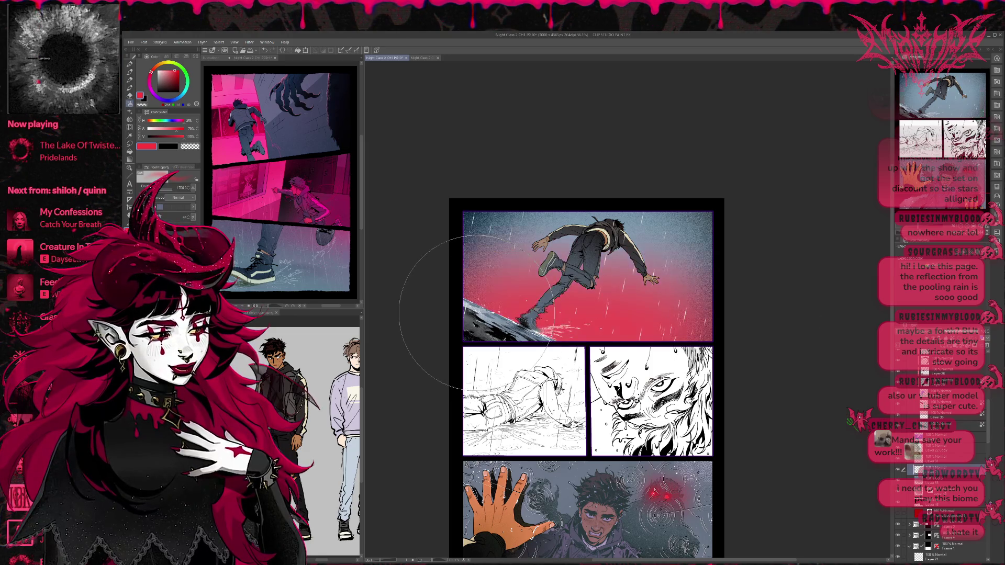
key("ctrl+z")
left_click_drag(471, 272, 597, 303)
key("ctrl+z")
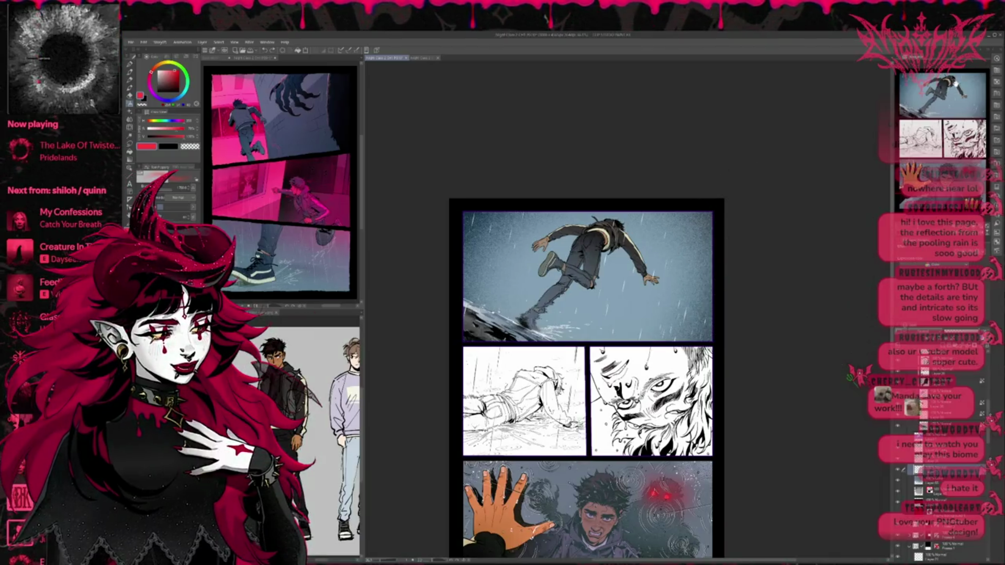
key("Tab")
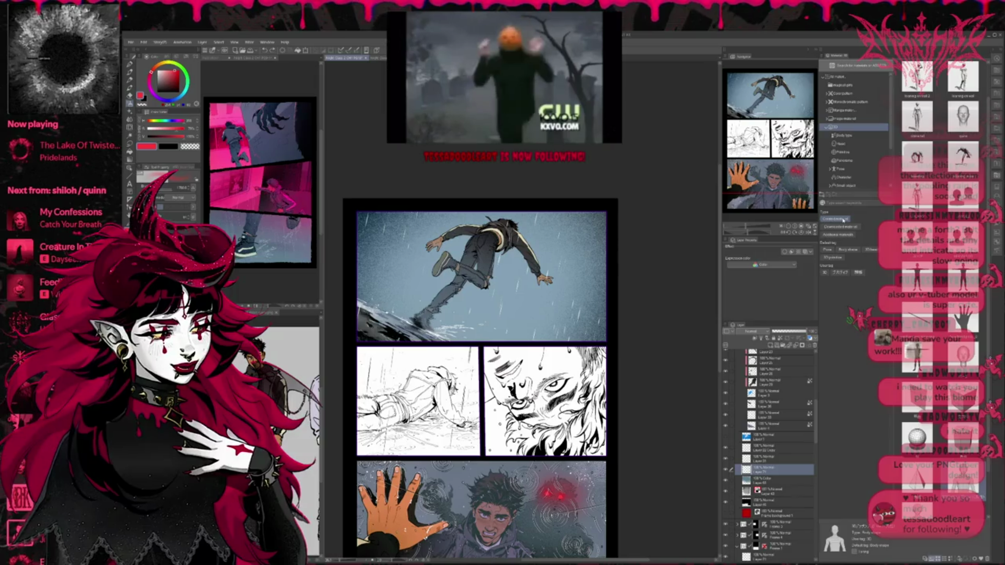
Filter the Material palette to image materials and drag a black-and-white halftone texture onto the top panel.
scroll(842, 143, "down", 3)
scroll(841, 143, "down", 1)
left_click(855, 182)
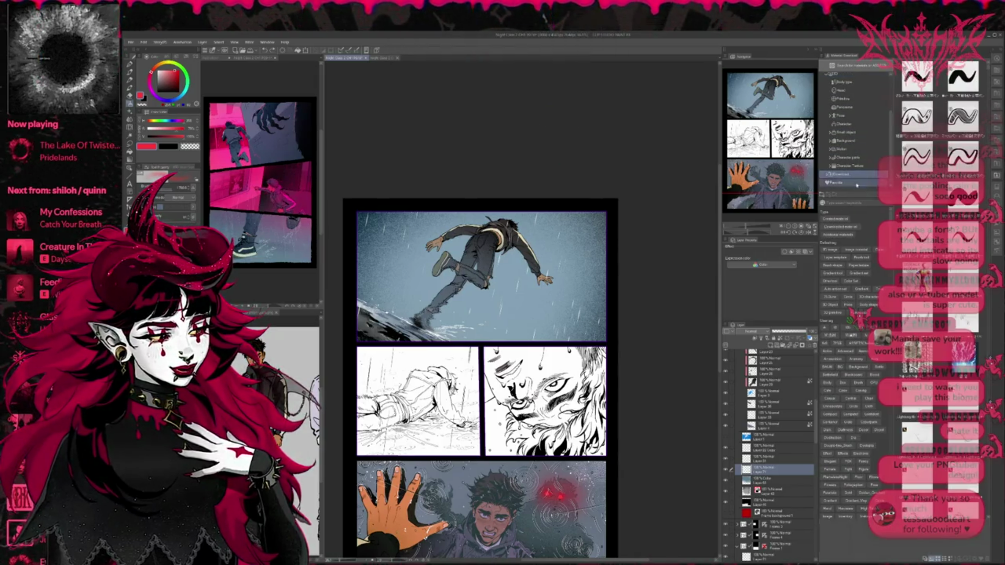
left_click(855, 250)
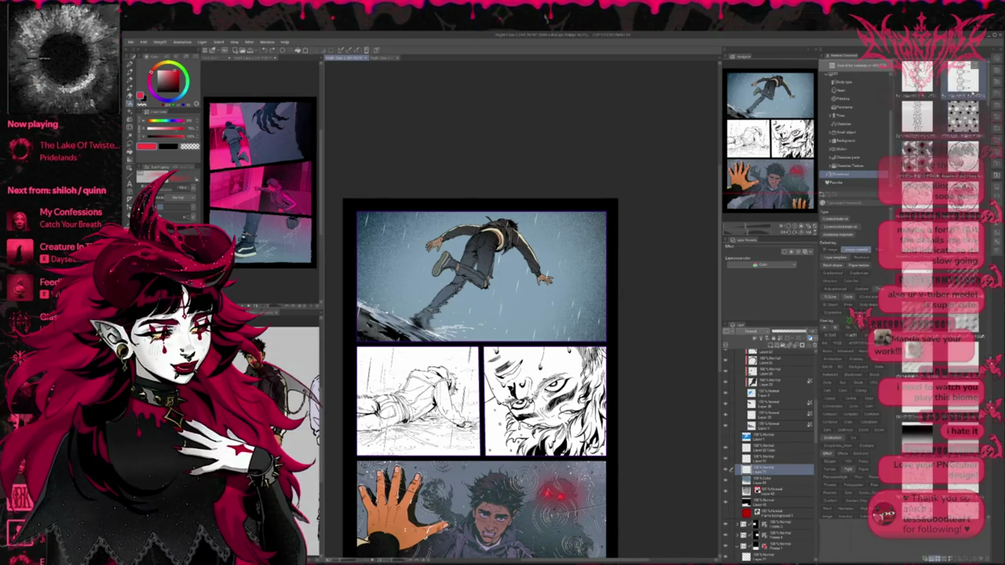
scroll(963, 157, "down", 5)
left_click_drag(1003, 158, 987, 268)
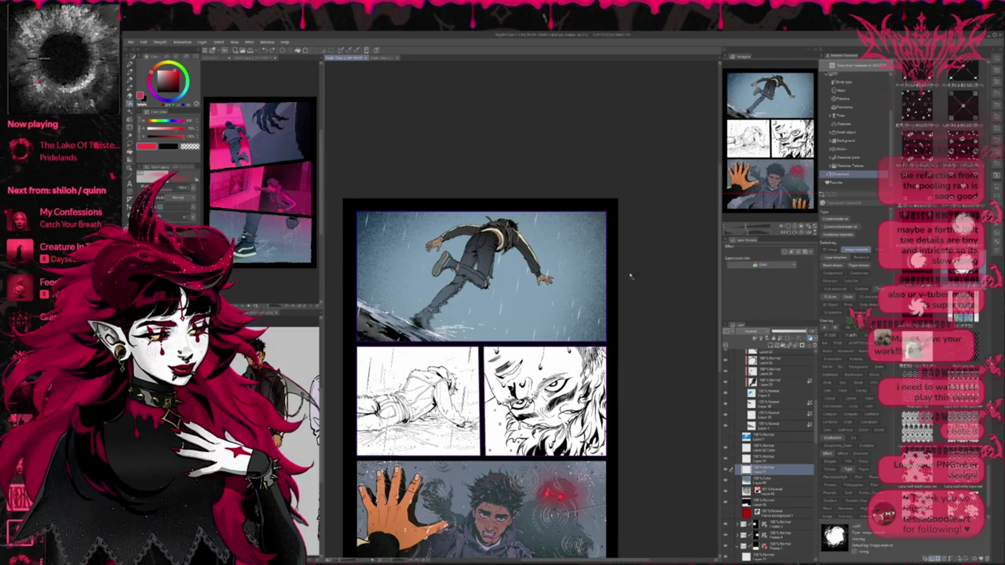
scroll(560, 275, "down", 2)
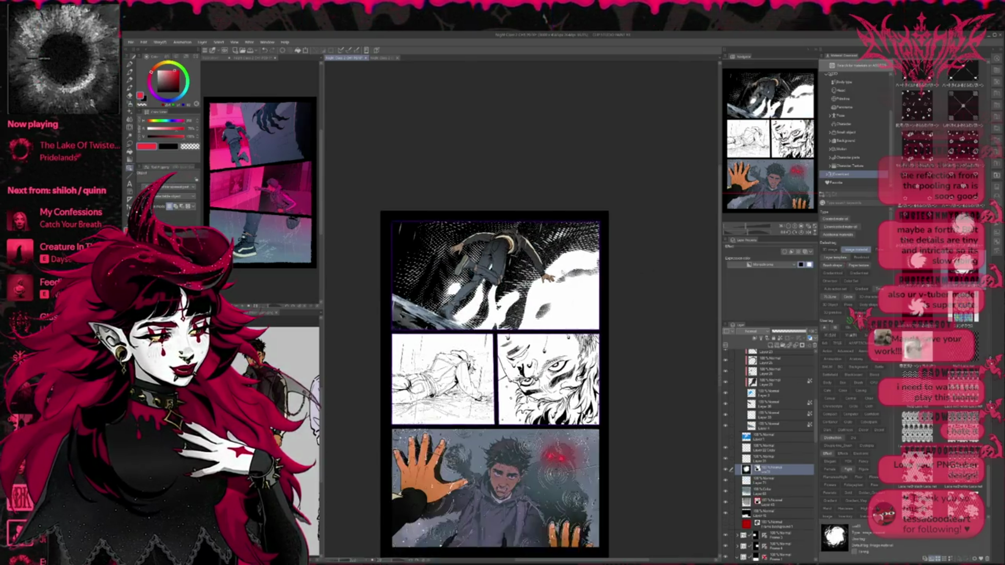
Enlarge and reposition the halftone material to cover the top panel.
scroll(553, 265, "down", 2)
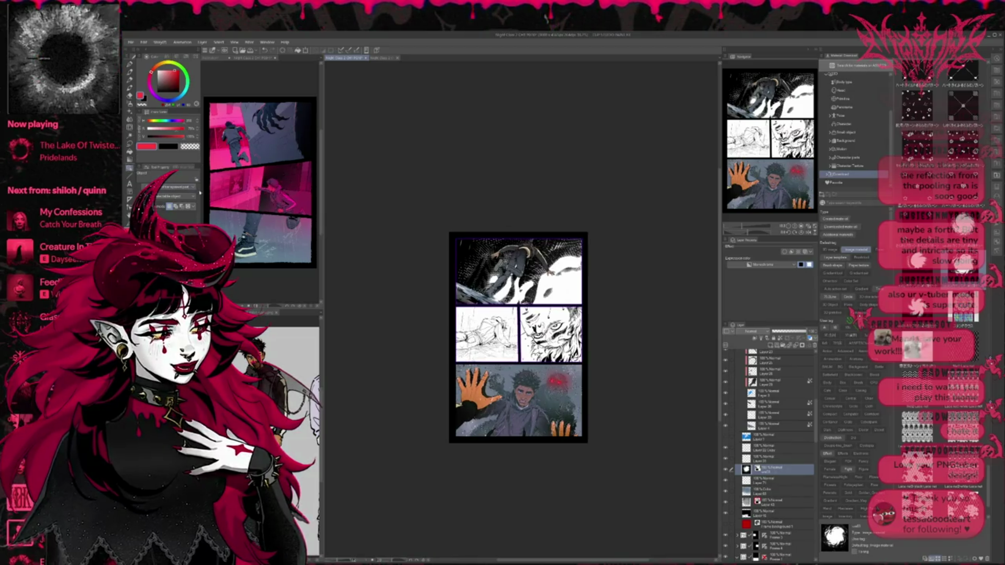
key("ctrl+t")
mouse_move(448, 231)
left_mouse_down()
mouse_move(426, 229)
mouse_move(393, 197)
left_mouse_up()
mouse_move(621, 218)
left_mouse_down()
mouse_move(614, 236)
mouse_move(607, 211)
mouse_move(594, 206)
left_mouse_up()
mouse_move(523, 272)
left_mouse_down()
mouse_move(517, 262)
mouse_move(544, 234)
left_mouse_up()
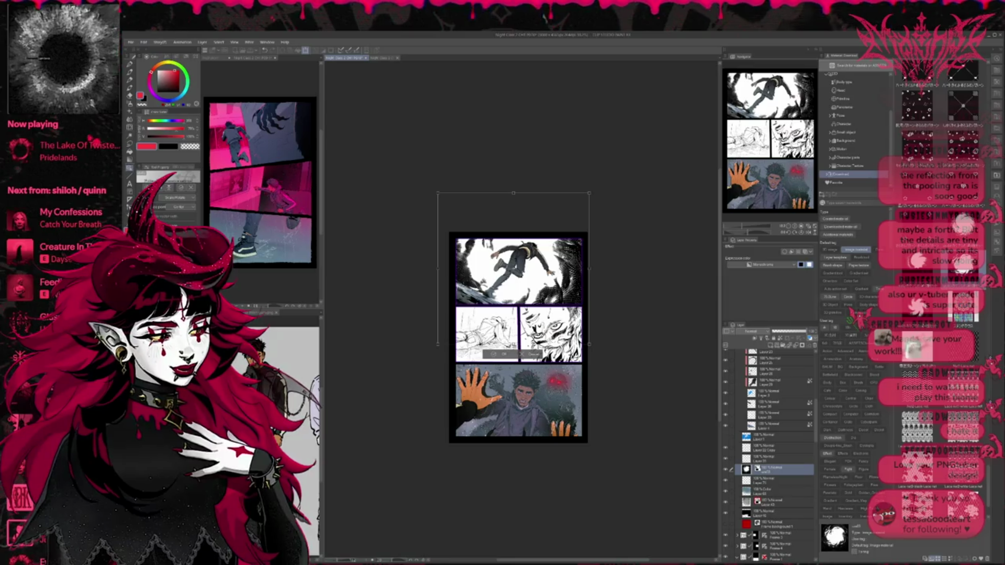
left_click(500, 354)
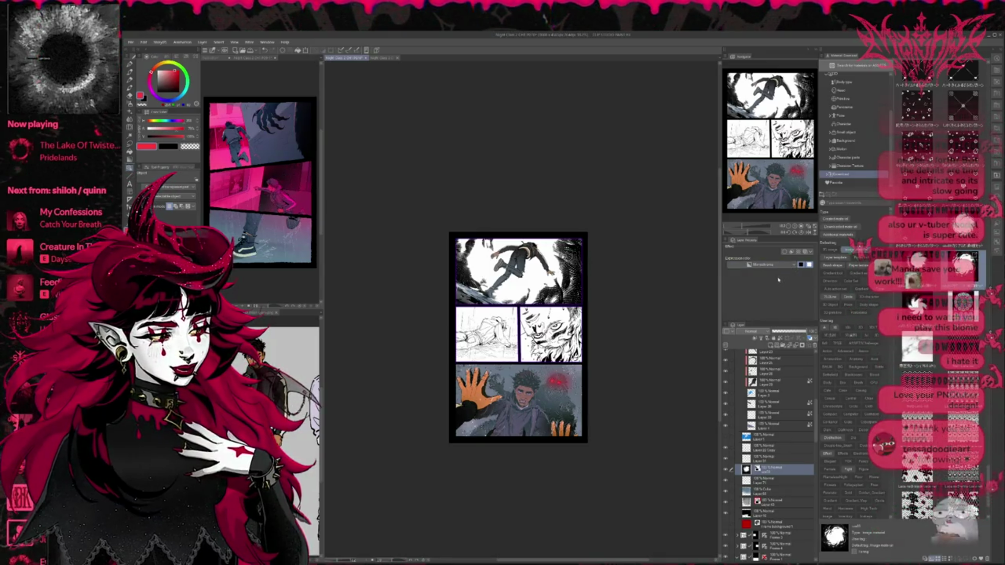
Turn on Layer Color for the halftone layer with blue lines and red for white areas.
left_click(800, 266)
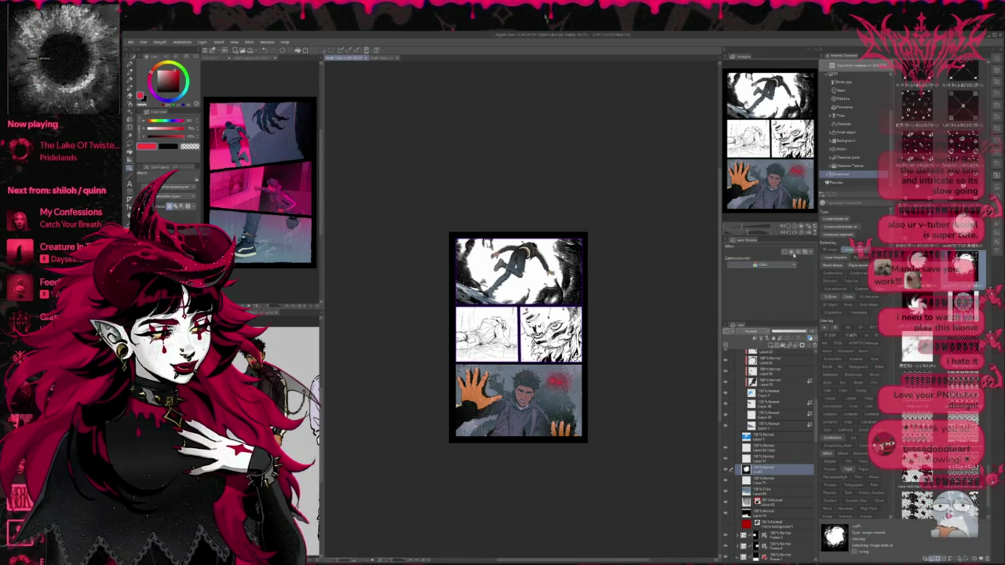
left_click(805, 252)
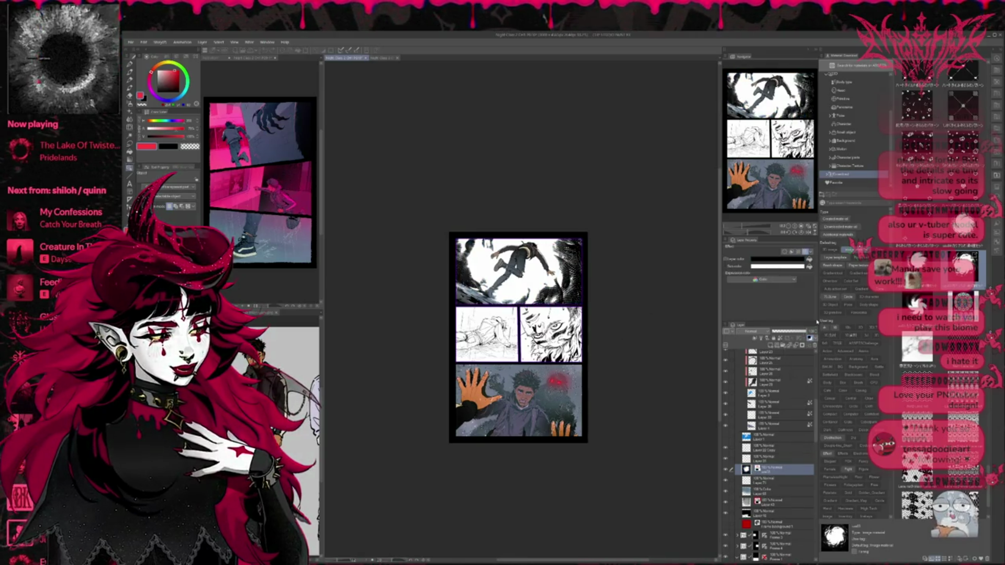
left_click(779, 267)
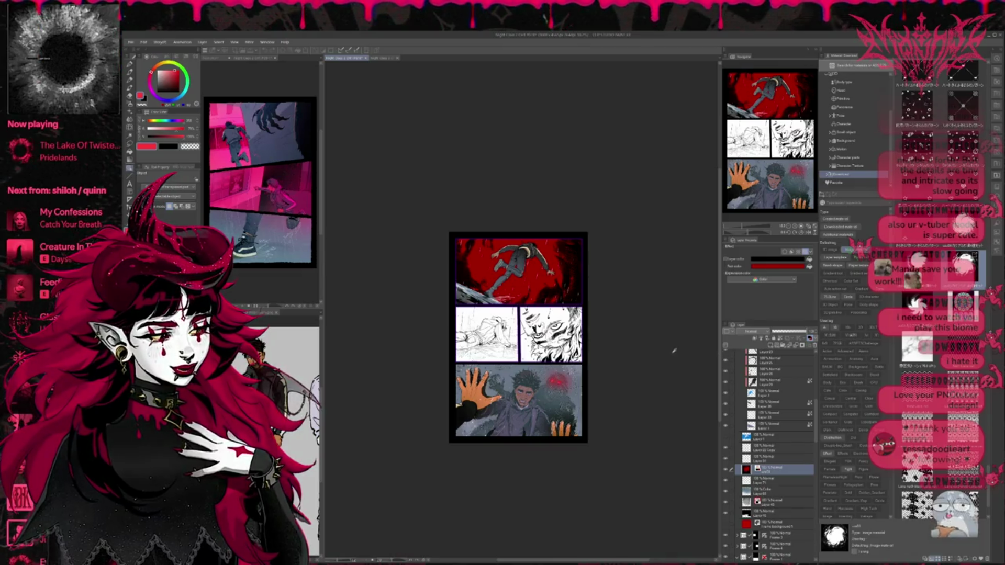
Cycle the top panel's tint through grey, light blue, magenta, pink and red.
key("ctrl+z")
key("ctrl+y")
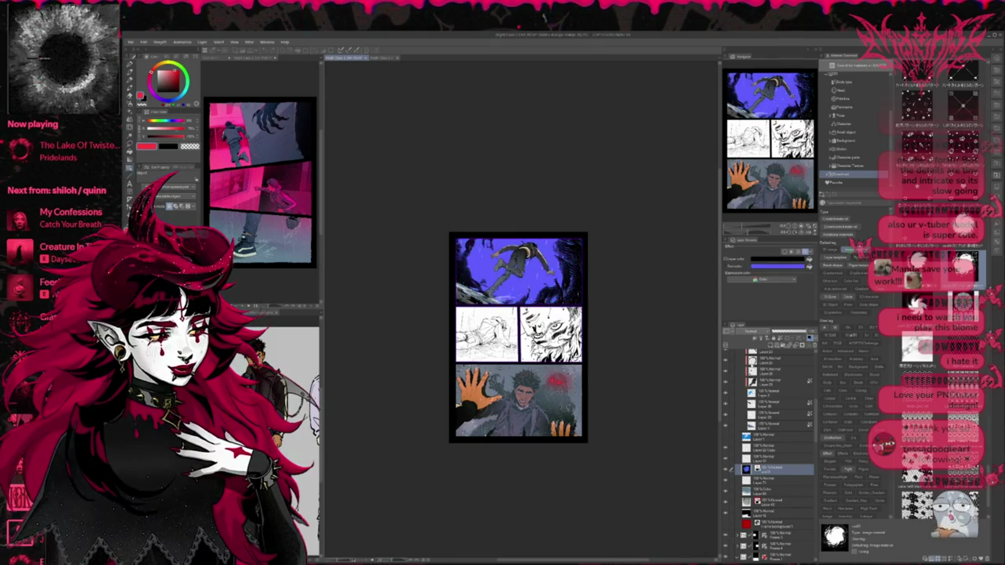
key("ctrl+z")
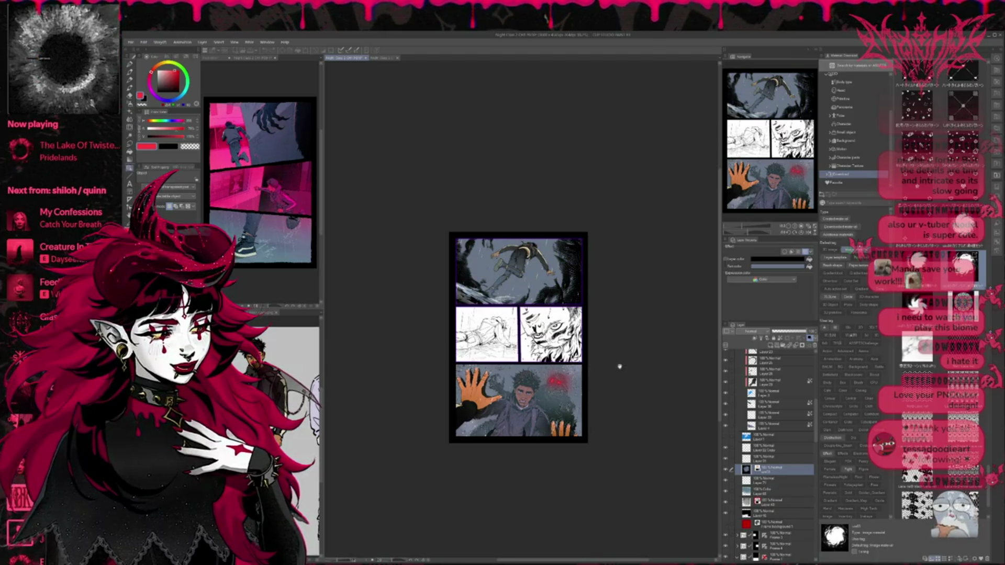
key("ctrl+z")
key("ctrl+z")
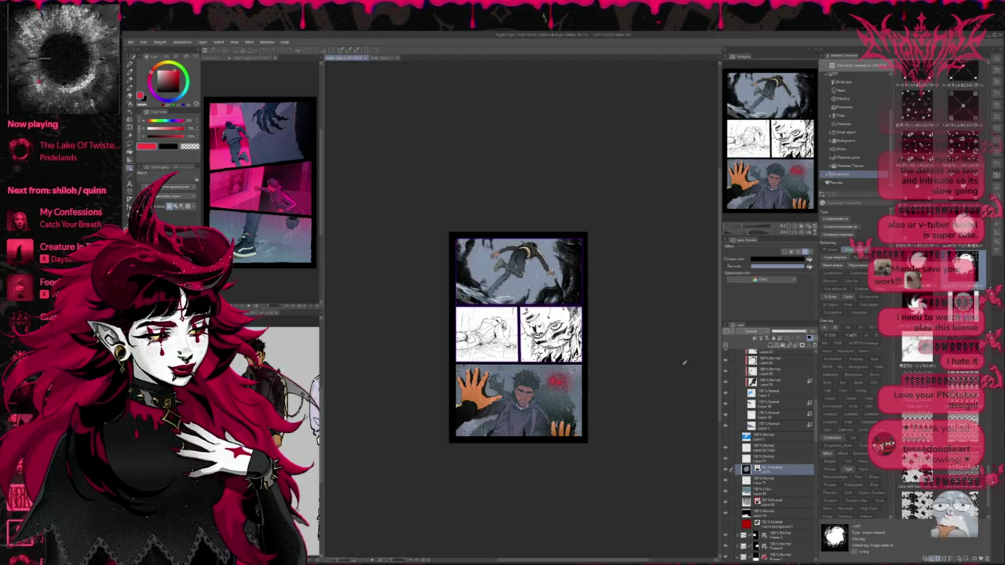
key("ctrl+z")
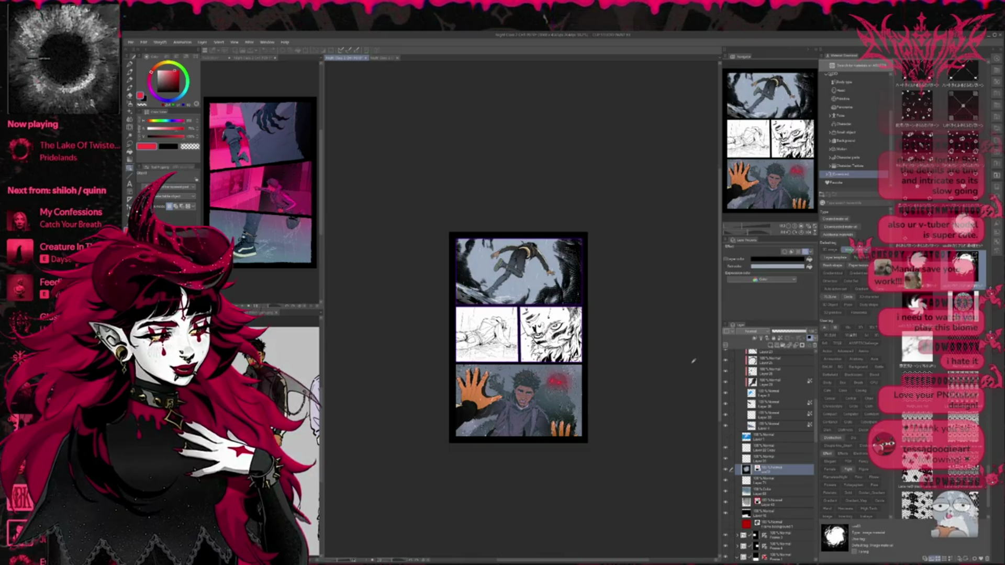
key("ctrl+z")
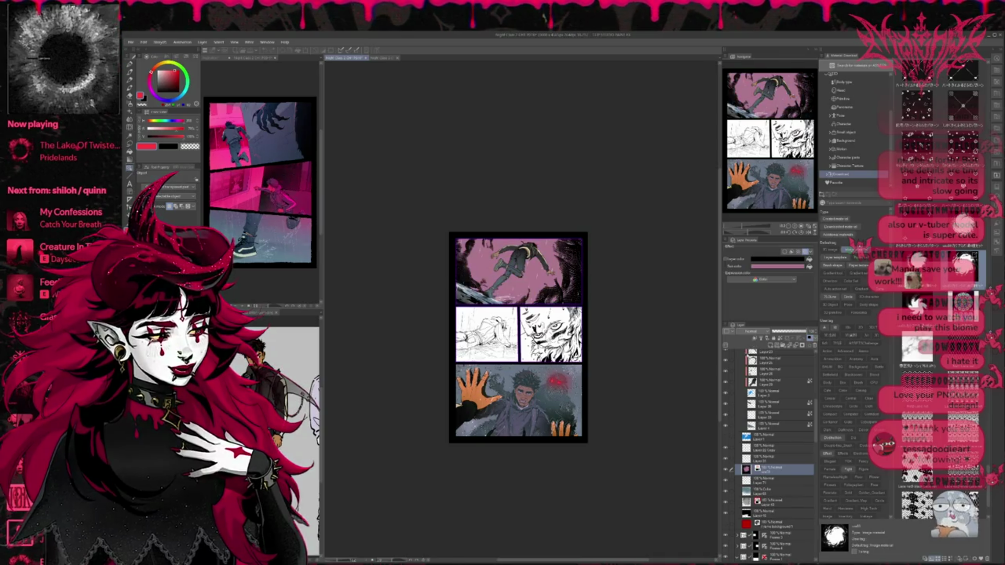
key("ctrl+z")
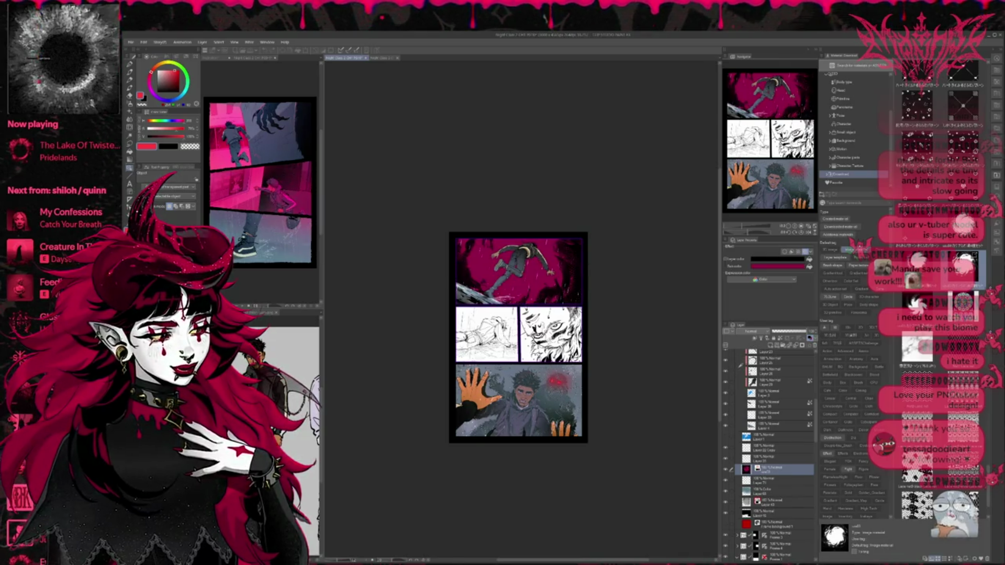
key("ctrl+y")
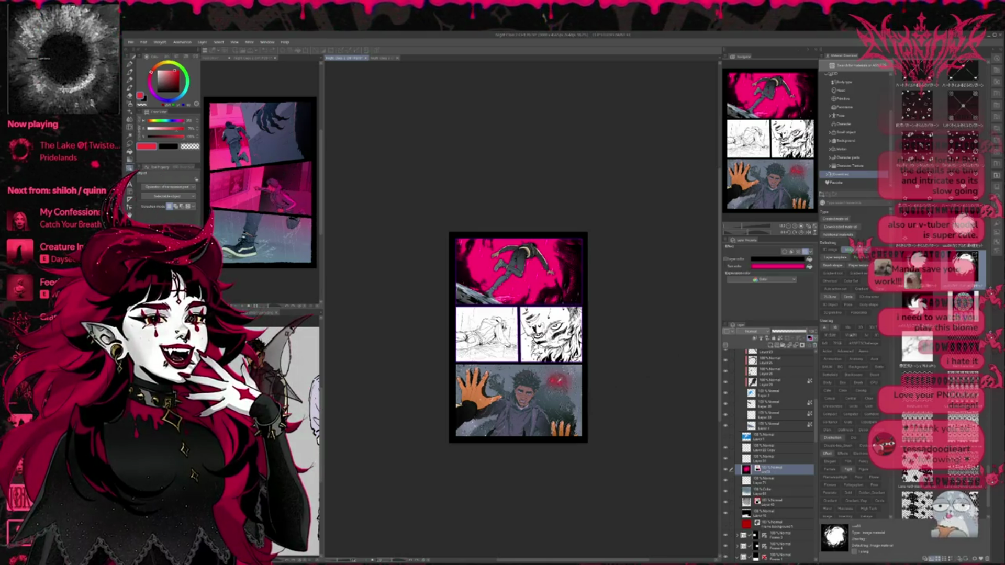
key("ctrl+y")
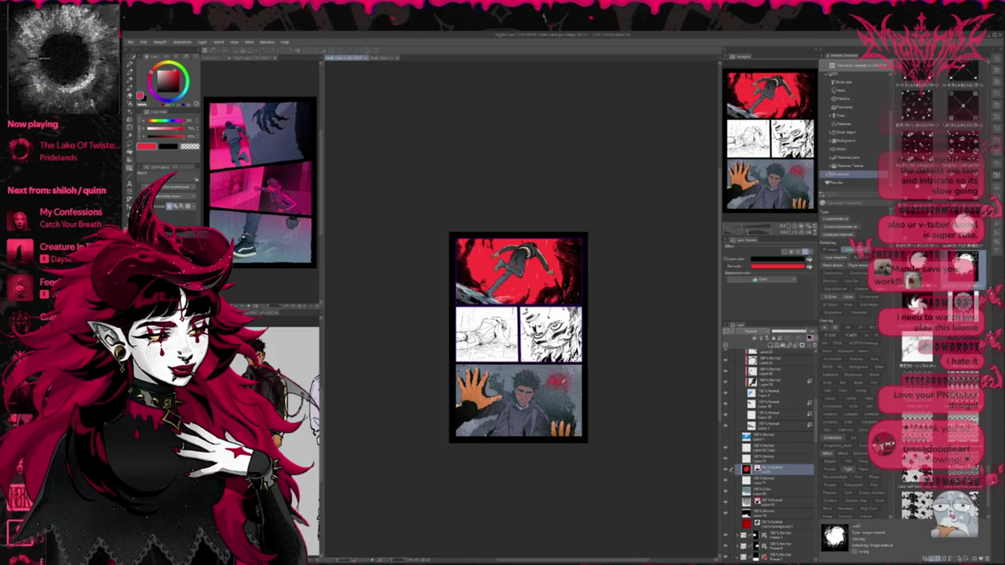
Make the dark shadows red, compare by toggling the layer, then switch off Layer Color.
left_click(809, 260)
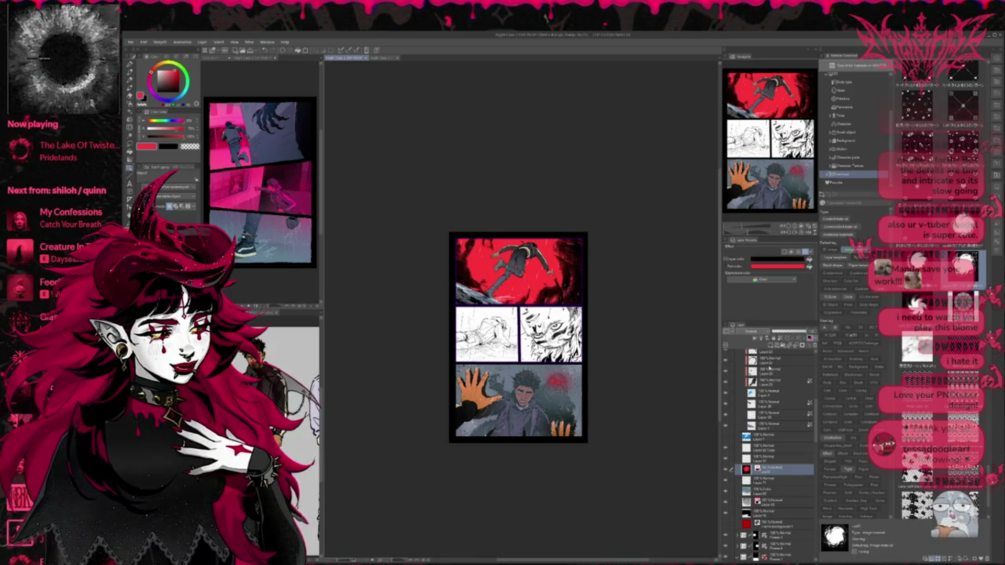
left_click(726, 470)
left_click(727, 470)
left_click(727, 471)
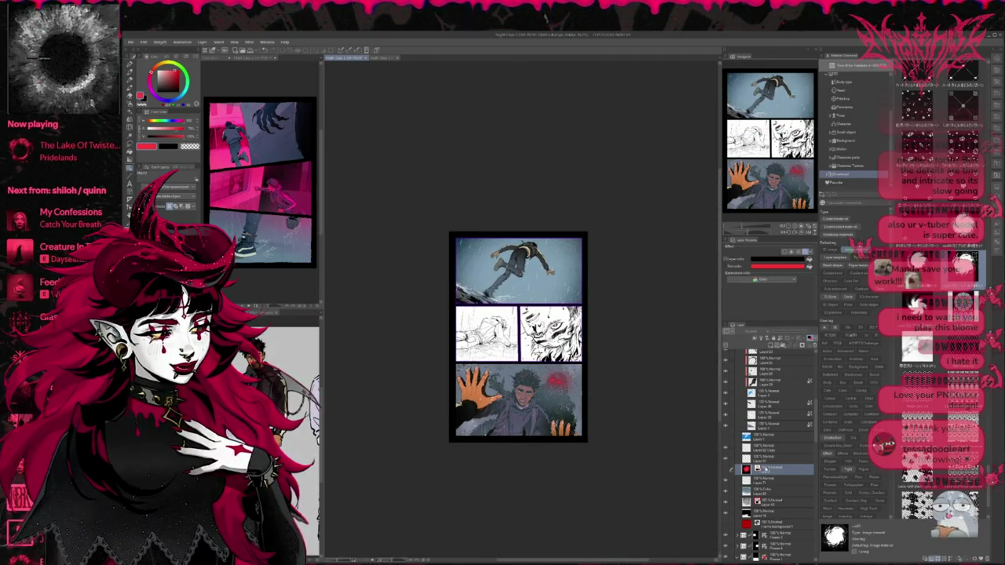
left_click(806, 252)
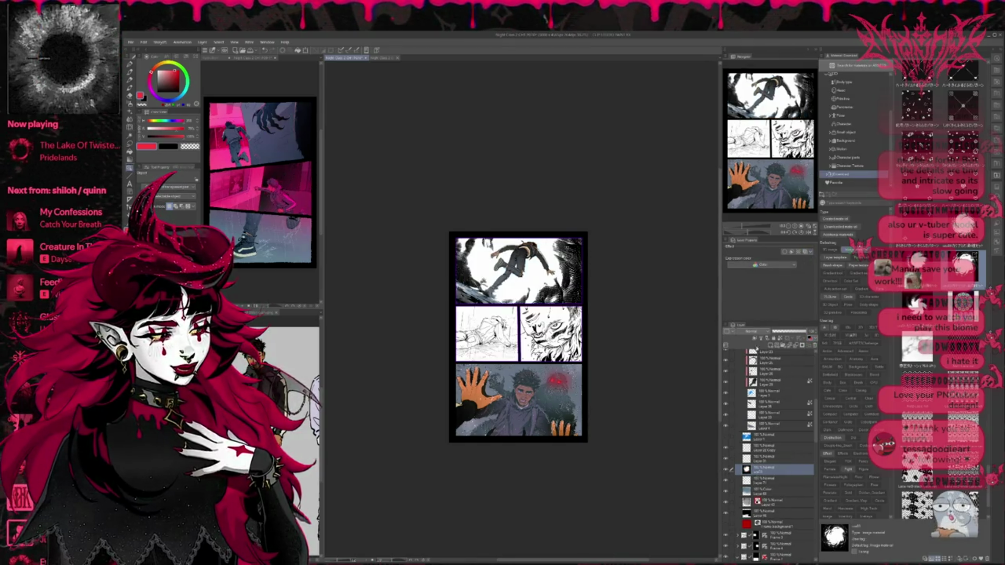
Lower the effect layer's opacity to about 21%.
scroll(751, 332, "down", 2)
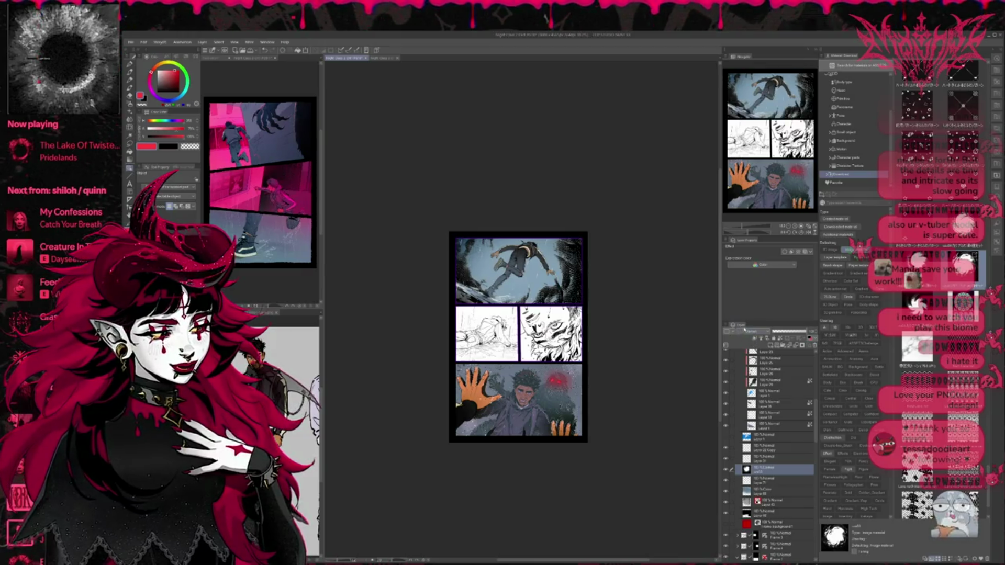
scroll(752, 332, "down", 1)
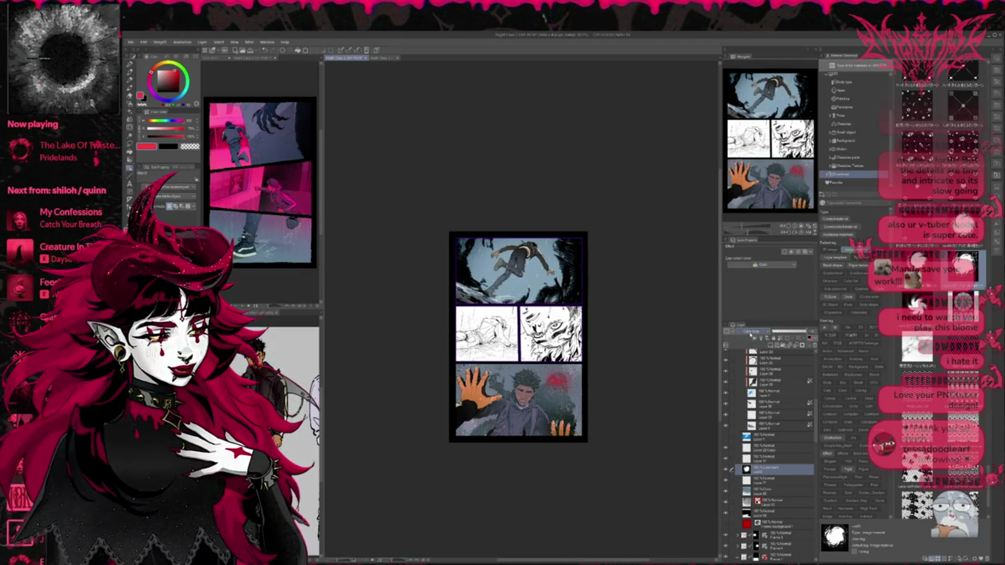
scroll(770, 332, "down", 1)
left_click(777, 332)
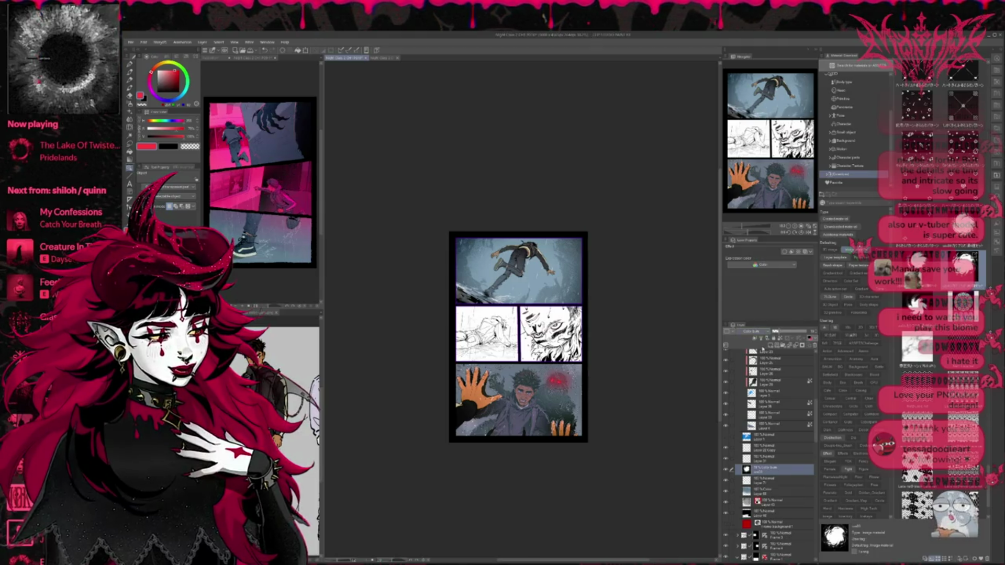
On a new layer, brush grey-blue sampled from the bottom panel over the top panel's background.
scroll(754, 332, "down", 1)
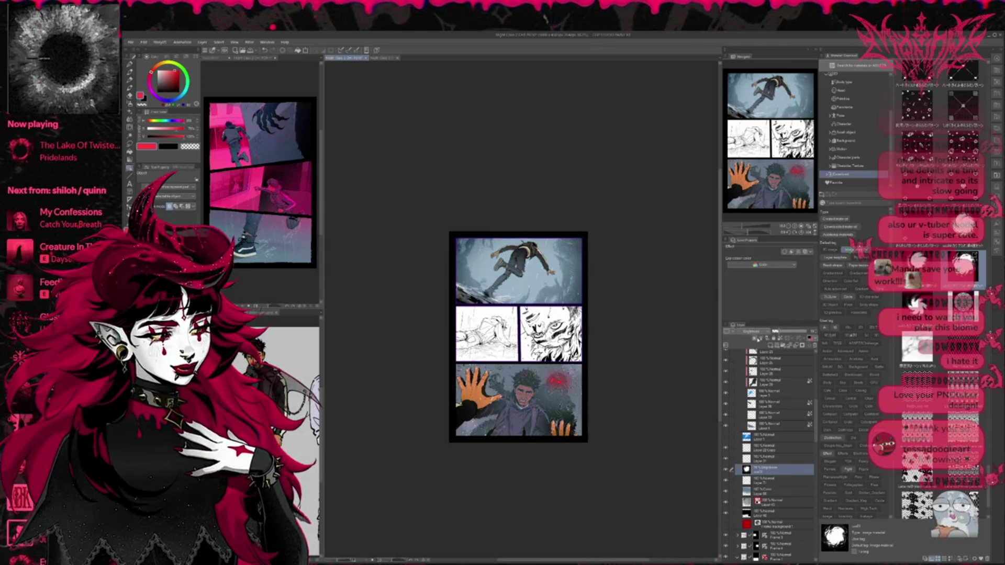
scroll(759, 333, "down", 1)
scroll(758, 333, "down", 1)
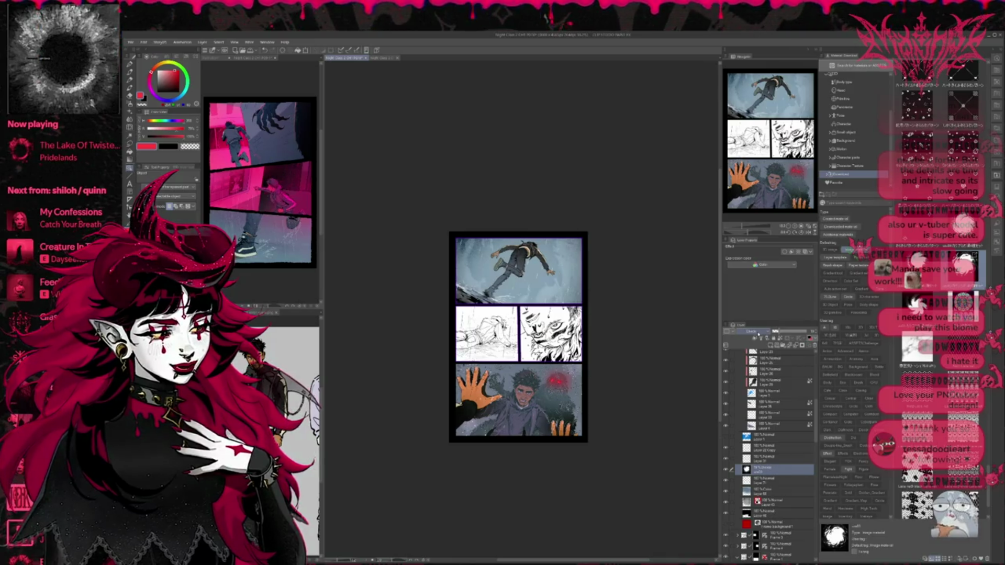
scroll(758, 333, "down", 1)
scroll(758, 333, "down", 1)
scroll(780, 334, "down", 1)
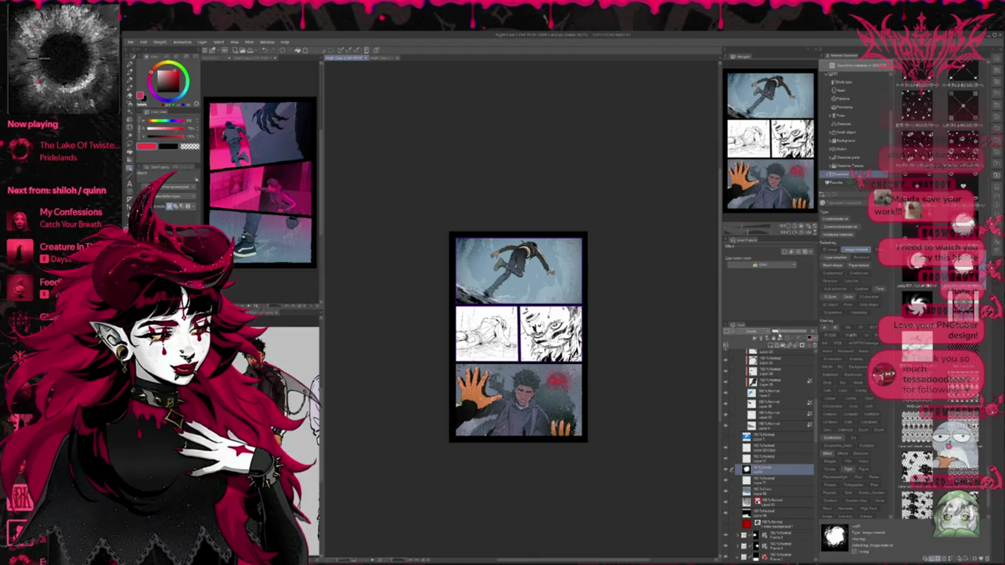
scroll(756, 329, "down", 1)
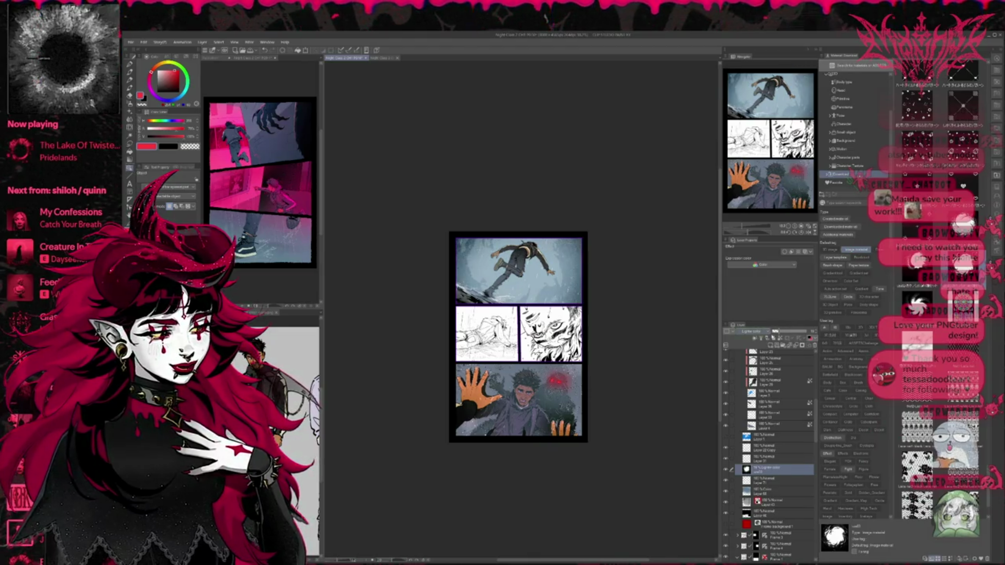
scroll(757, 330, "down", 1)
scroll(782, 332, "down", 2)
scroll(779, 333, "up", 2)
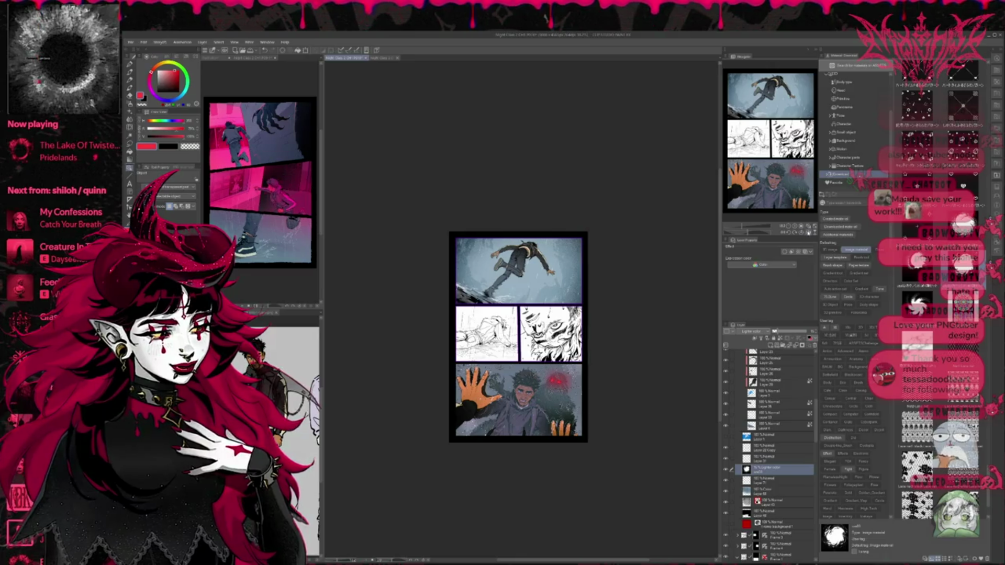
left_click(806, 233)
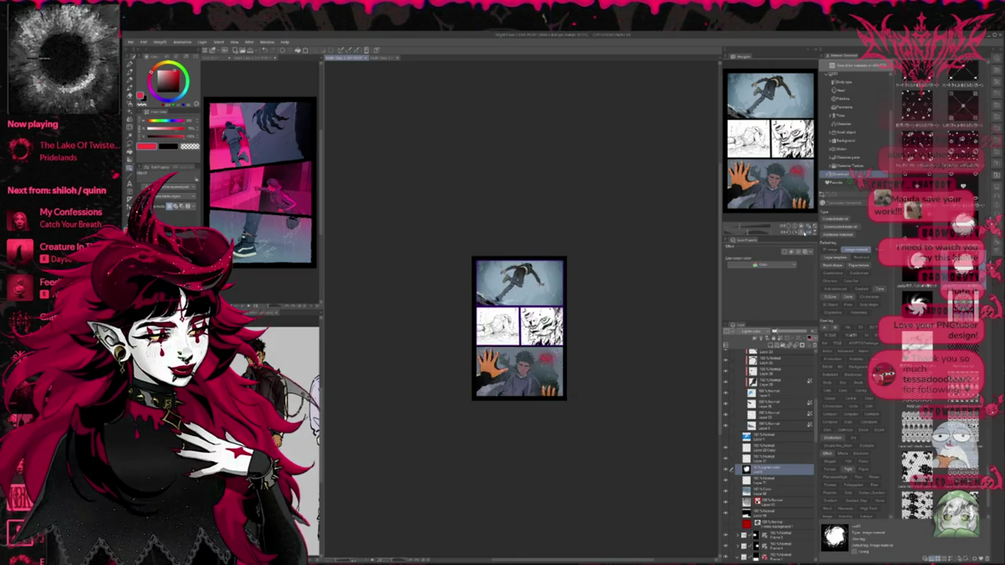
left_click(795, 227)
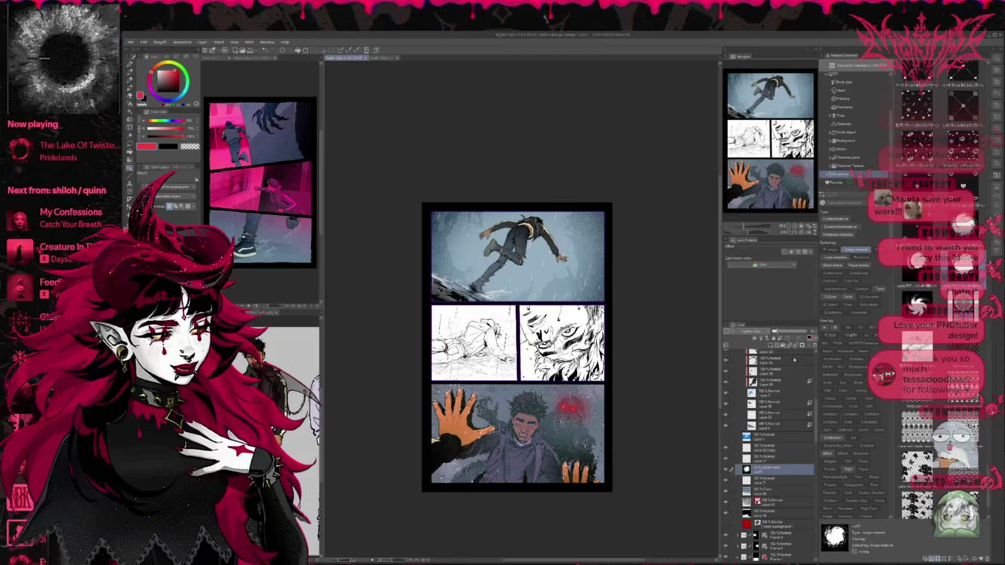
left_click(770, 346)
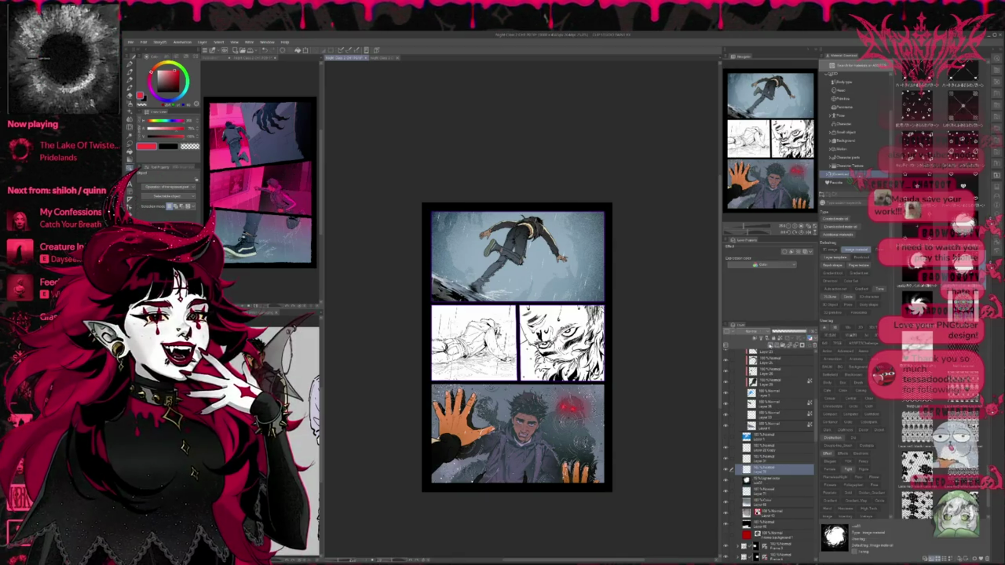
key("b")
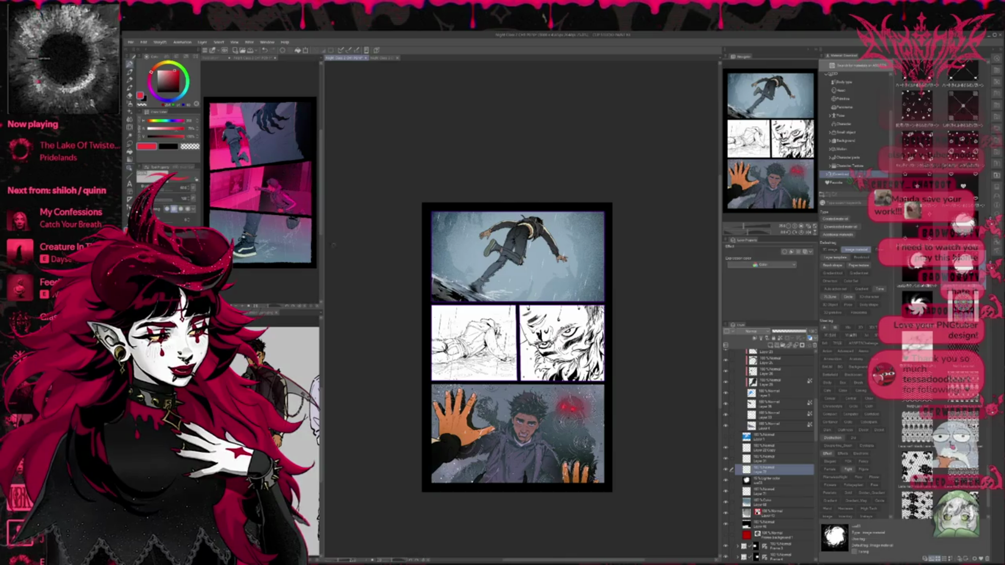
left_click(471, 460, "alt")
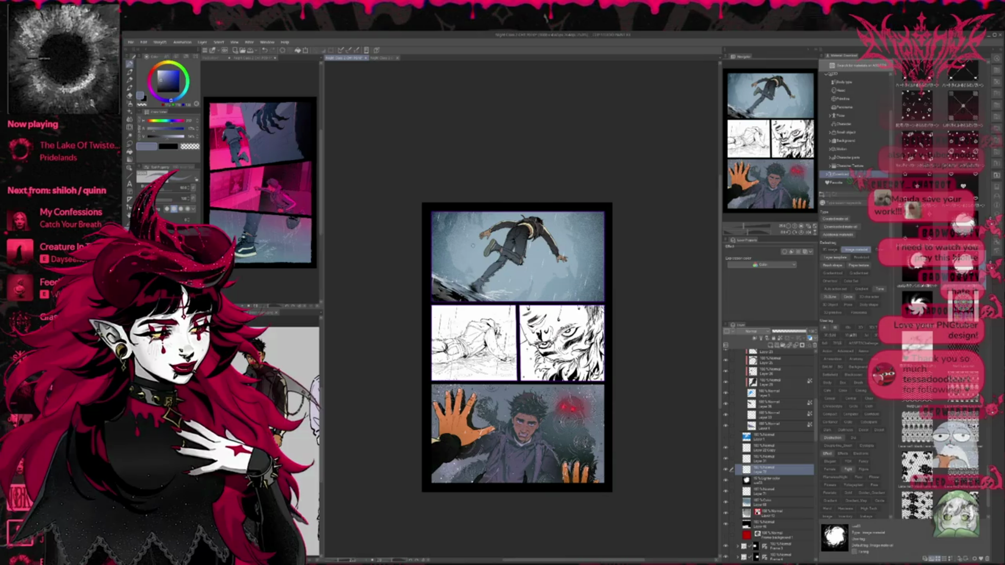
mouse_move(437, 291)
left_mouse_down()
mouse_move(361, 191)
mouse_move(382, 197)
left_mouse_up()
Move the top panel's Hard Light colour layer above Folder 4 Copy.
scroll(778, 478, "up", 1)
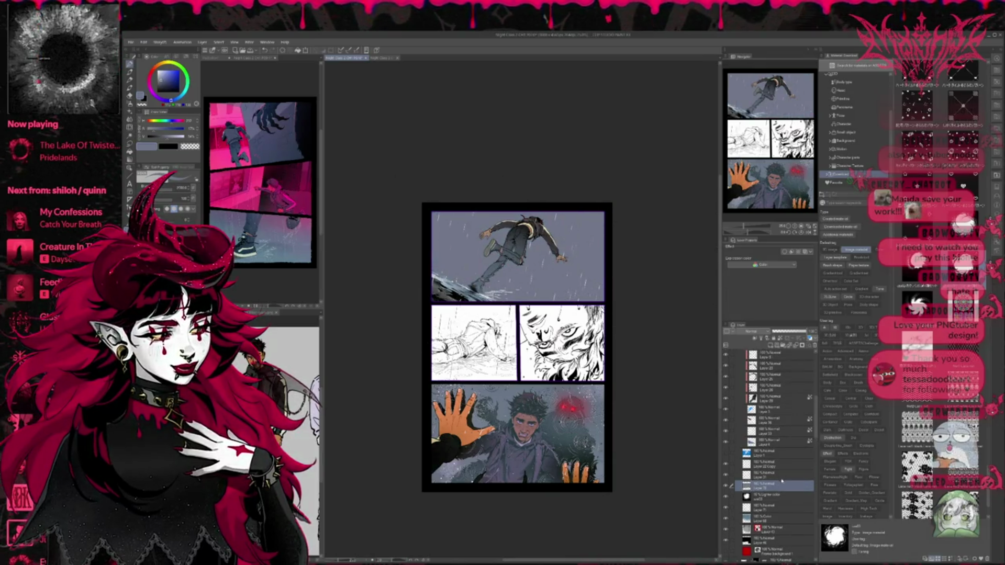
scroll(781, 358, "up", 5)
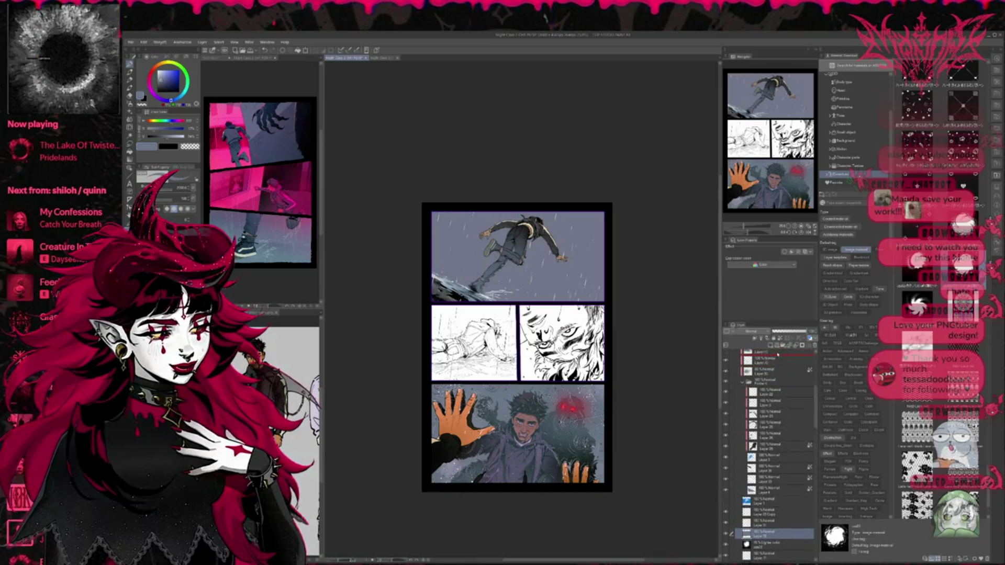
scroll(778, 355, "up", 7)
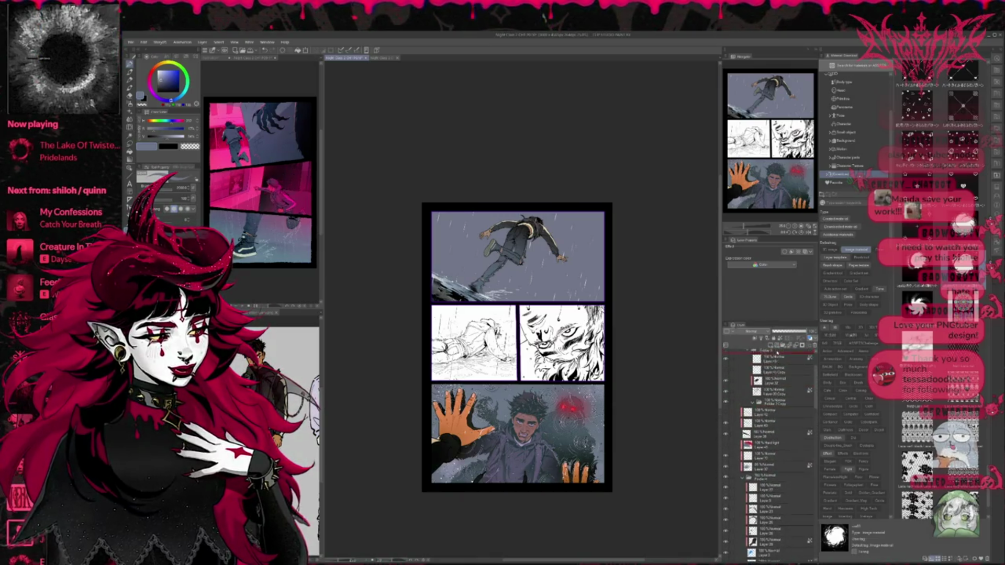
scroll(778, 354, "up", 3)
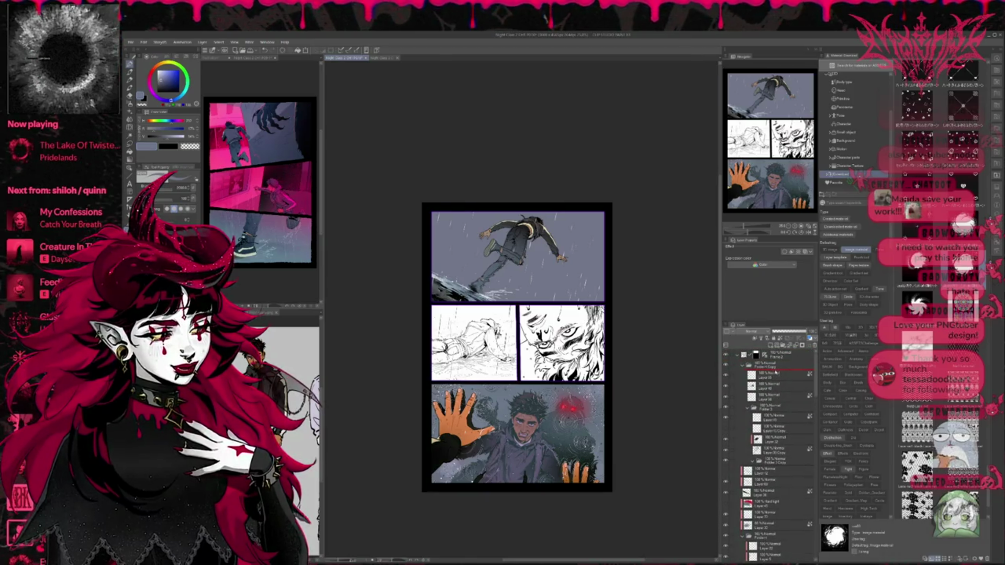
left_click(777, 374)
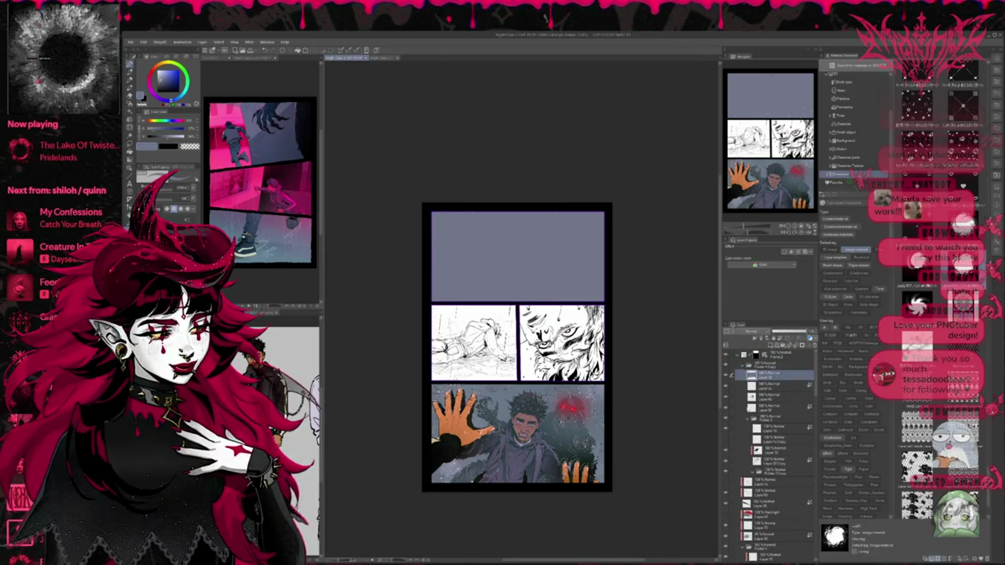
scroll(752, 331, "down", 5)
left_click_drag(769, 367, 769, 360)
Toggle the colour layer's visibility to compare, leaving the purple-blue tint on.
left_click(726, 366)
left_click(726, 366)
left_click(726, 366)
left_click(727, 366)
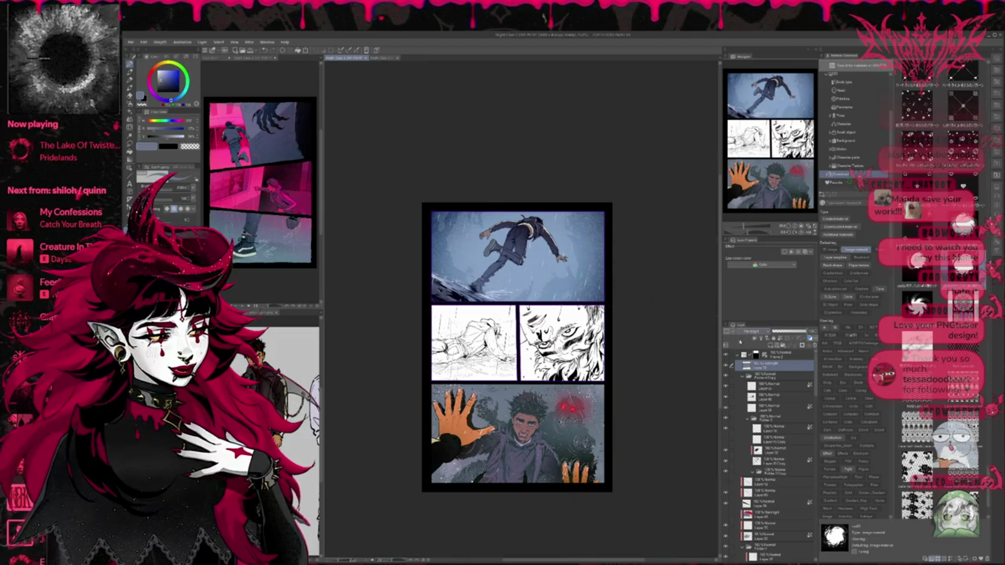
left_click(726, 367)
left_click(726, 367)
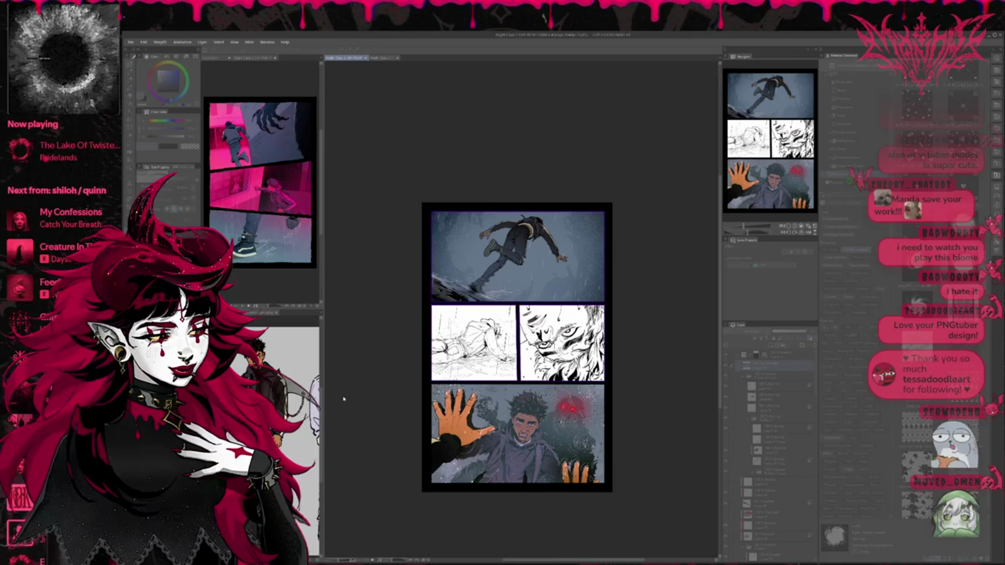
Undo the last change so the top panel's blue-grey colouring is slightly brighter.
key("ctrl+z")
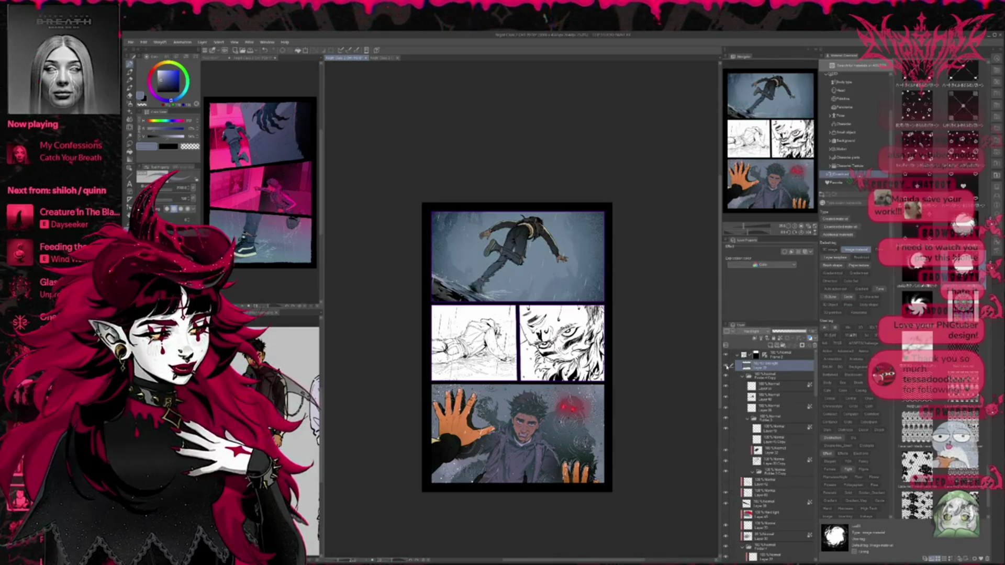
Hide the blue Color layer, show the rain streaks, and try the black and red background layers.
scroll(768, 441, "down", 3)
scroll(768, 440, "down", 10)
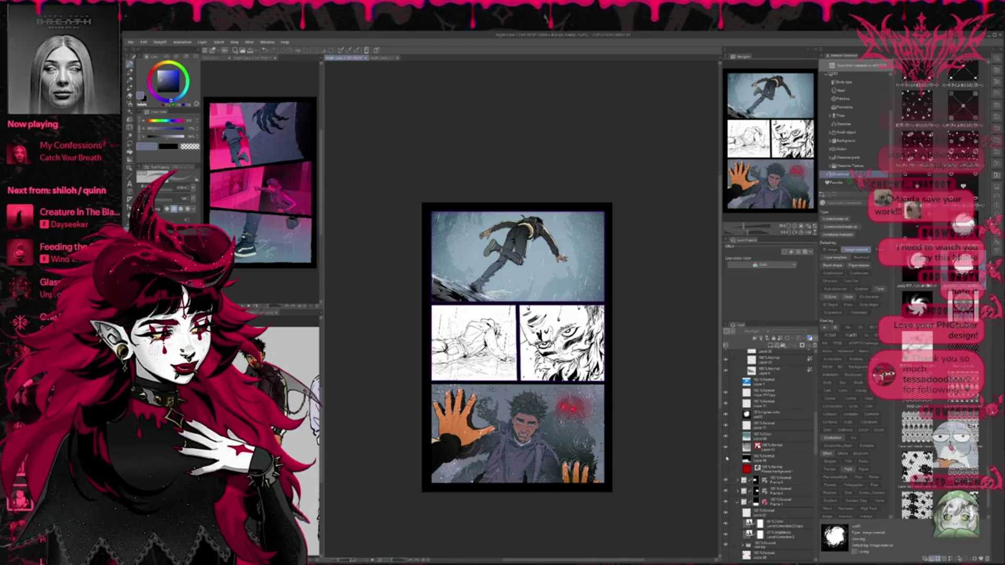
left_click(725, 436)
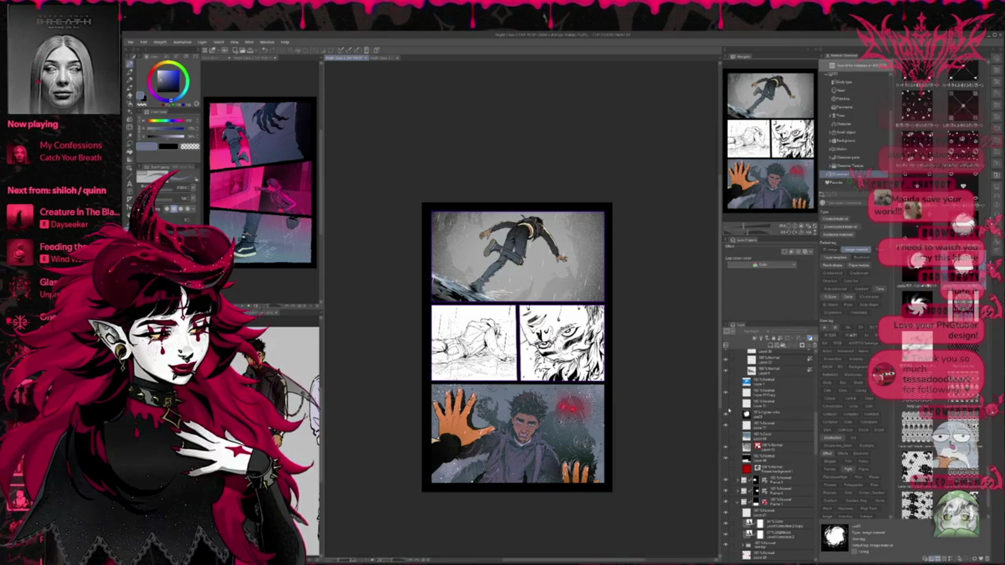
left_click(726, 414)
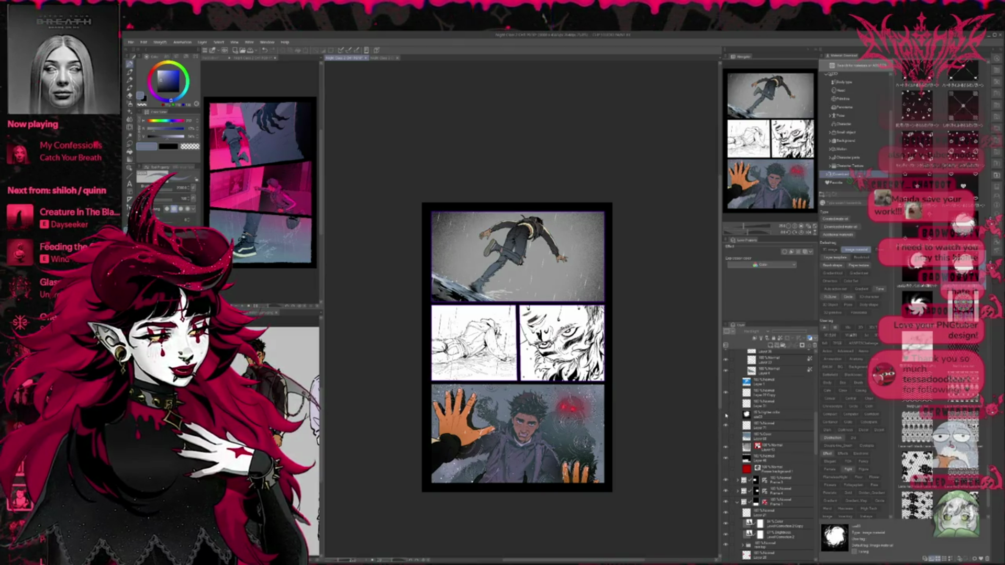
left_click(726, 448)
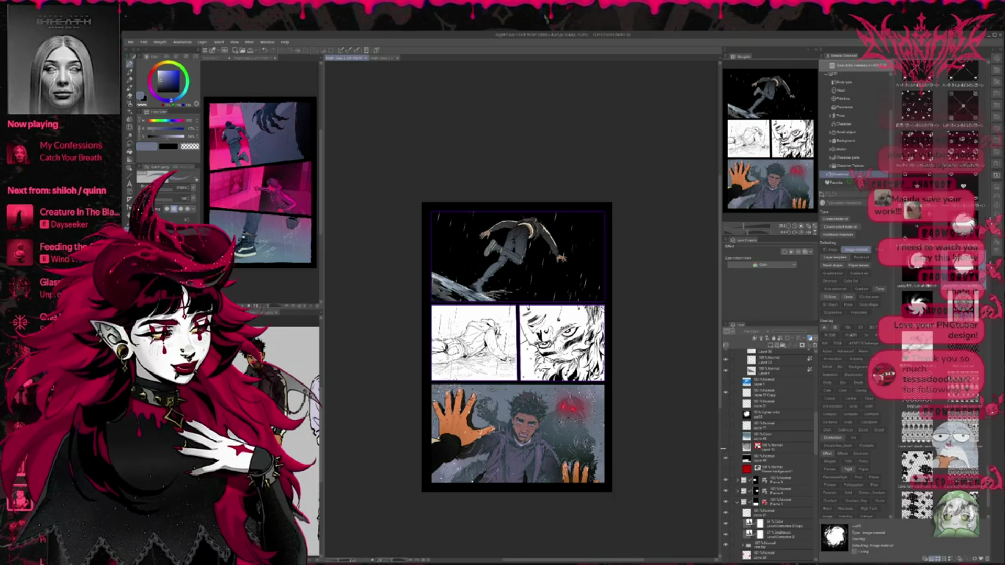
left_click(725, 460)
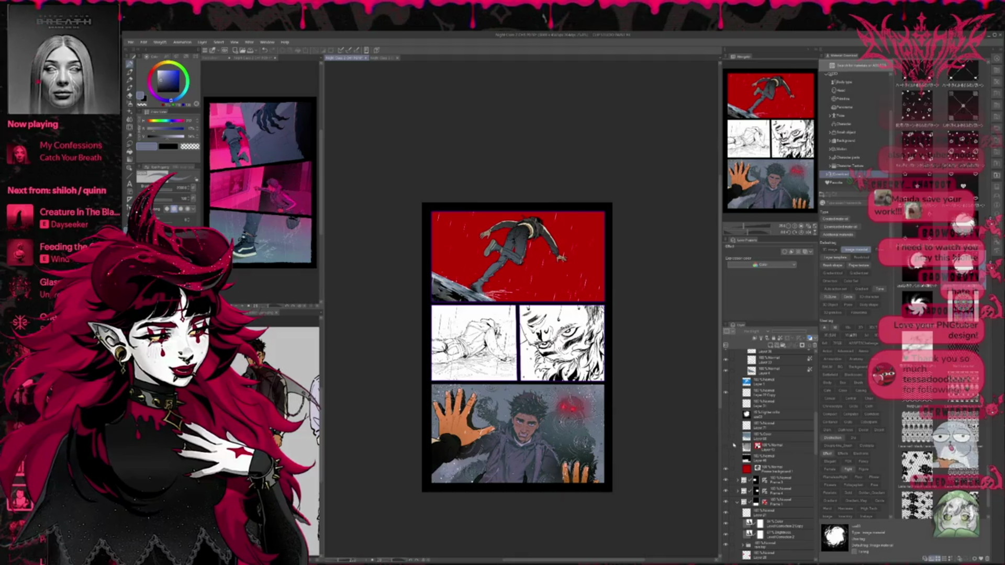
left_click(725, 448)
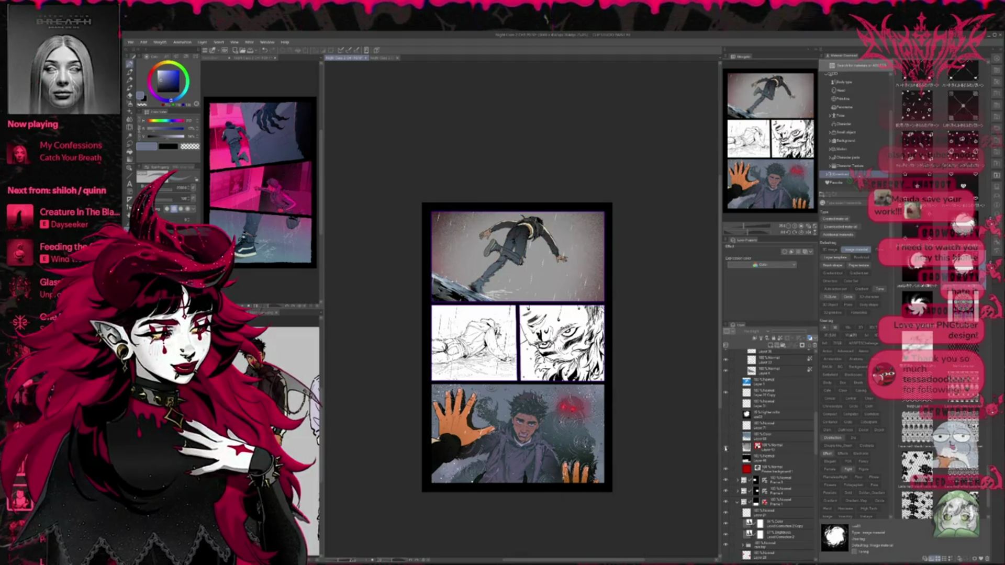
Turn off the selected layer's colour preview and collapse the side palettes.
left_click(778, 451)
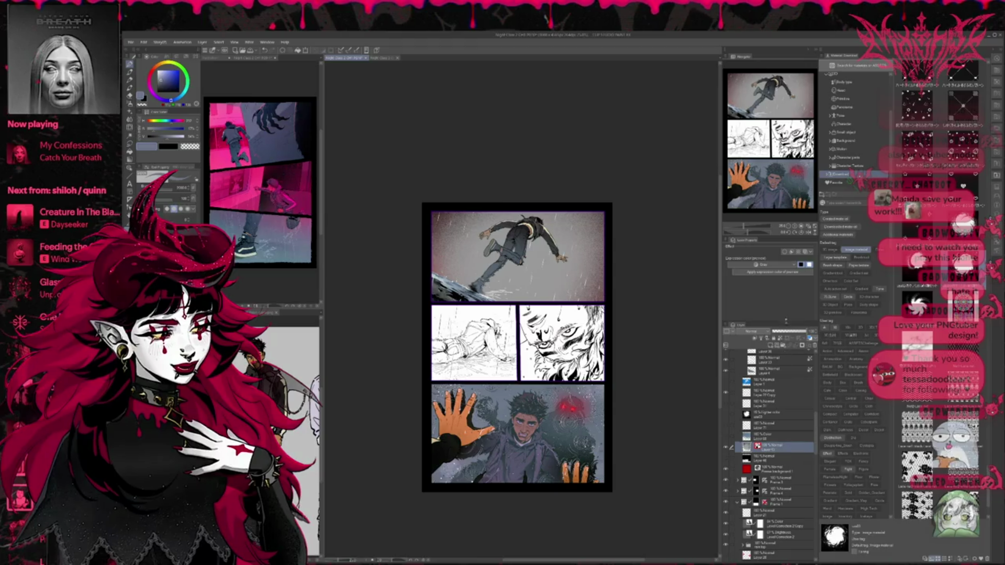
left_click(763, 272)
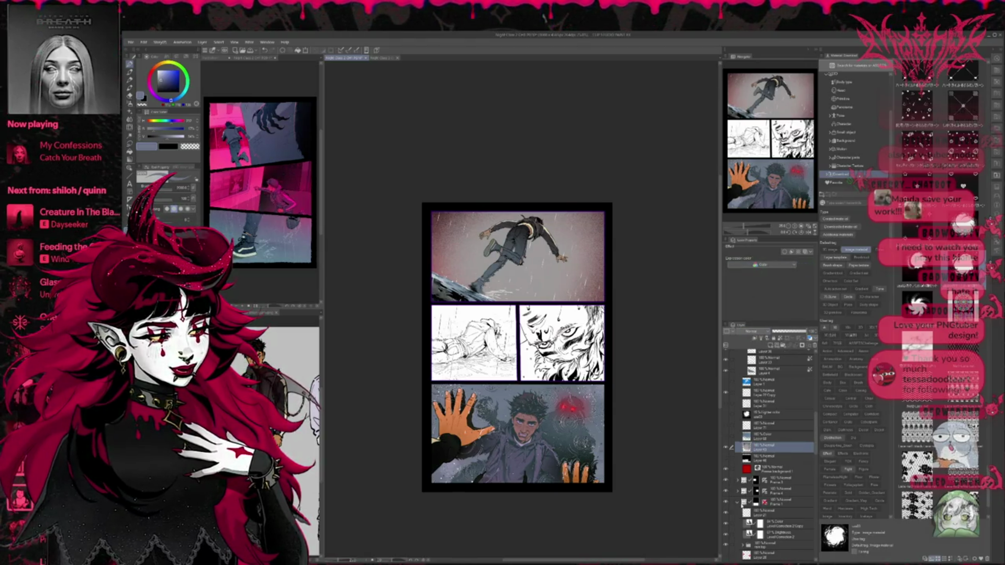
scroll(759, 332, "down", 1)
scroll(759, 332, "down", 1)
scroll(759, 335, "down", 5)
scroll(759, 335, "down", 6)
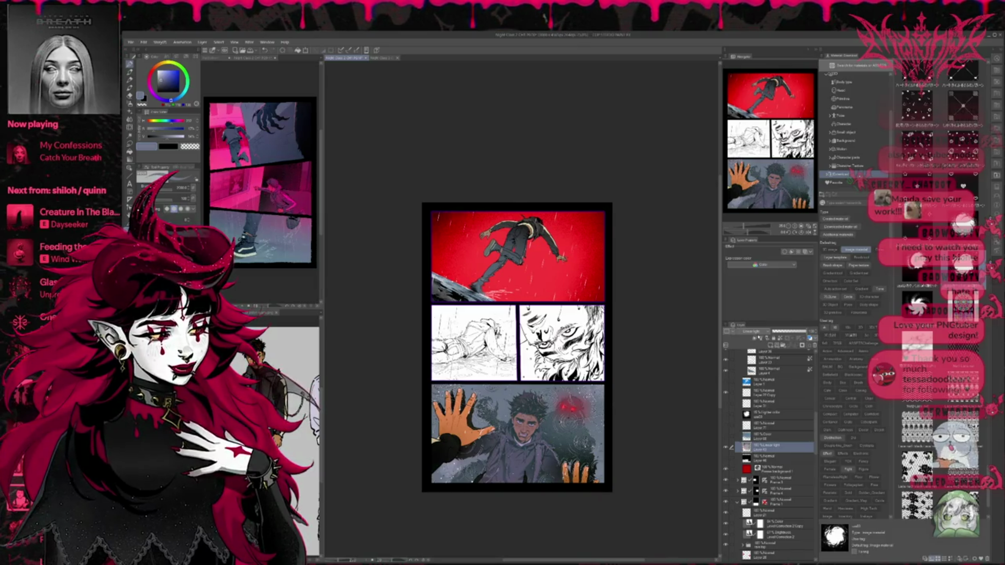
key("Tab")
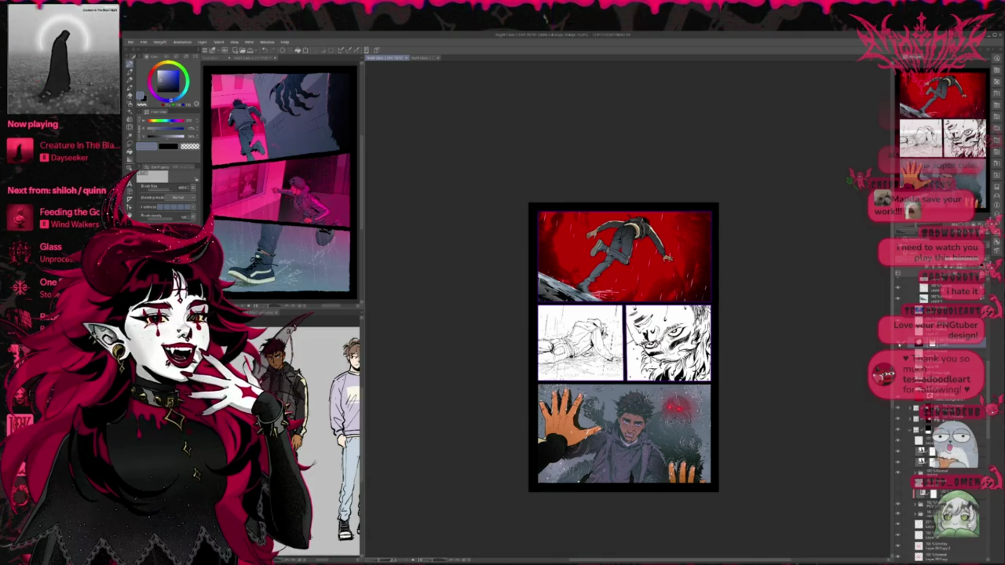
Undo the dark shading and the flat red fill on the top panel.
key("ctrl+z")
scroll(938, 419, "down", 2)
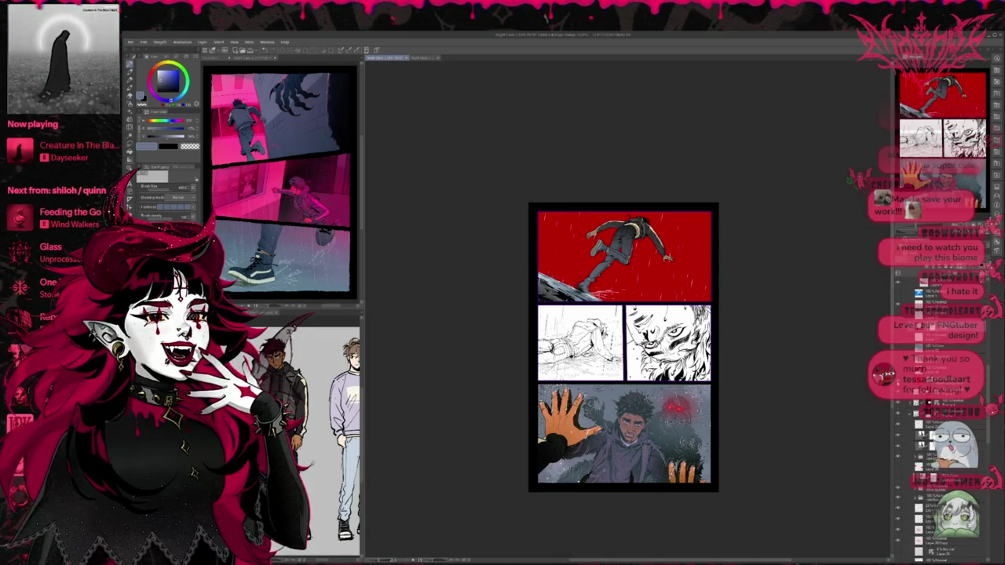
key("ctrl+y")
key("ctrl+z")
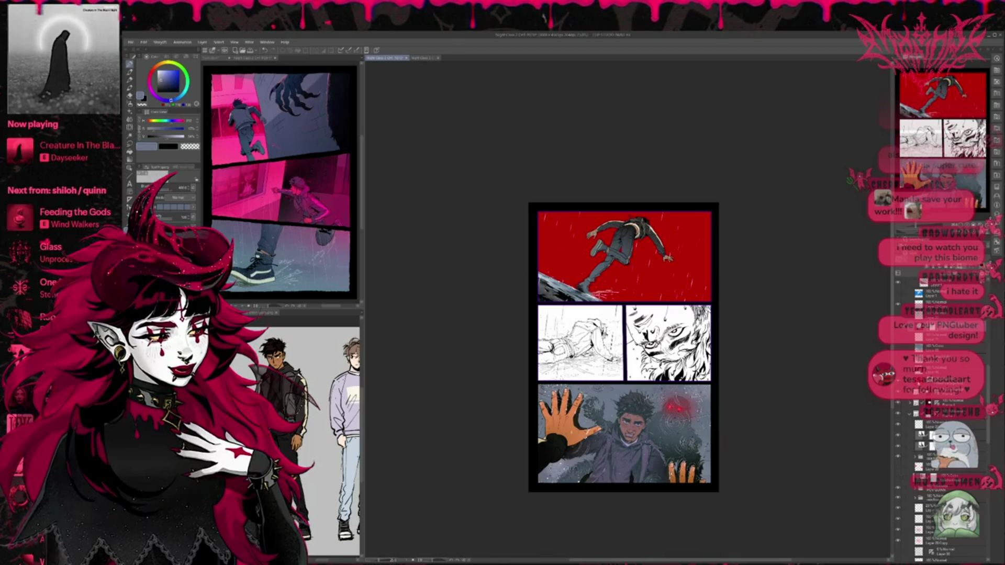
key("ctrl+z")
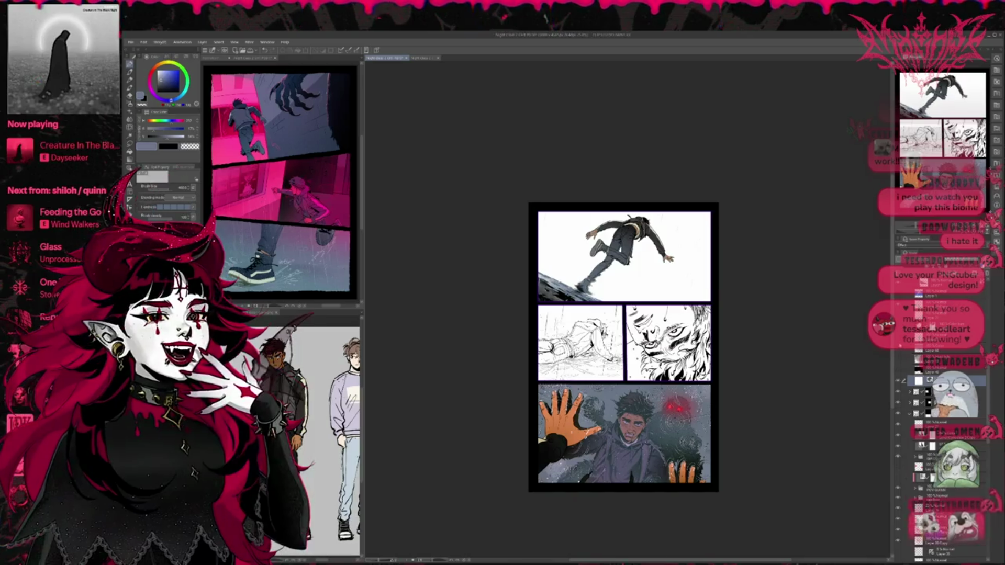
Sample a dark navy from the reference image and select the layer below to paint on.
scroll(938, 419, "down", 5)
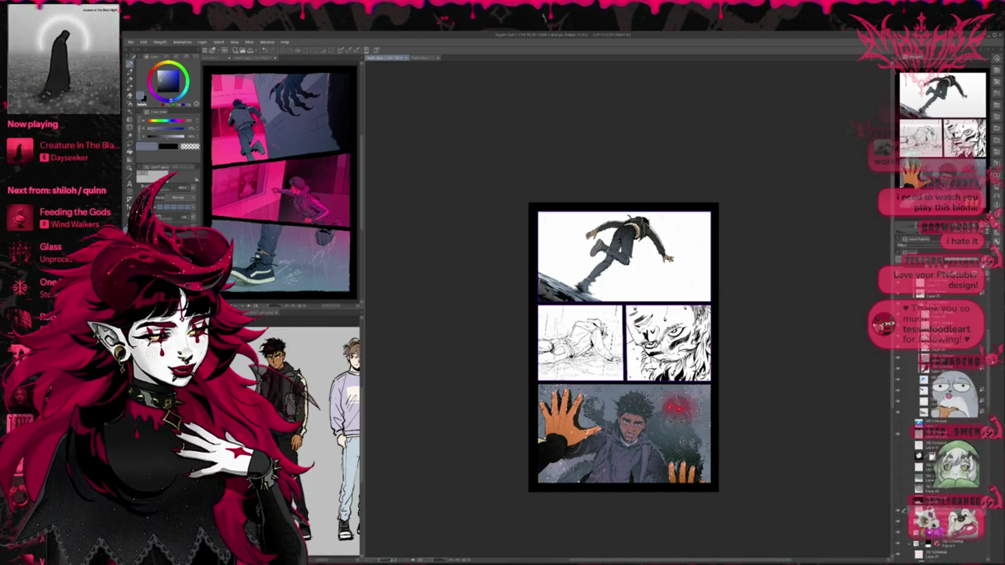
scroll(940, 419, "down", 5)
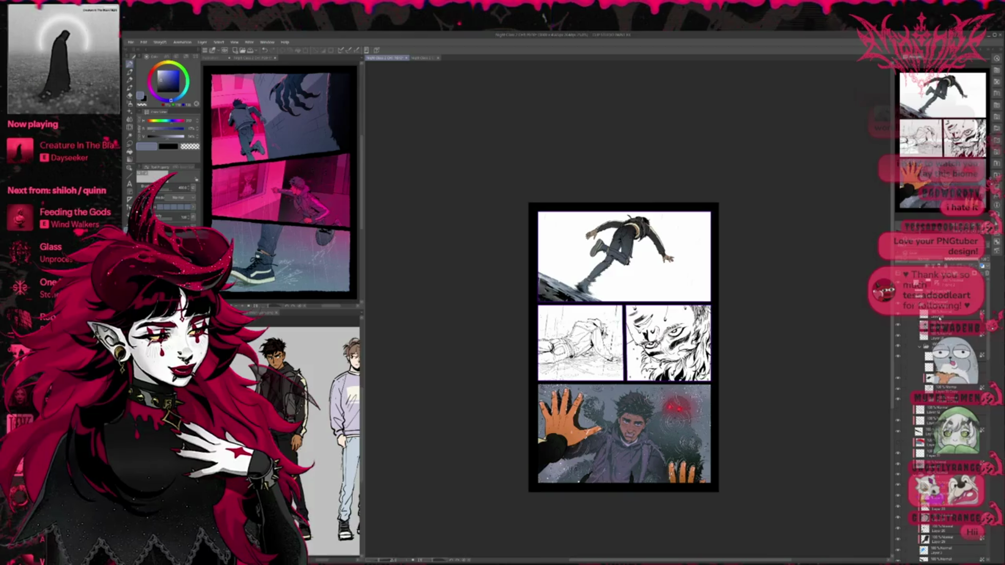
left_click(908, 318)
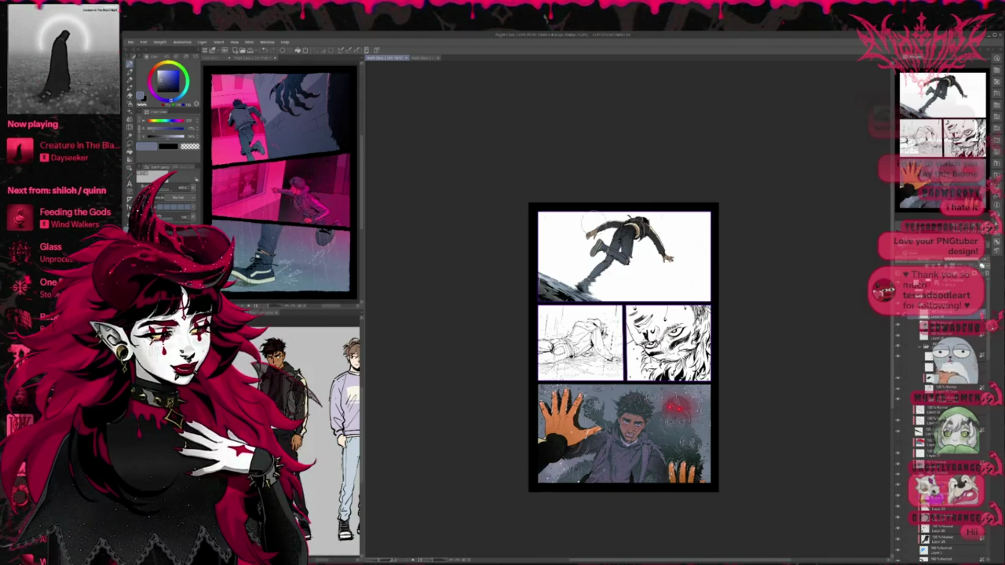
left_click(215, 135, "alt")
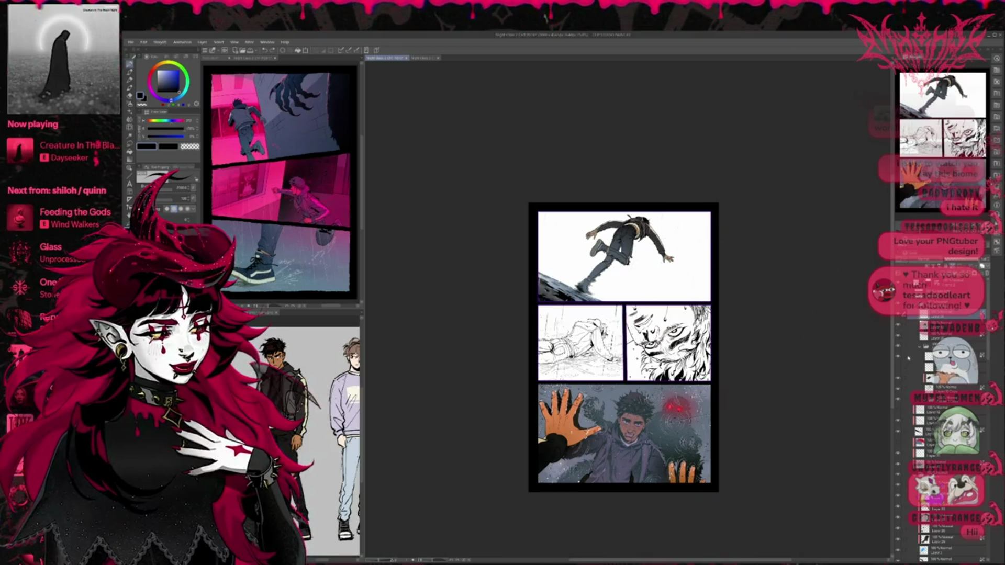
left_click(901, 336)
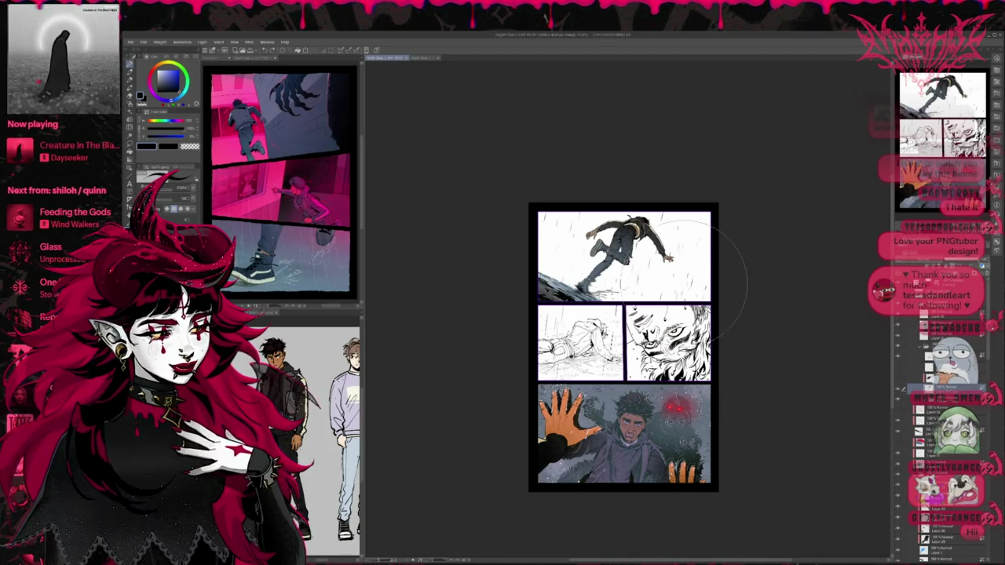
scroll(751, 291, "up", 3)
scroll(608, 375, "up", 2)
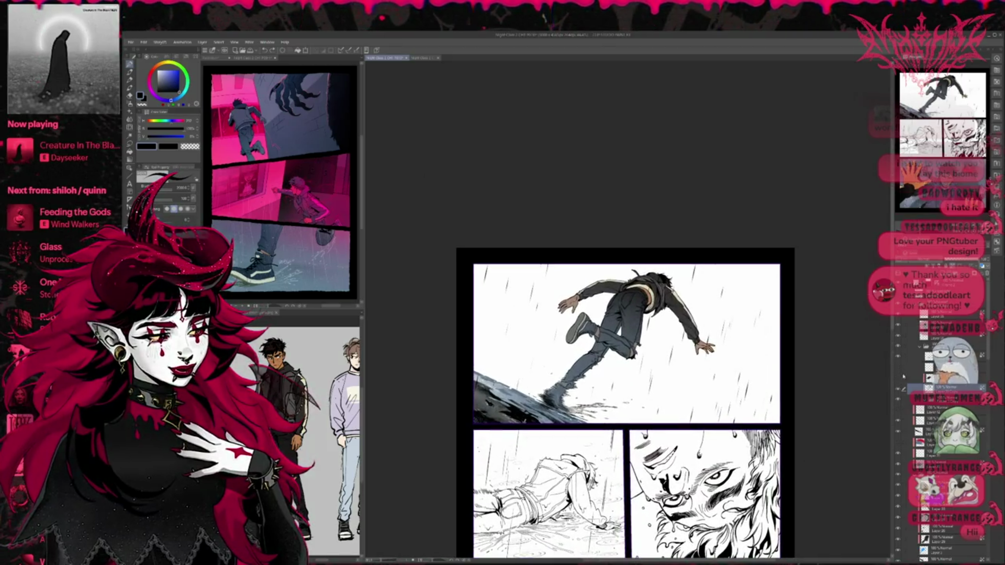
scroll(942, 419, "down", 2)
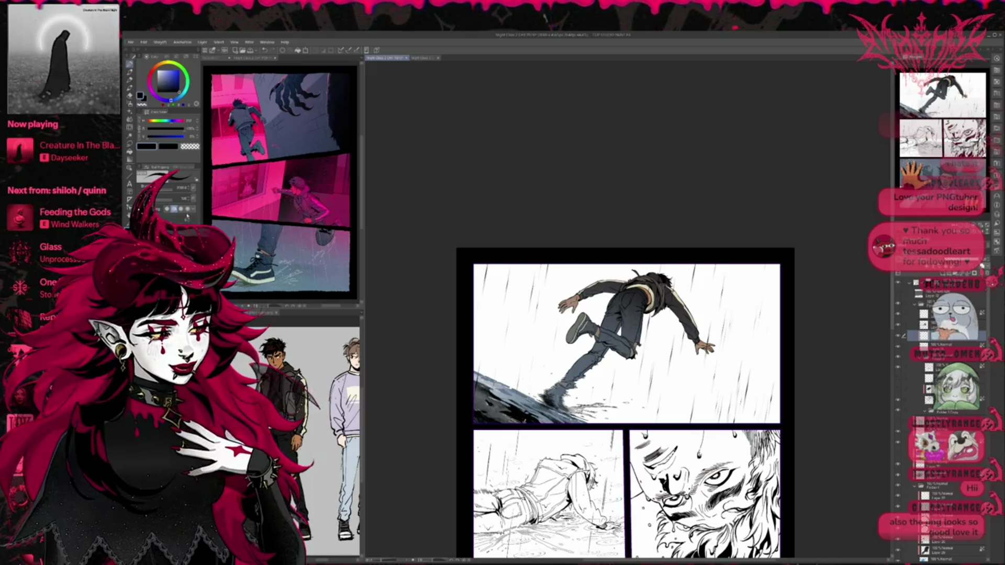
key("o")
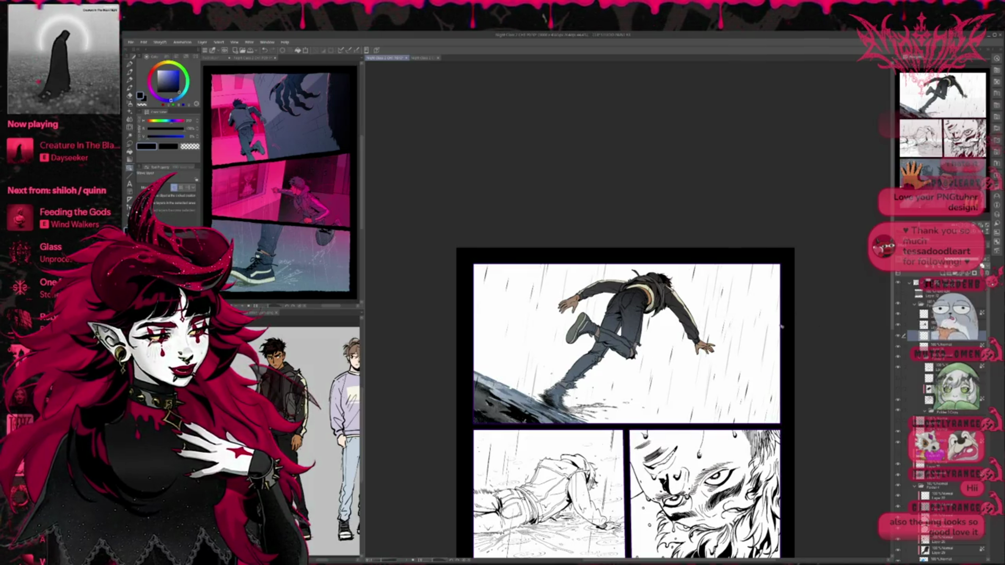
scroll(781, 327, "down", 2)
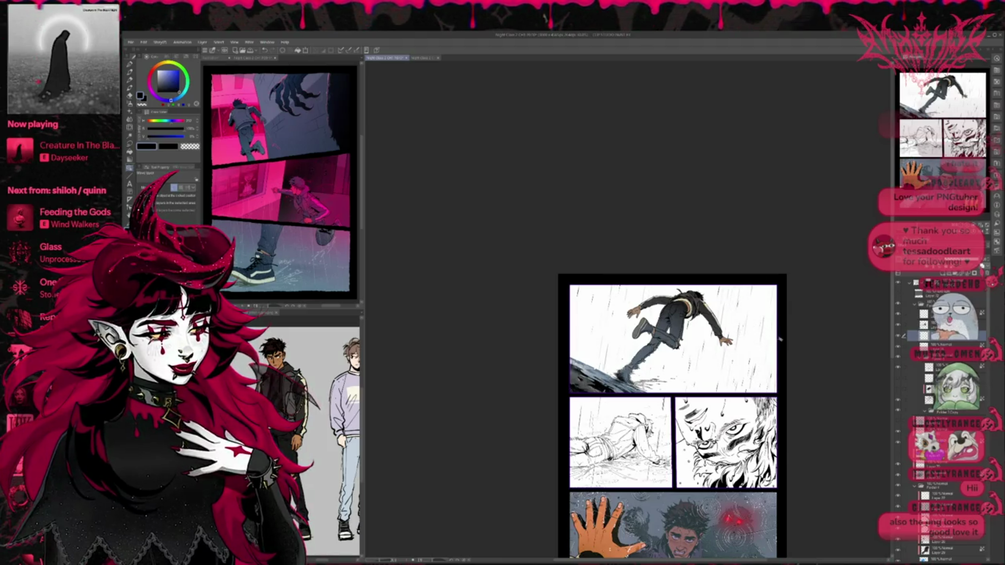
Try rotating the page content slightly clockwise, then cancel the transform.
mouse_move(673, 419)
left_mouse_down()
mouse_move(689, 416)
mouse_move(675, 417)
left_mouse_up()
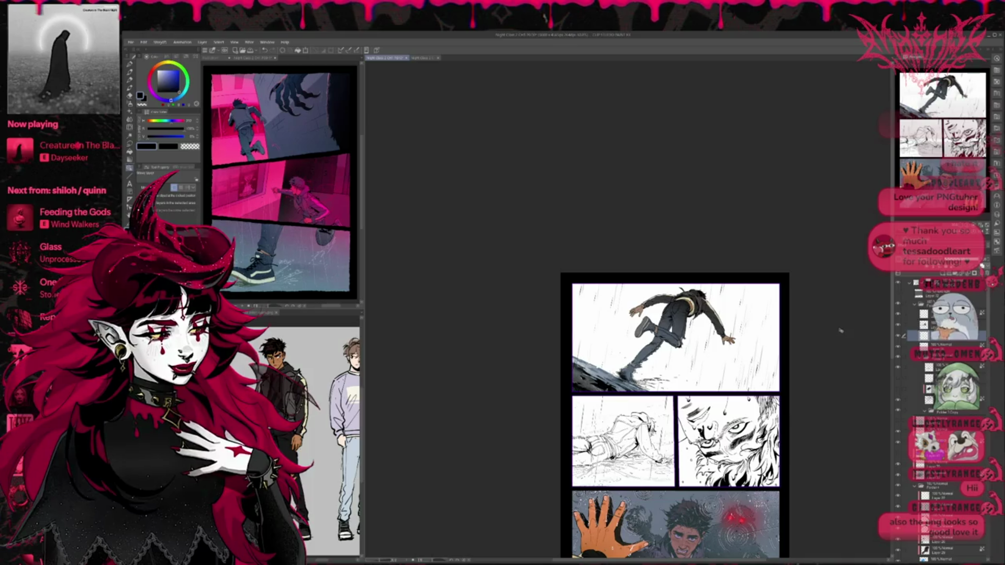
key("ctrl+t")
left_click_drag(819, 271, 830, 291)
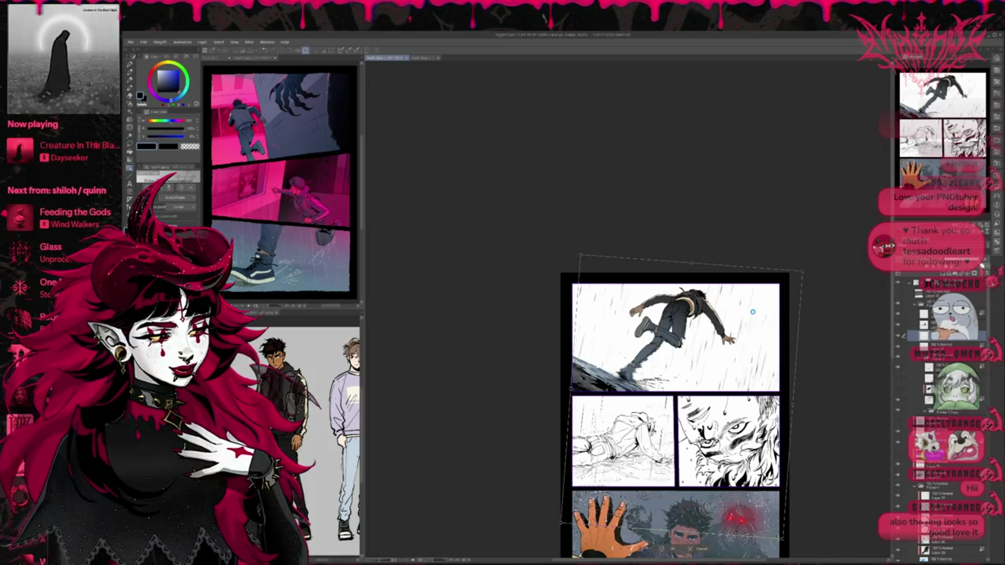
key("Escape")
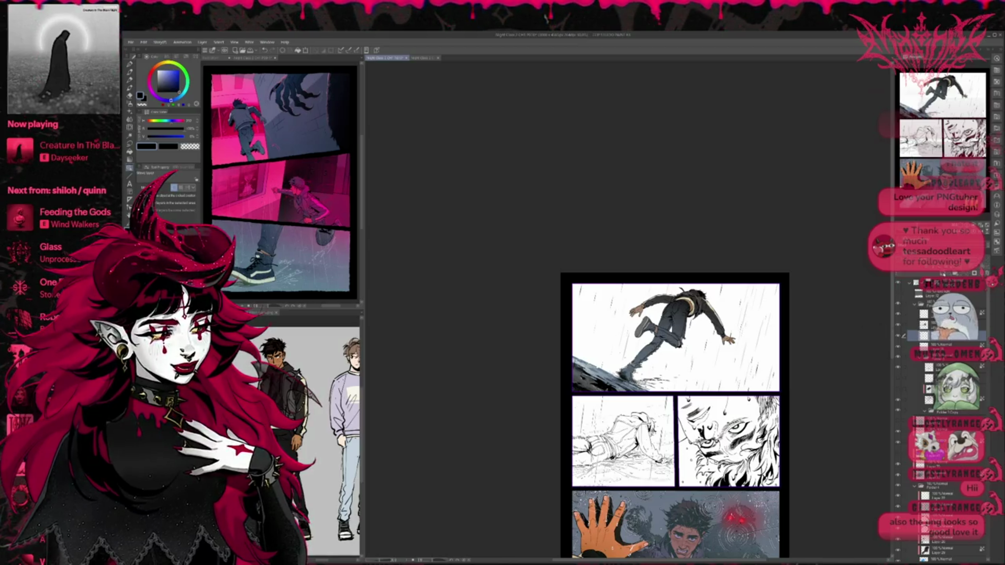
Duplicate the current layer and zoom out to view the whole comic page.
key("ctrl+v")
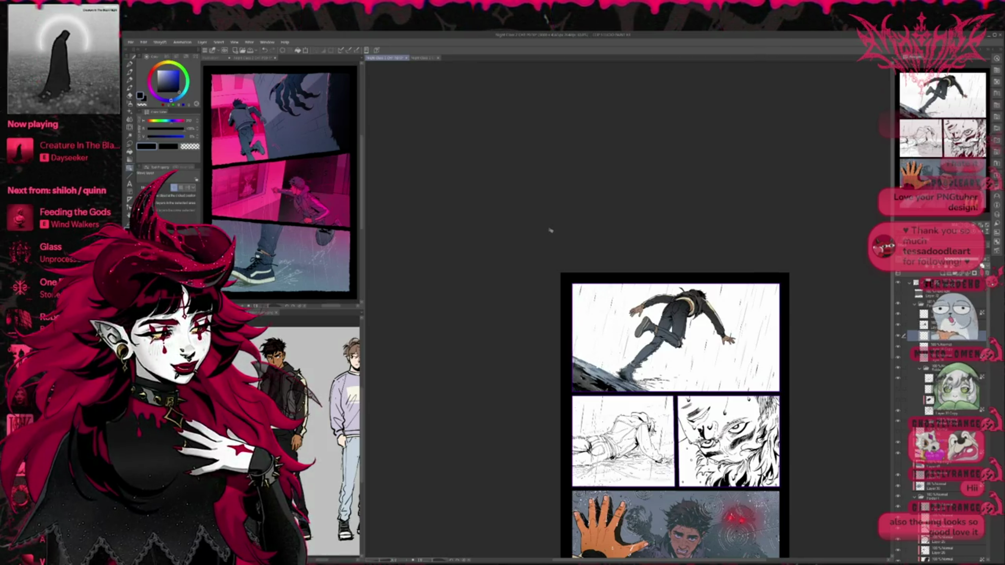
scroll(802, 382, "down", 1)
left_click_drag(801, 382, 681, 360)
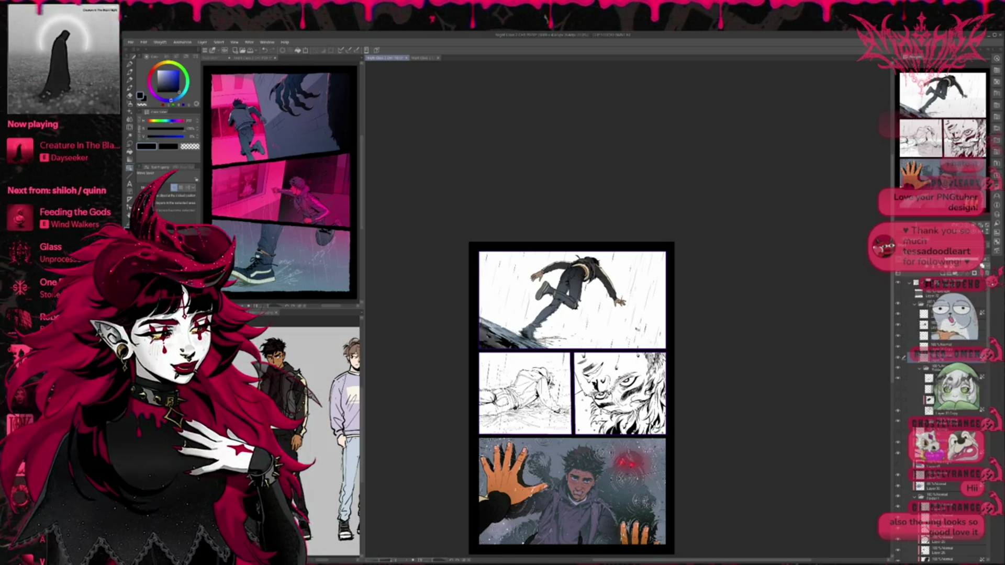
key("e")
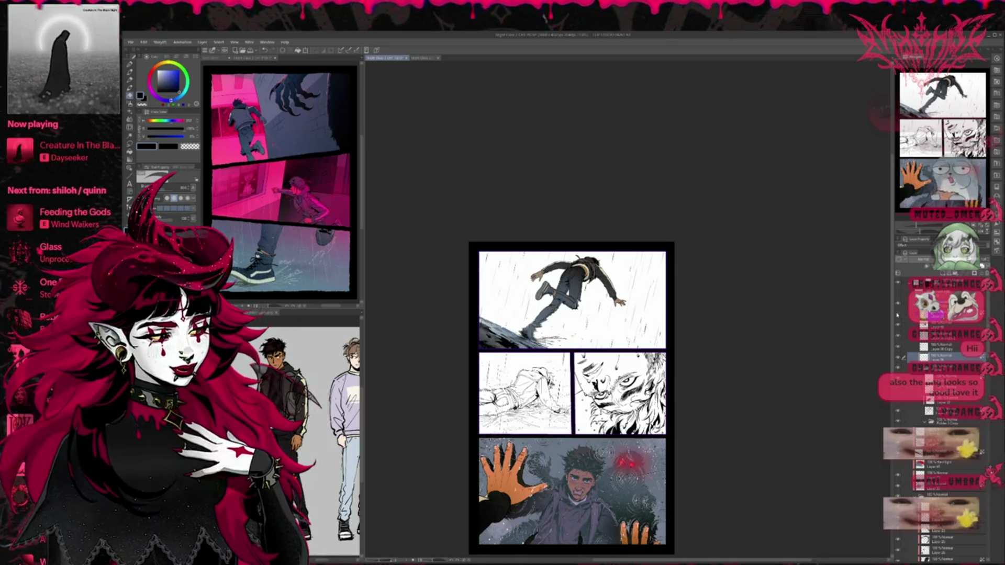
left_click(917, 314)
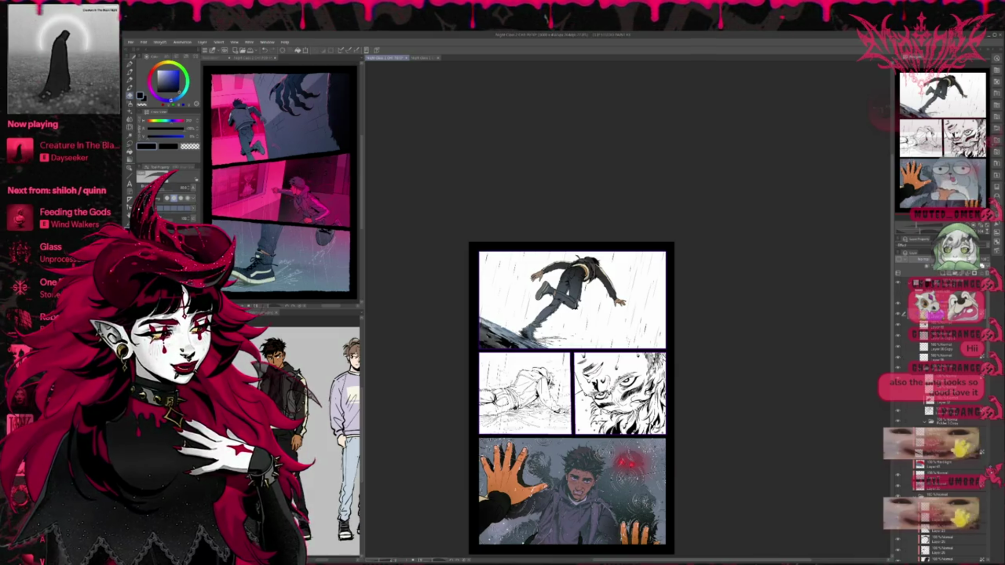
scroll(943, 366, "down", 3)
left_click(942, 347)
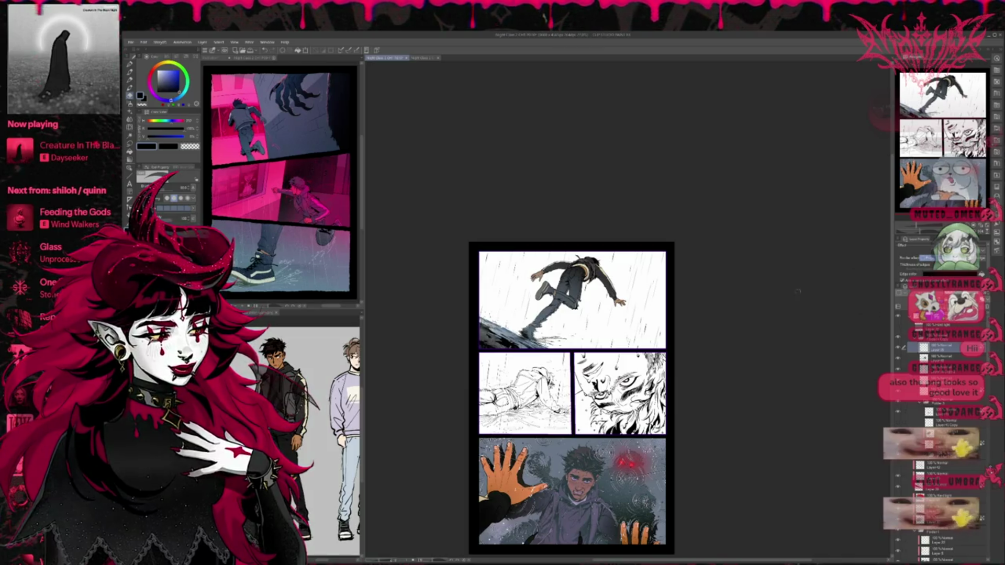
scroll(793, 310, "up", 4)
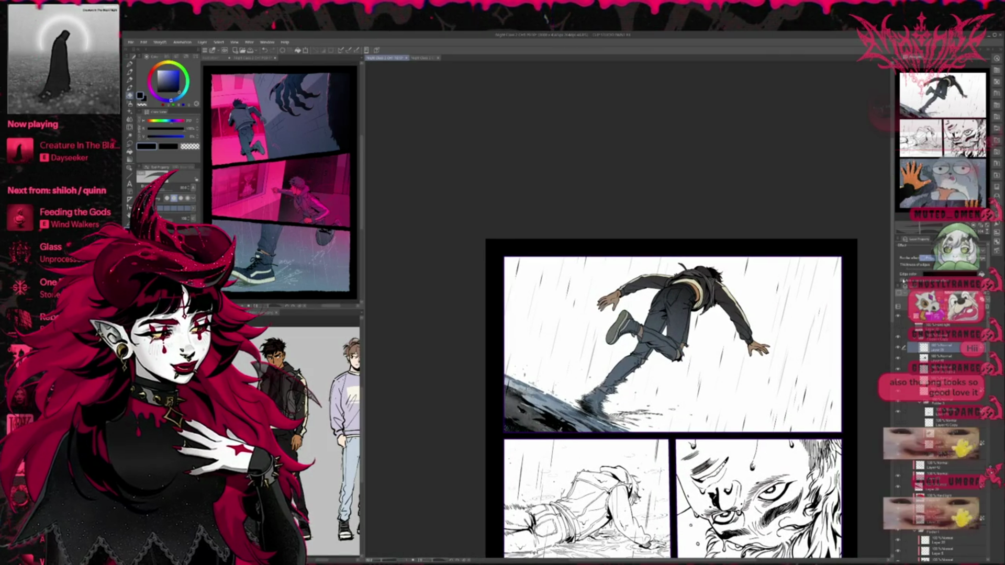
scroll(809, 340, "down", 2)
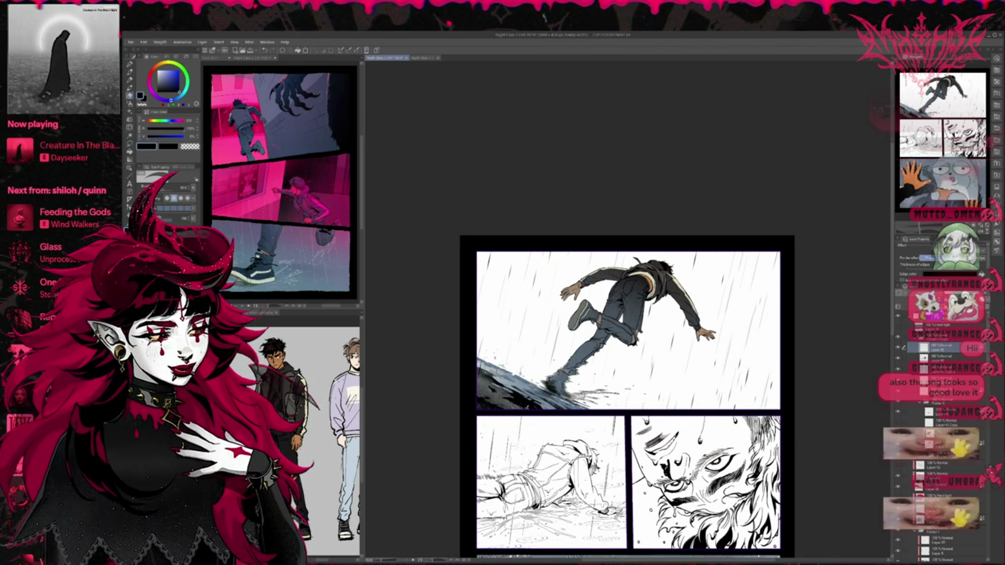
key("b")
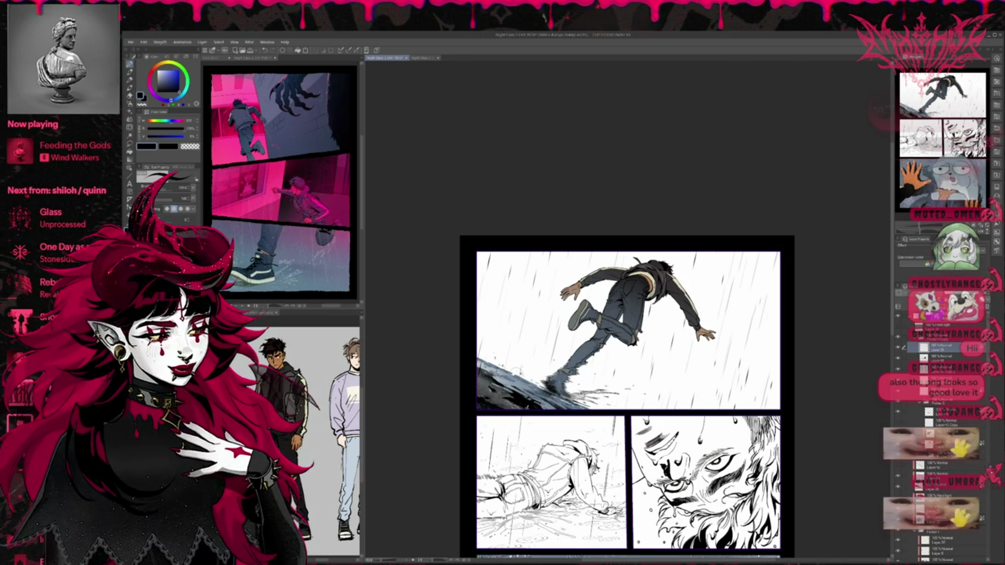
scroll(589, 388, "down", 3)
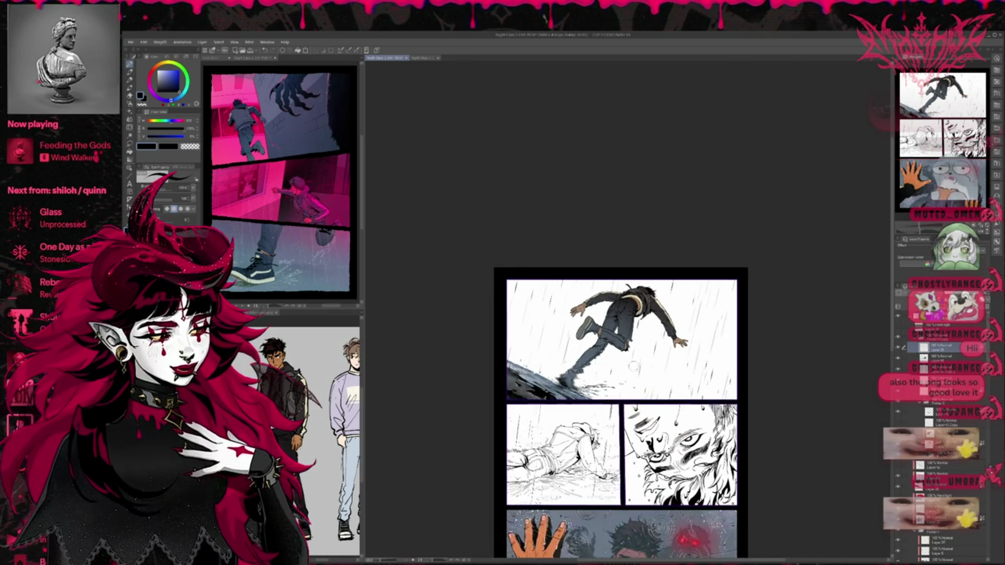
scroll(557, 385, "down", 1)
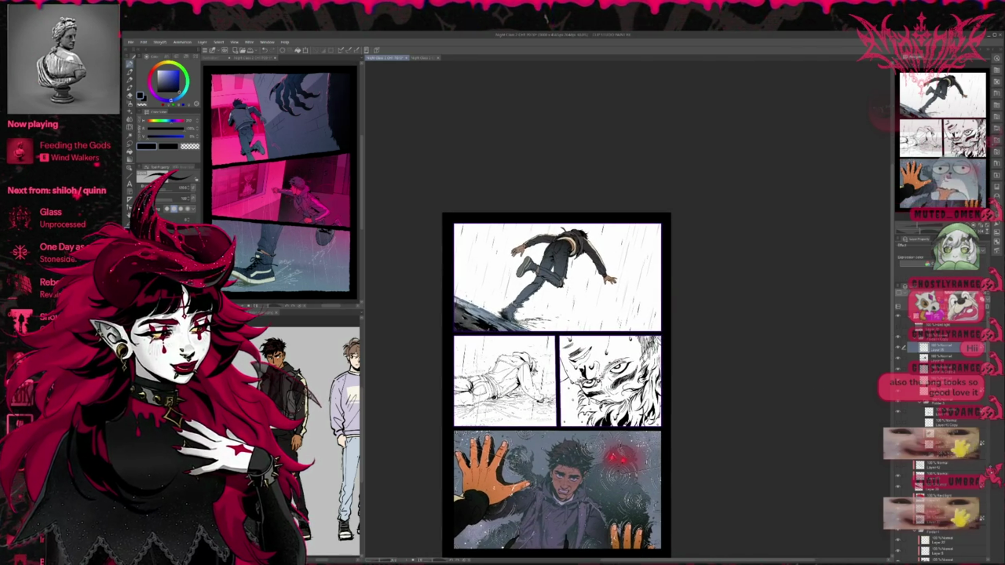
left_click_drag(630, 311, 642, 316)
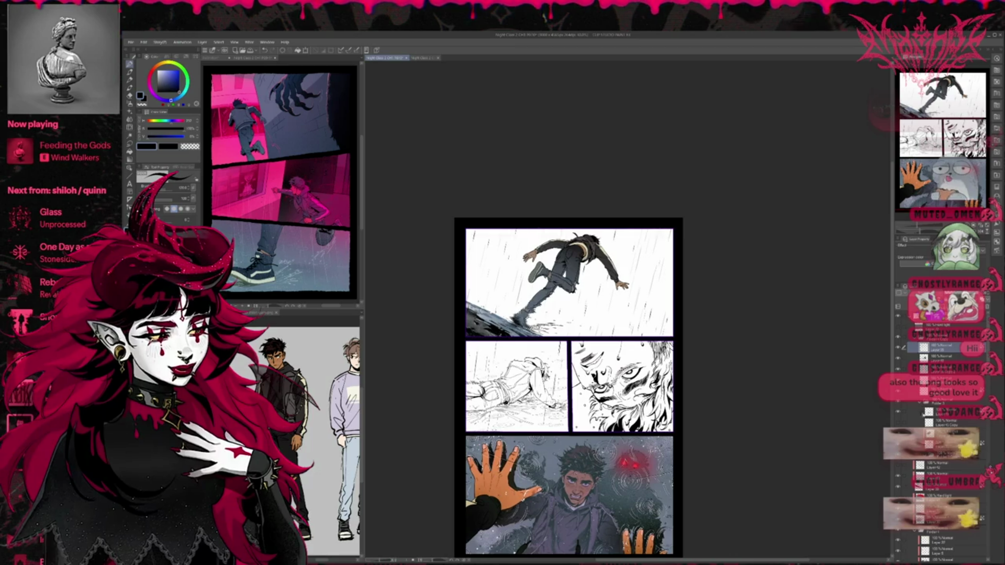
scroll(913, 422, "down", 2)
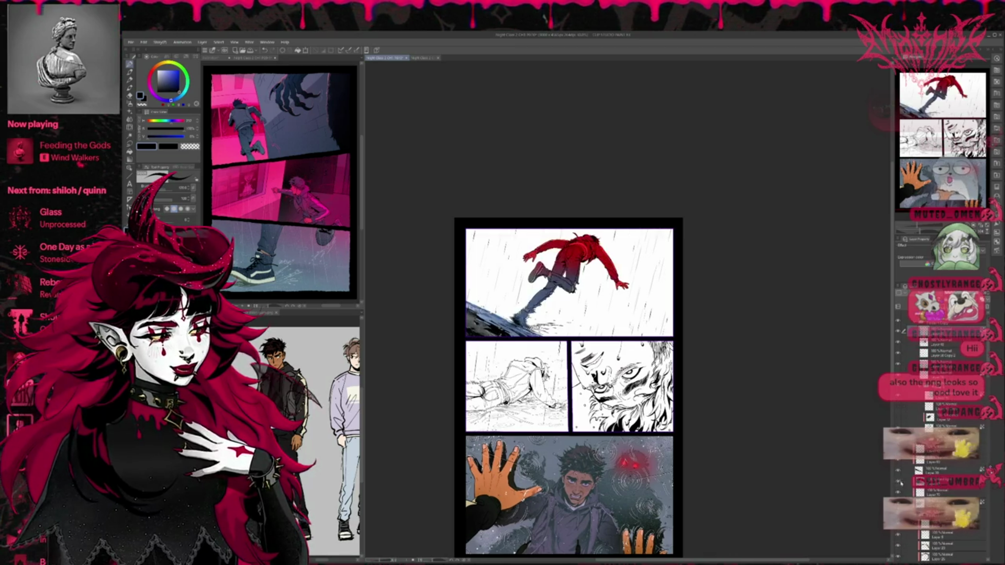
left_click(898, 482)
left_click(927, 487)
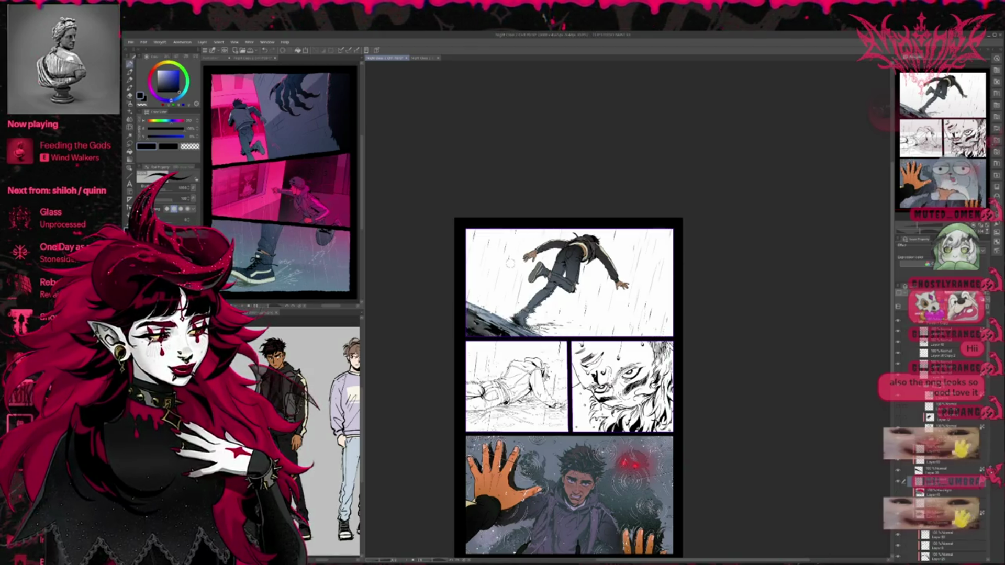
key("g")
left_click_drag(579, 192, 675, 246)
key("ctrl+z")
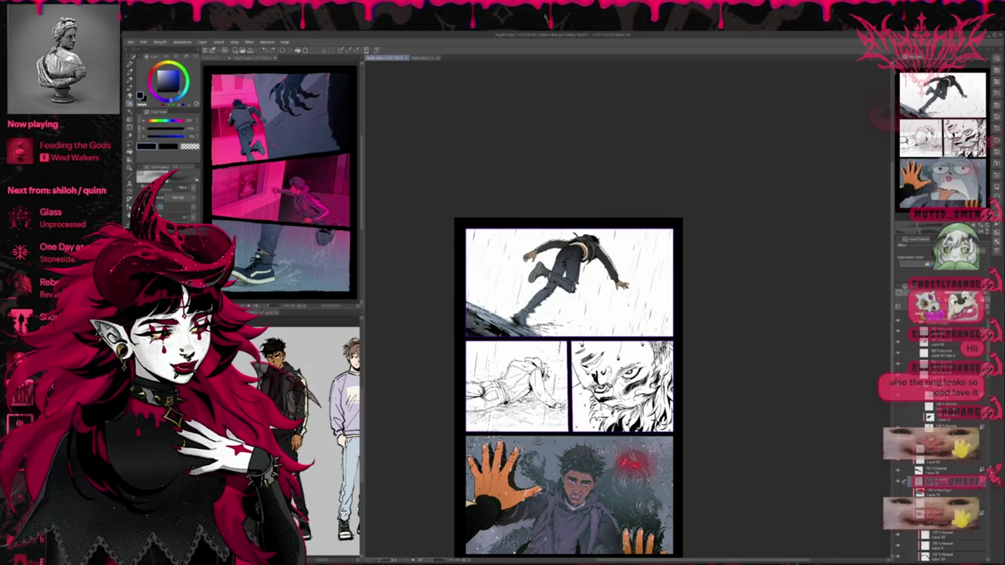
left_click_drag(576, 188, 456, 213)
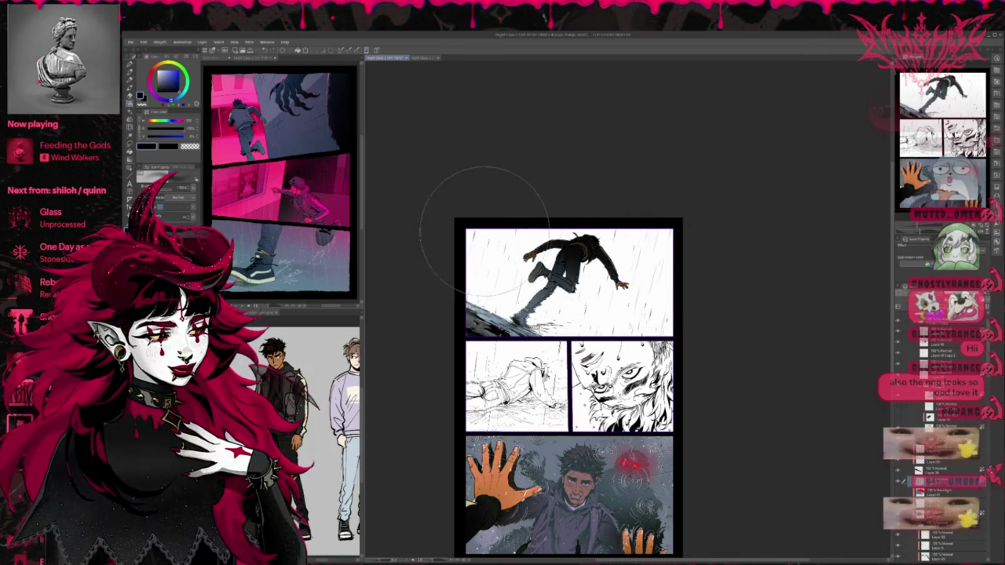
key("ctrl+z")
key("ctrl+y")
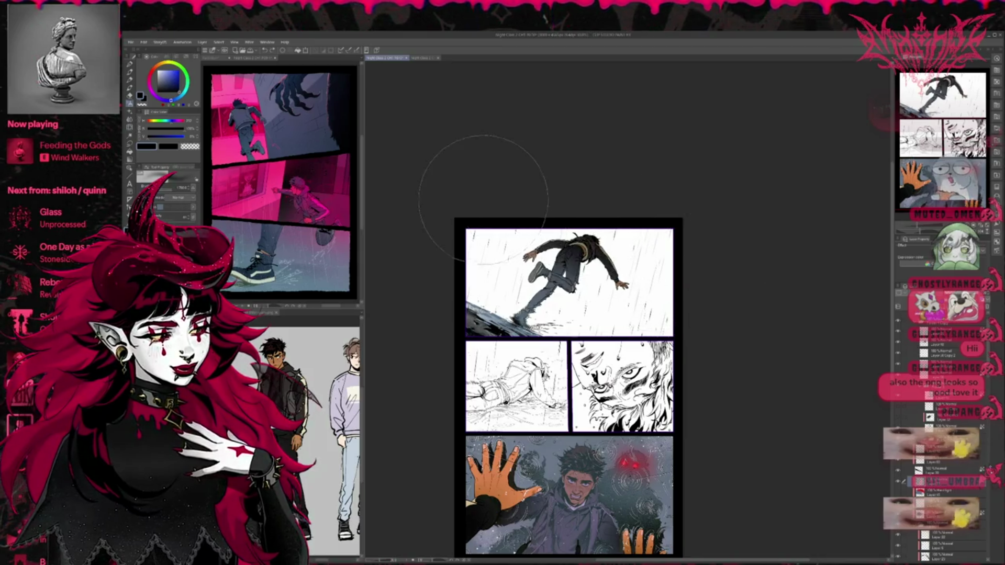
key("ctrl+z")
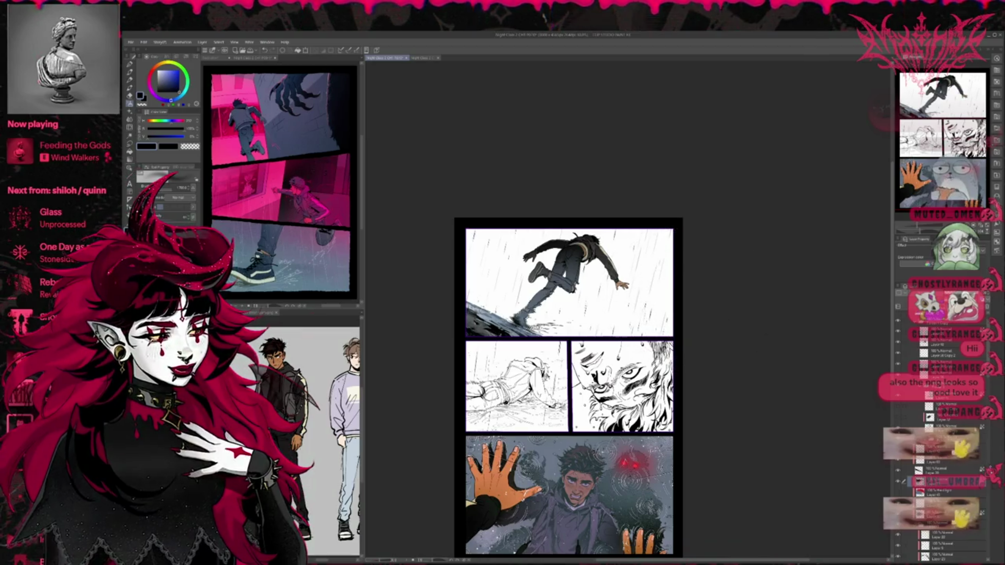
scroll(717, 404, "down", 1)
left_click_drag(718, 403, 702, 382)
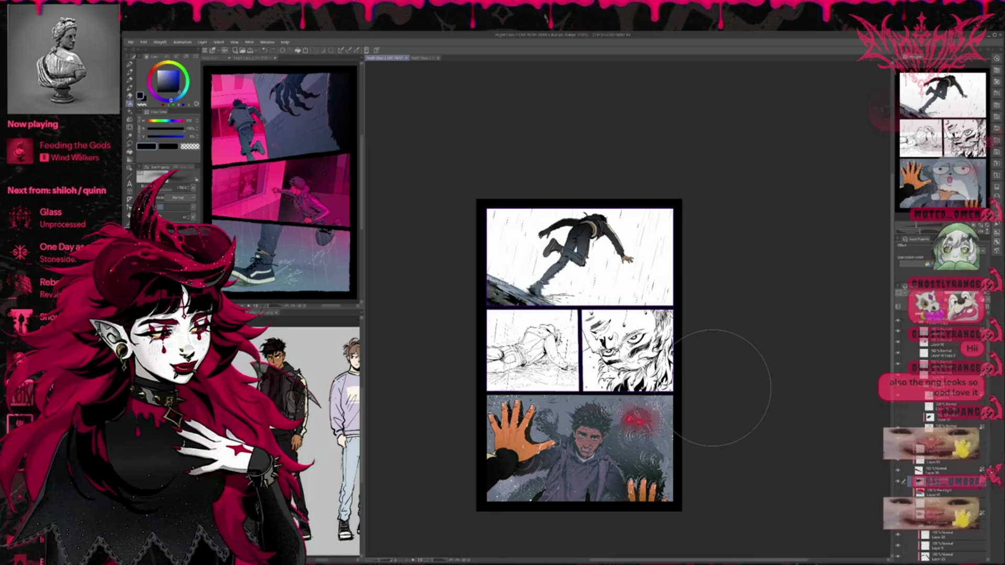
Select the grey tint layer and show it over the top panel.
scroll(562, 375, "up", 1)
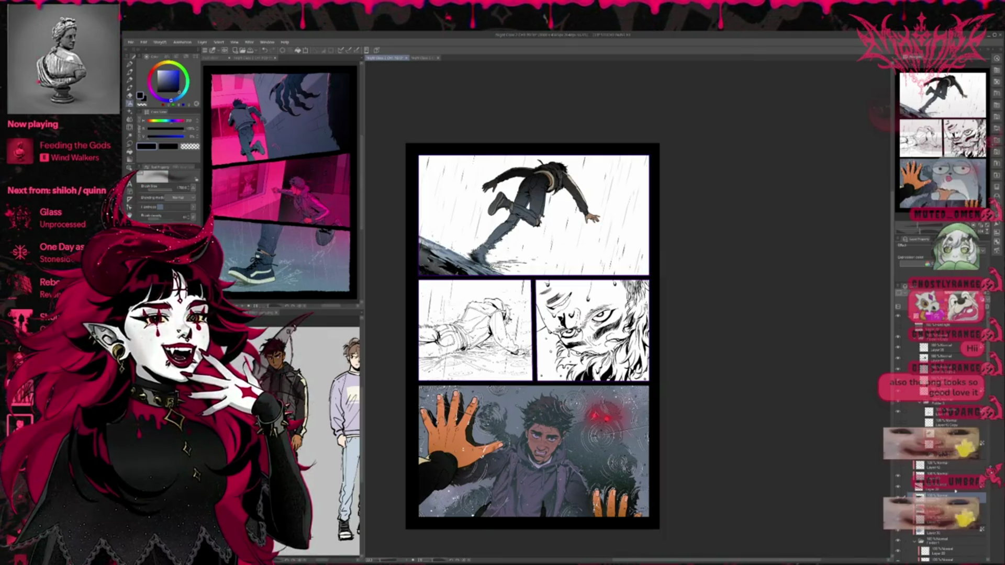
left_click(937, 326)
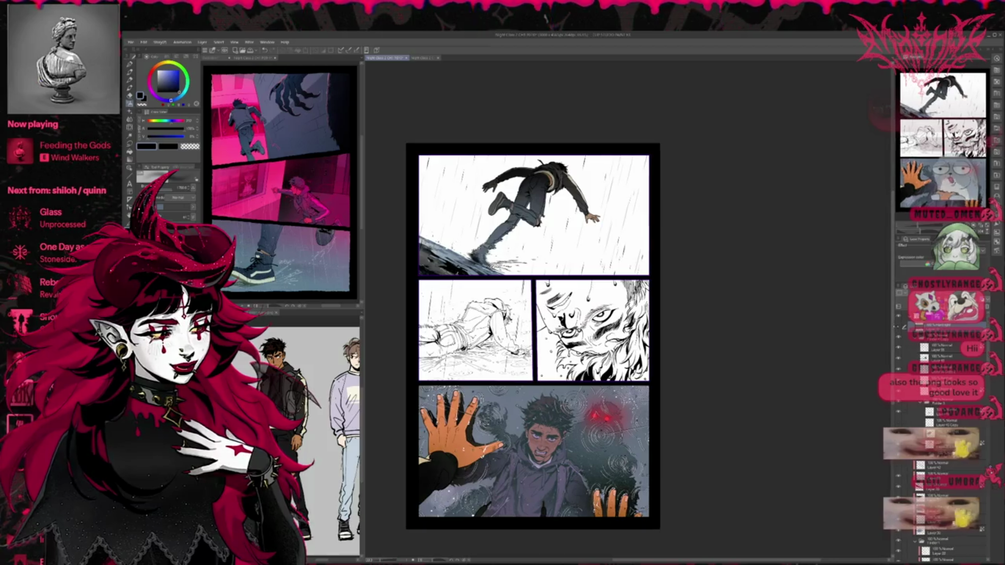
left_click(899, 327)
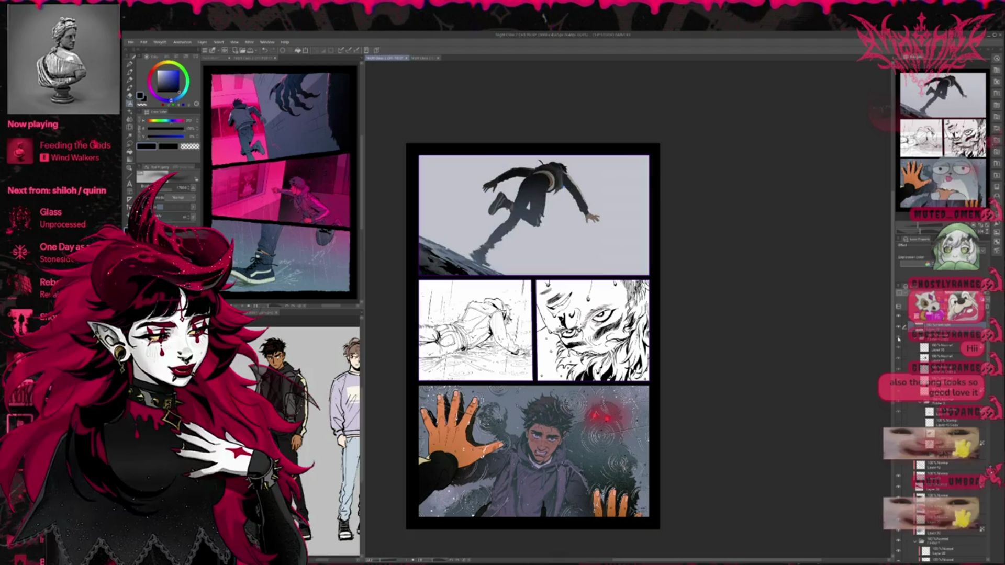
Collapse Folder 4 and select the layers above it together.
scroll(938, 445, "up", 3)
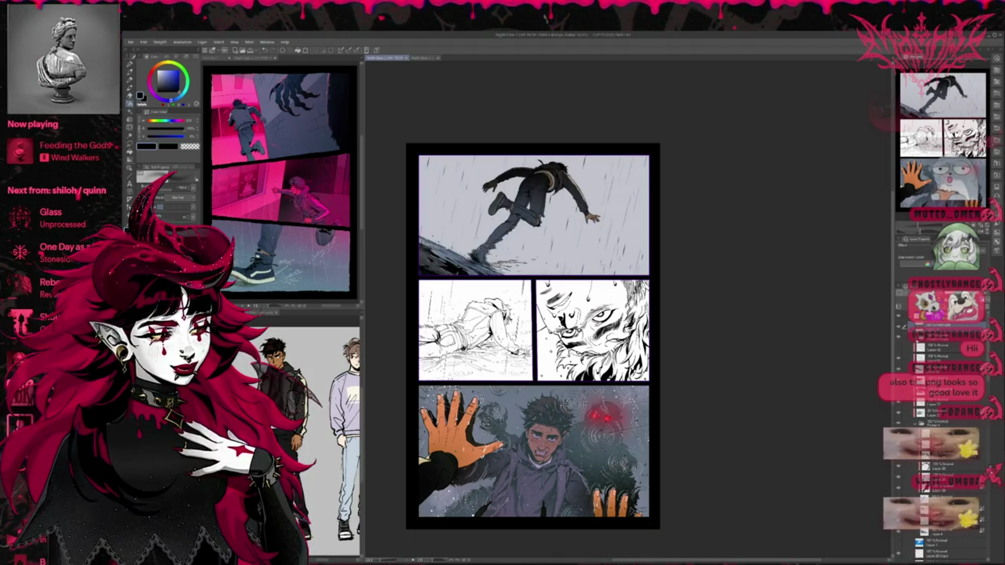
left_click(916, 423)
left_click(925, 424)
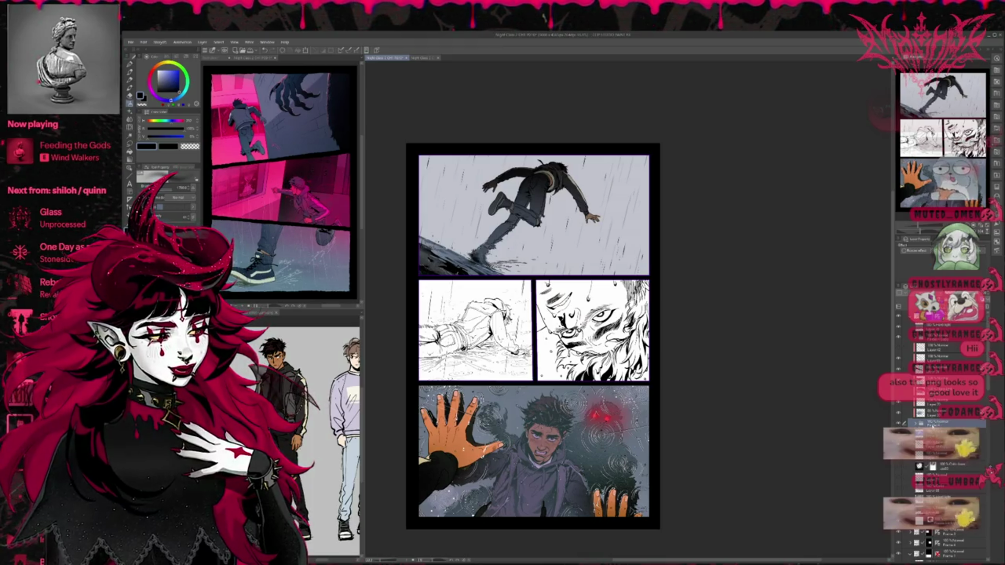
left_click(932, 425, "shift")
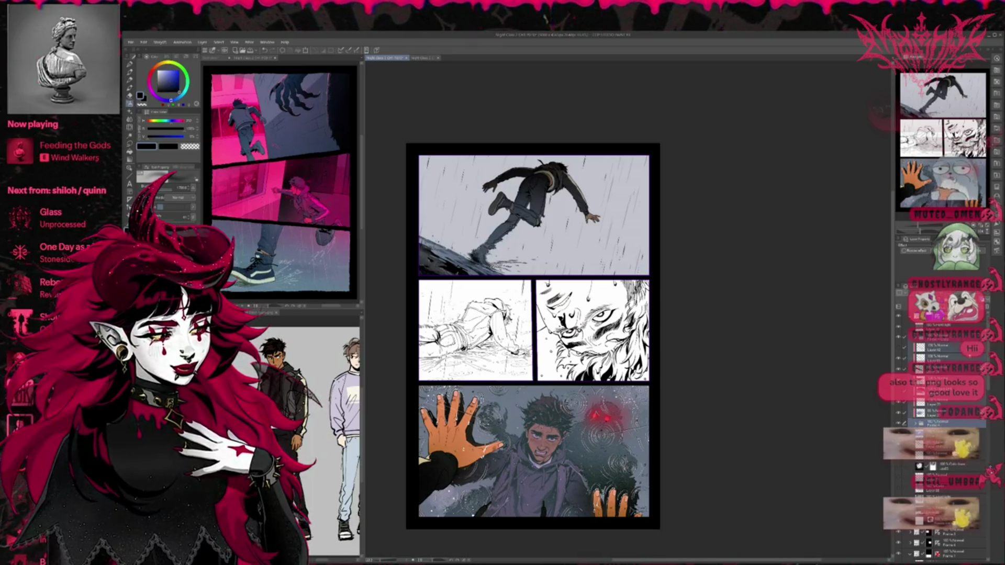
Hide the grey tint so the top panel stays white, then glance at the pink reference page.
scroll(938, 419, "down", 3)
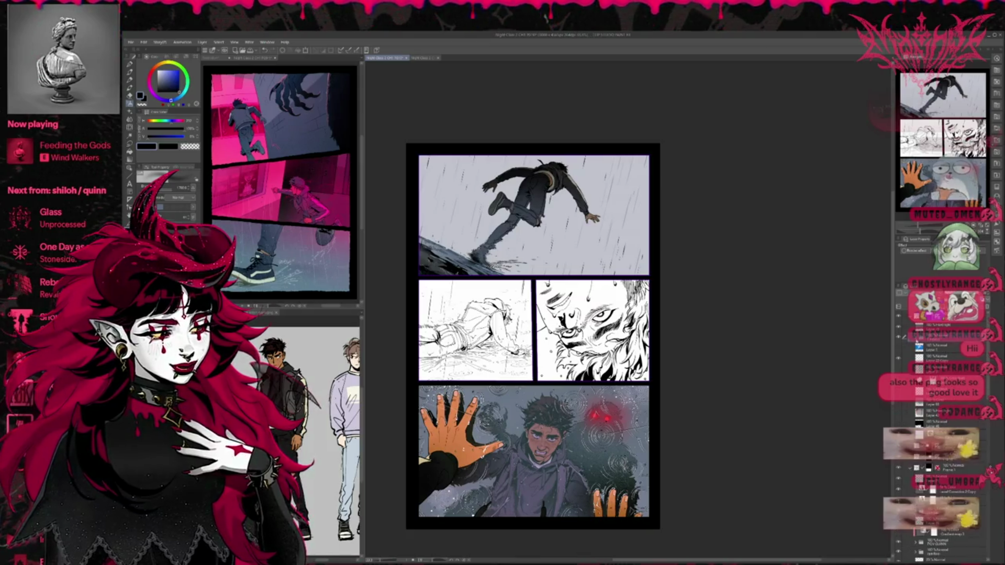
left_click(937, 325)
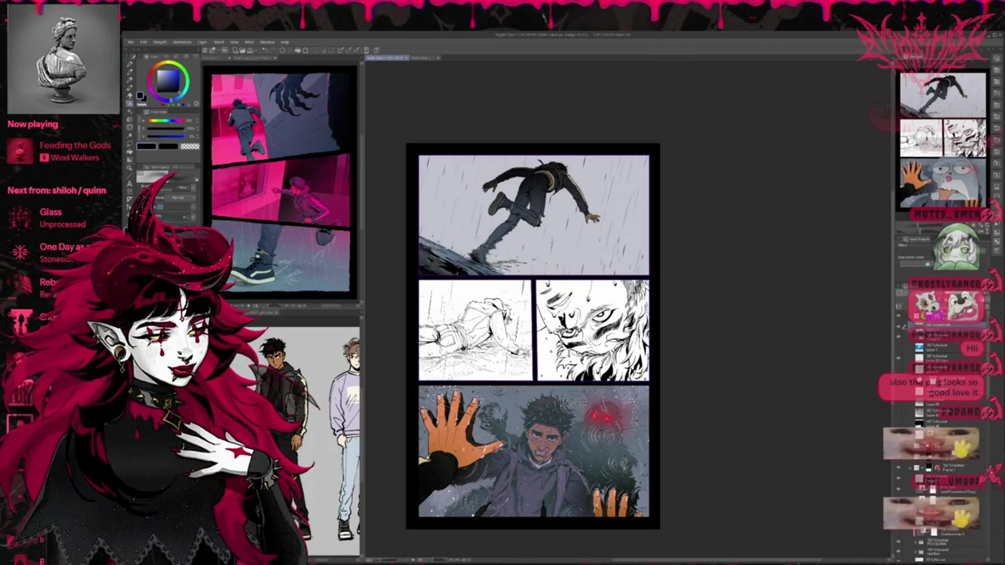
left_click(899, 326)
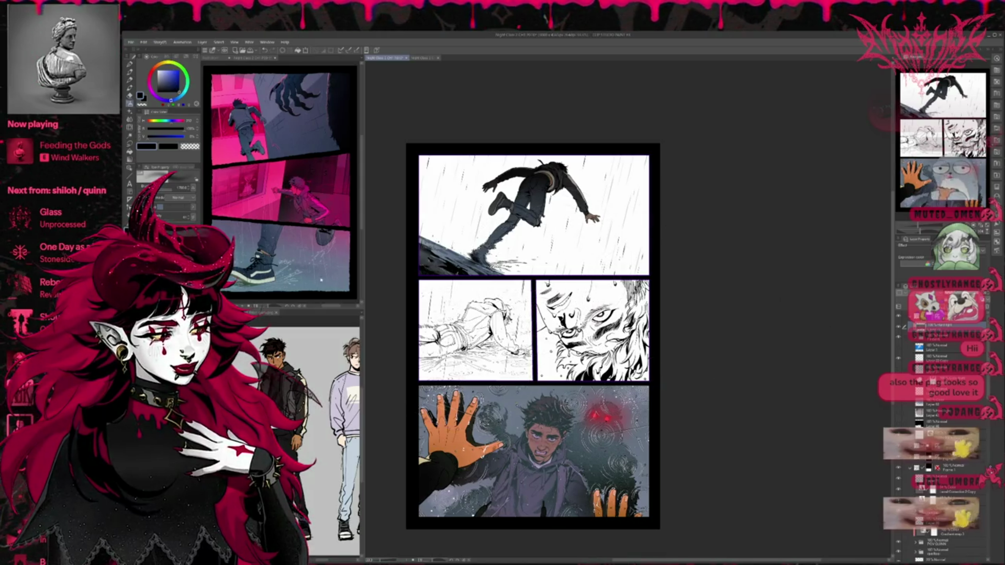
left_click(356, 248)
left_click(369, 249)
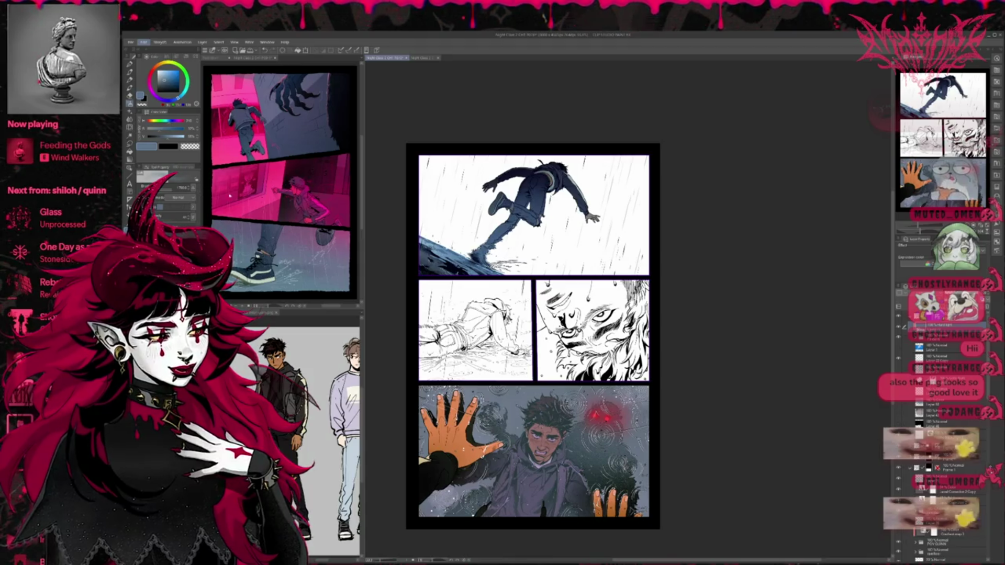
Compare the falling figure's purple tint against the darker version using undo and redo.
key("alt+Tab")
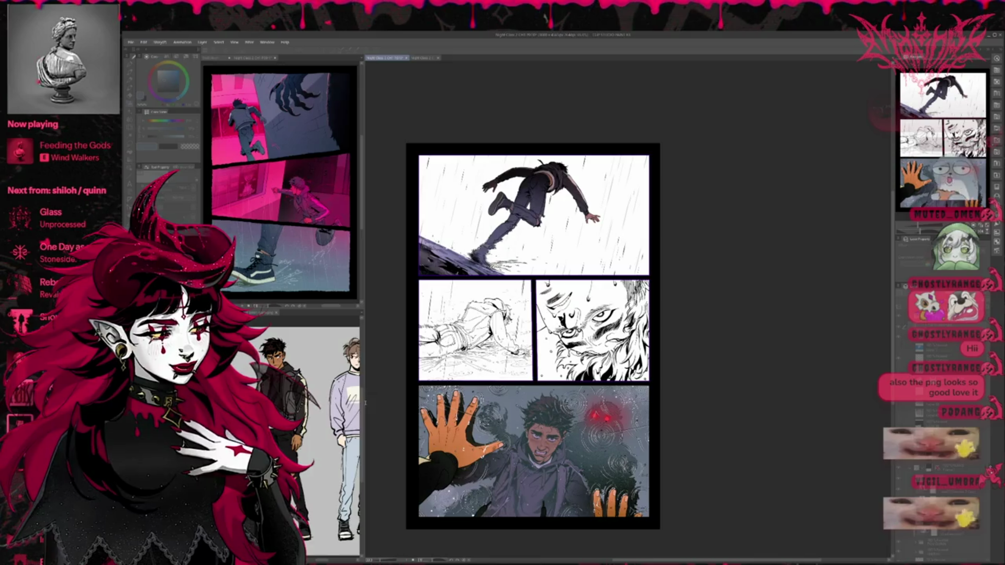
key("ctrl+z")
key("ctrl+y")
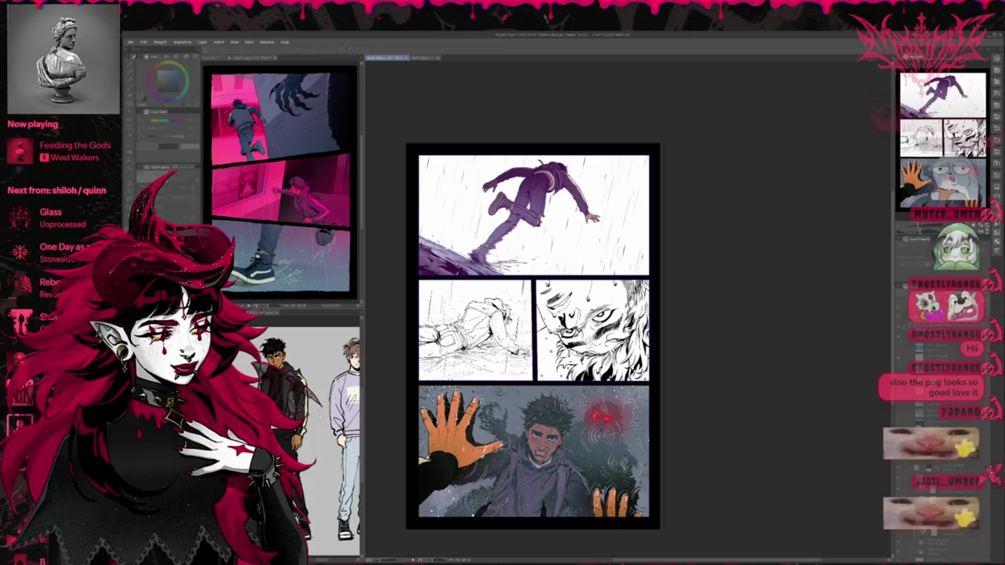
key("ctrl+z")
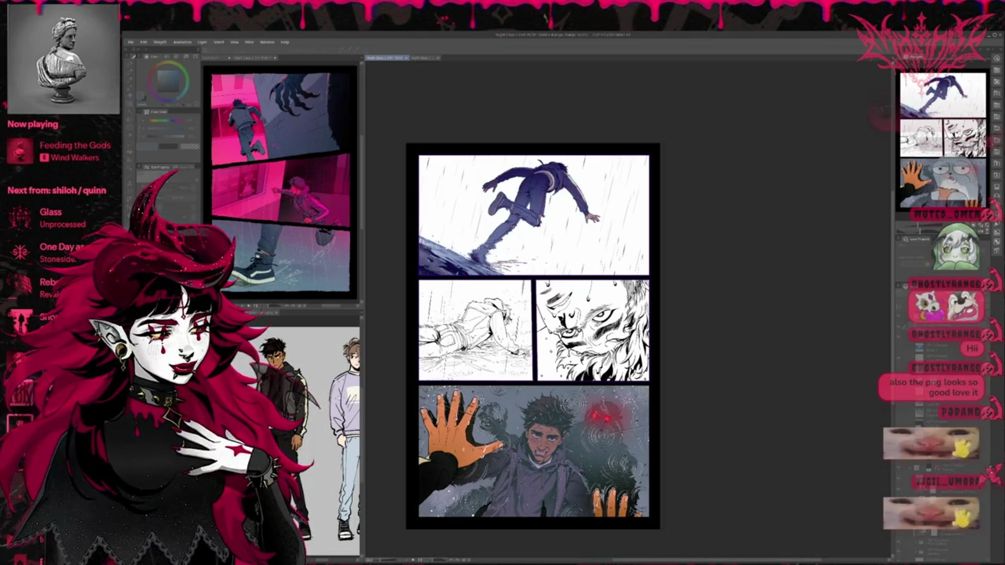
key("ctrl+z")
key("ctrl+y")
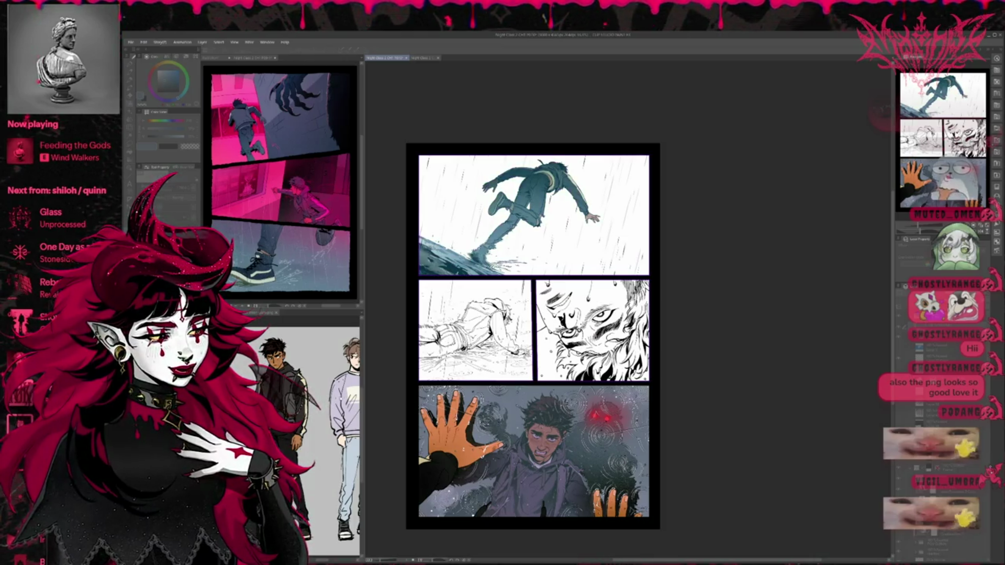
key("ctrl+z")
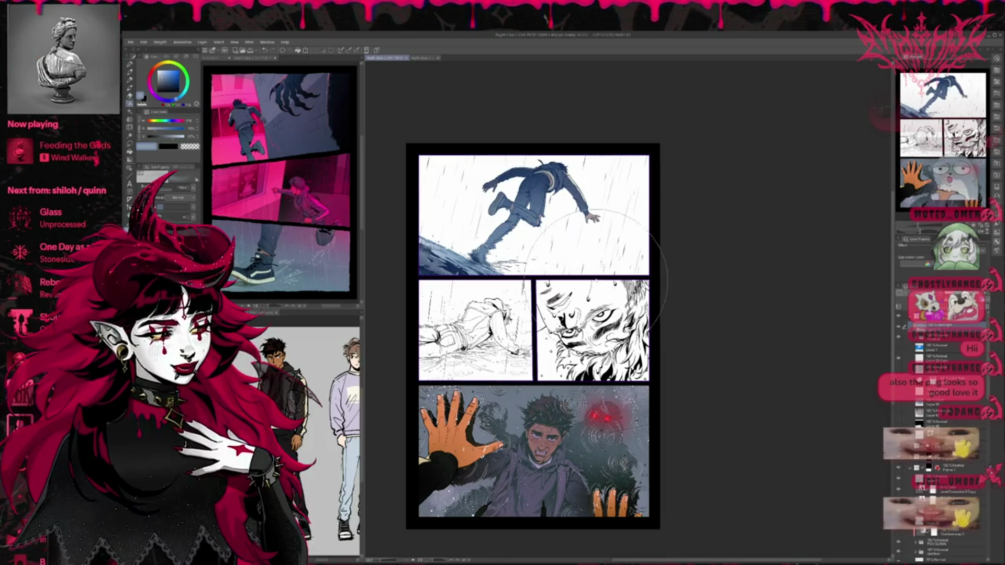
Brighten the colour, sample the bottom panel's purple-grey, enlarge the brush, and check the blue tint.
left_click(168, 137)
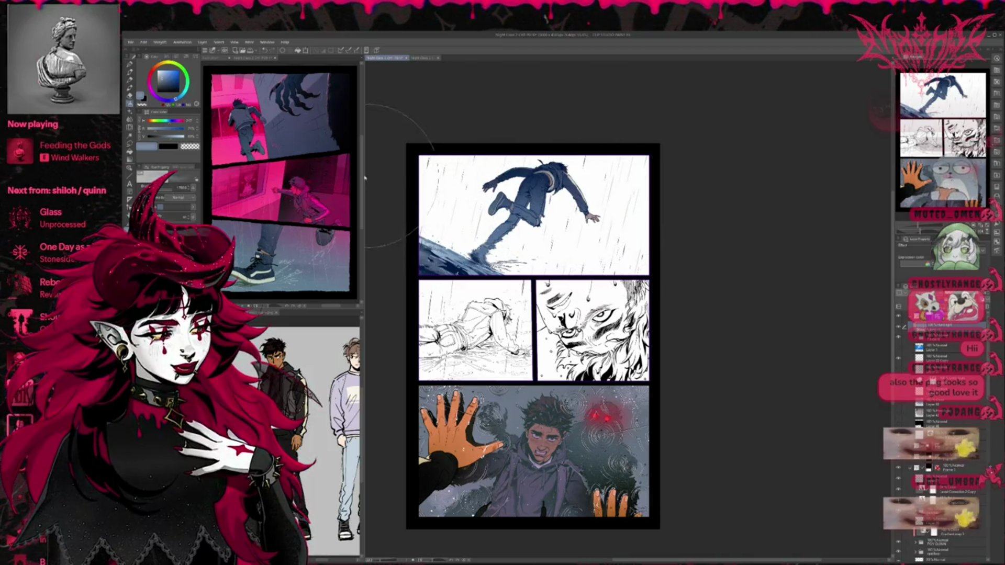
left_click(514, 459, "alt")
key("bracketright")
key("bracketright")
key("bracketright")
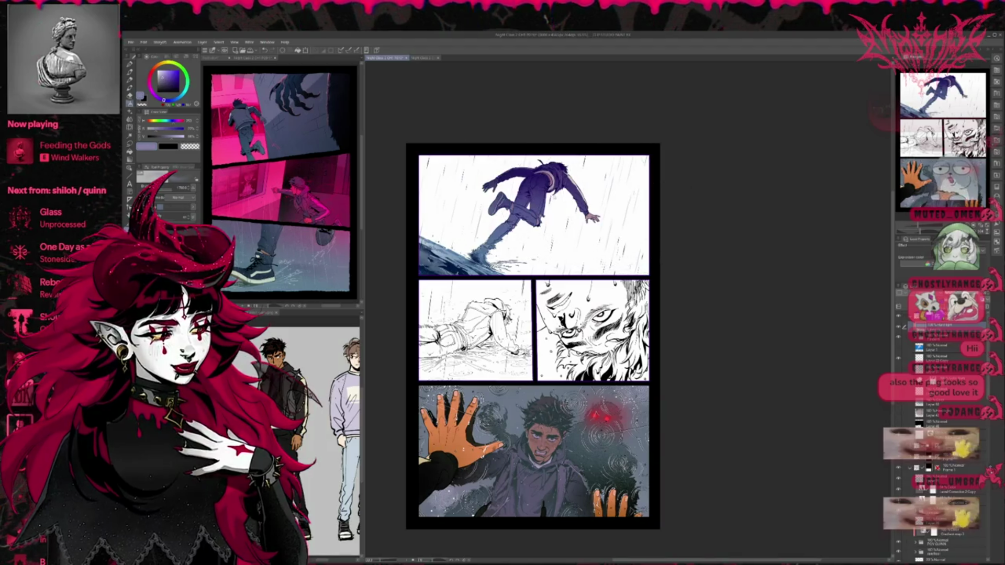
left_click(129, 63)
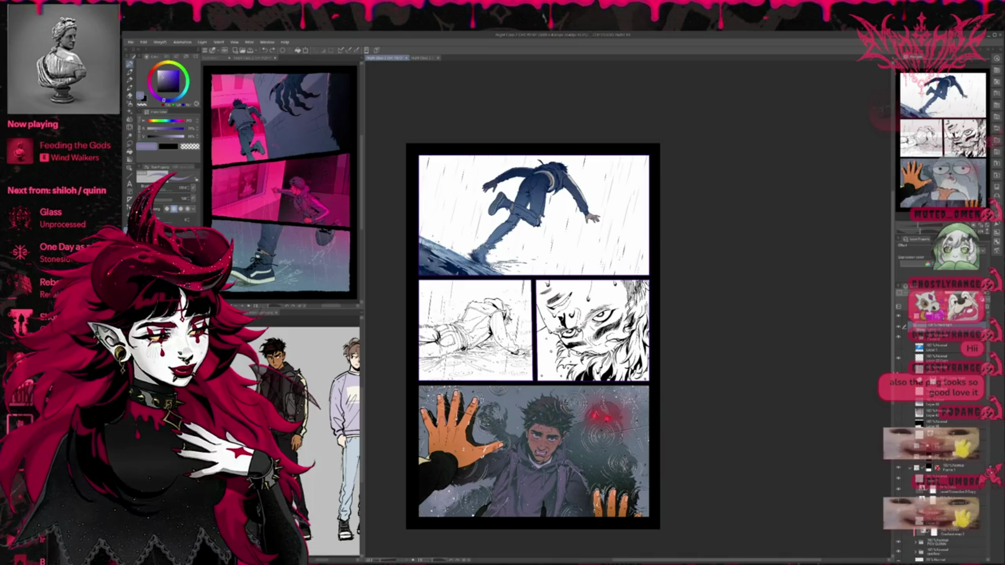
left_click(898, 329)
left_click(899, 328)
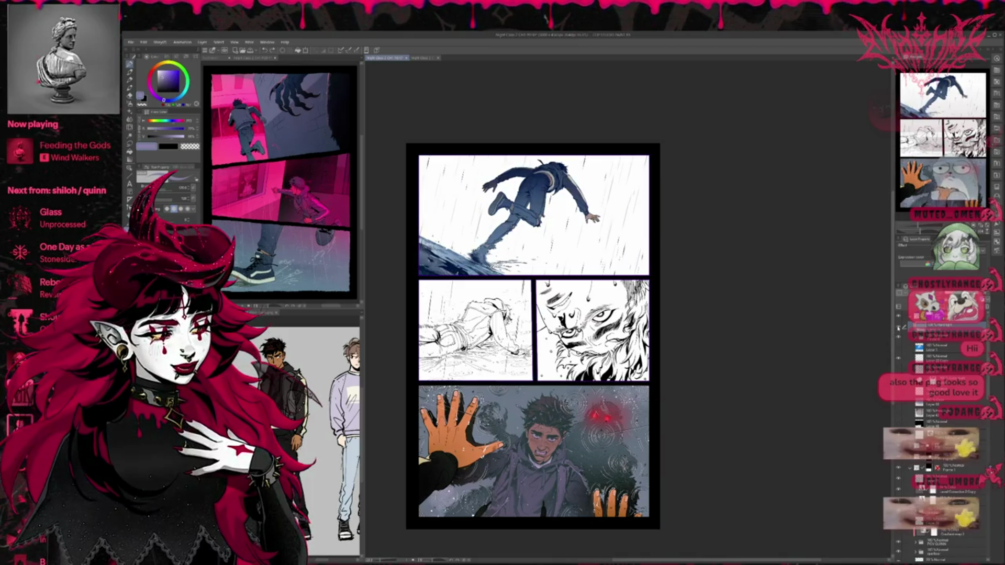
Compare the figure's tint, then pick a light blue brush and undo the last stroke.
left_click(898, 328)
left_click(898, 329)
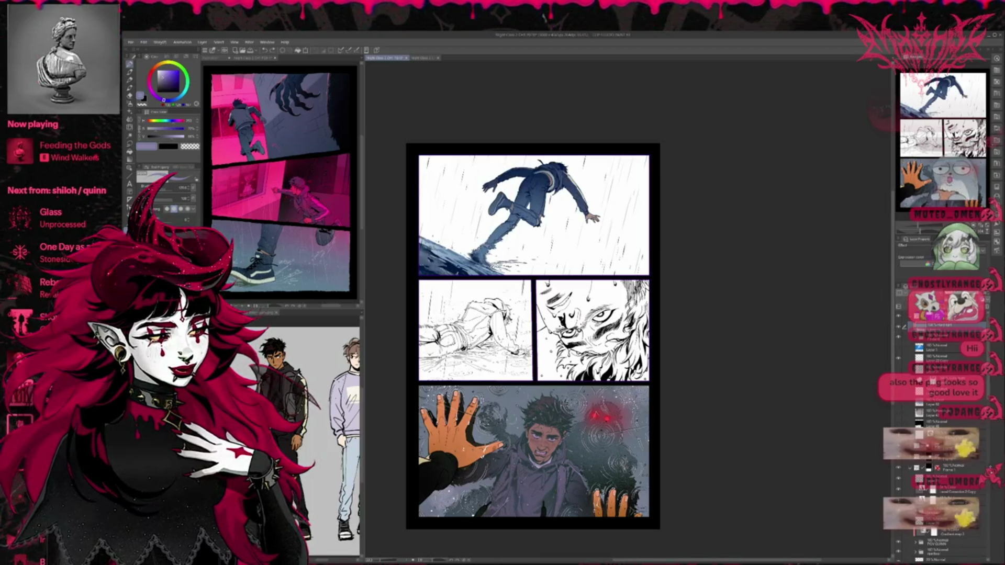
left_click(518, 422, "alt")
key("b")
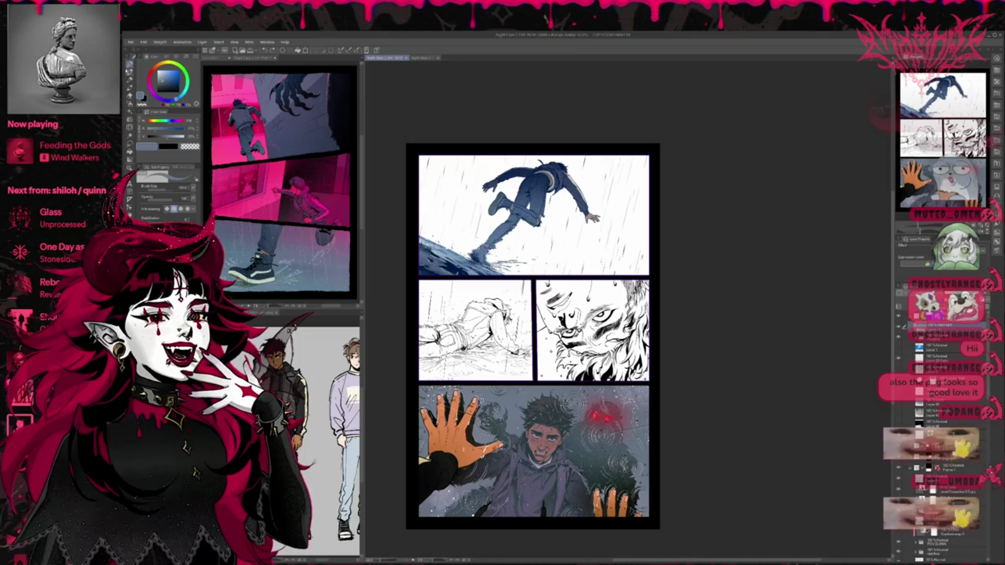
key("b")
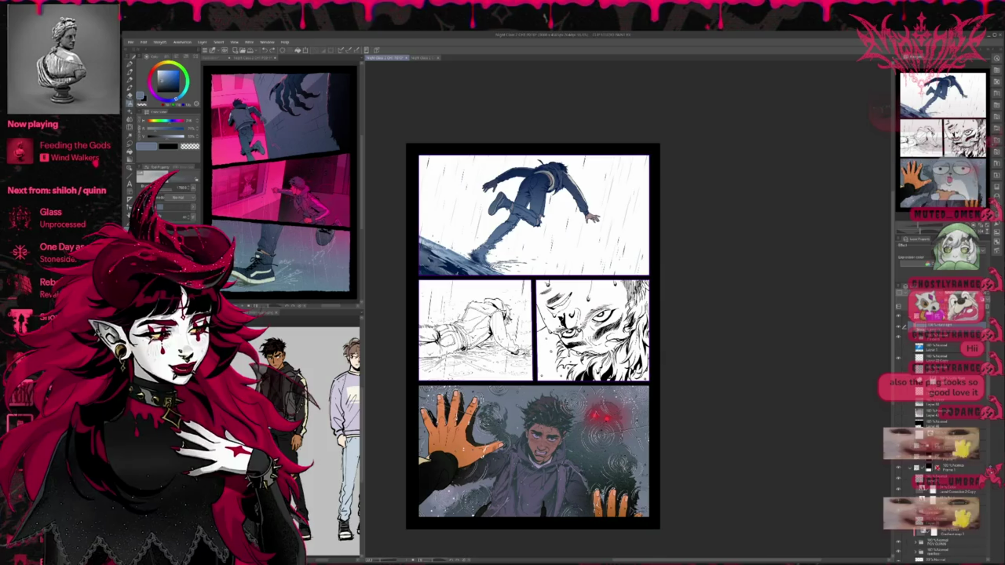
key("ctrl+z")
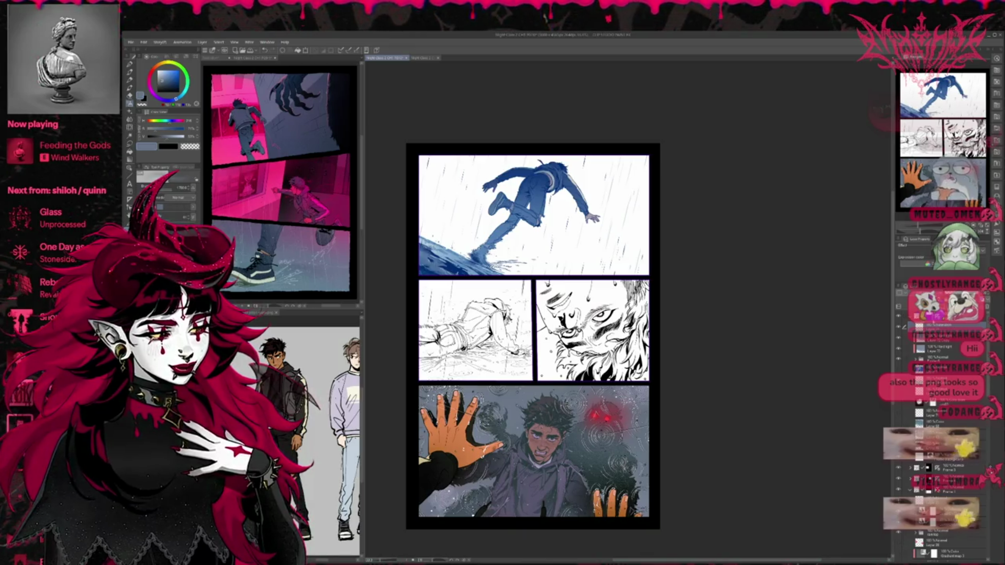
Clear the blue tint layer below and compare with the figure's flat colour layer hidden.
left_click(937, 338)
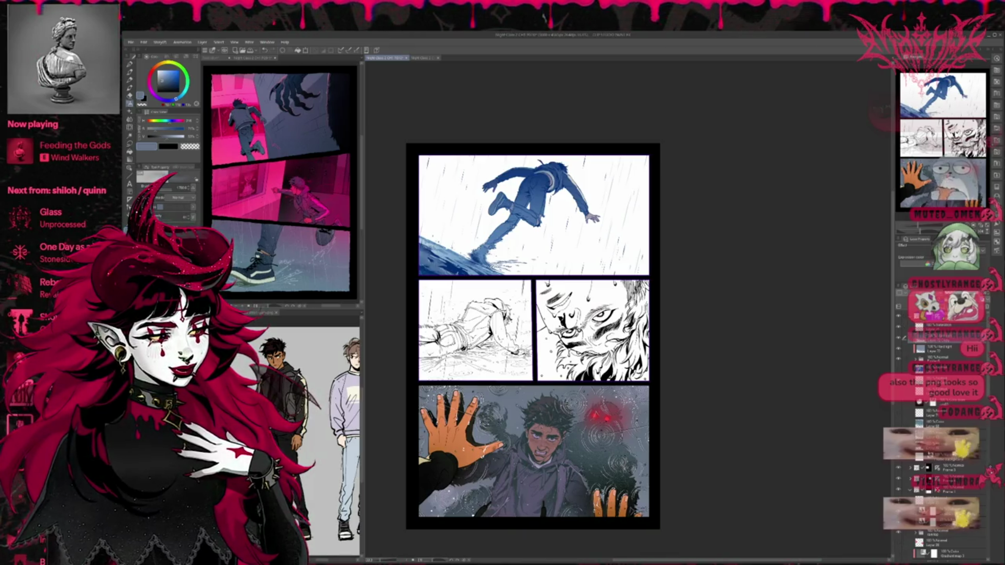
key("Delete")
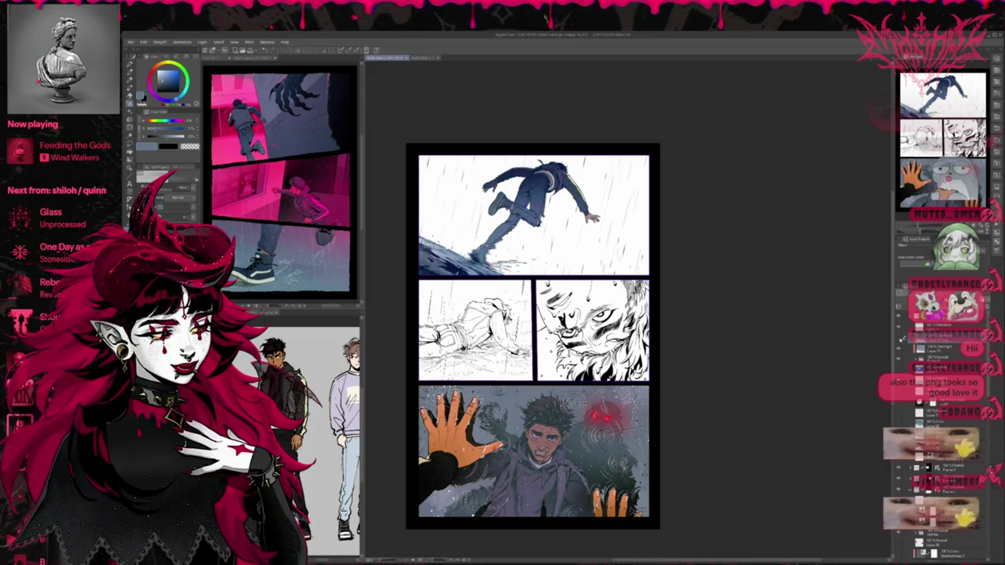
left_click(899, 351)
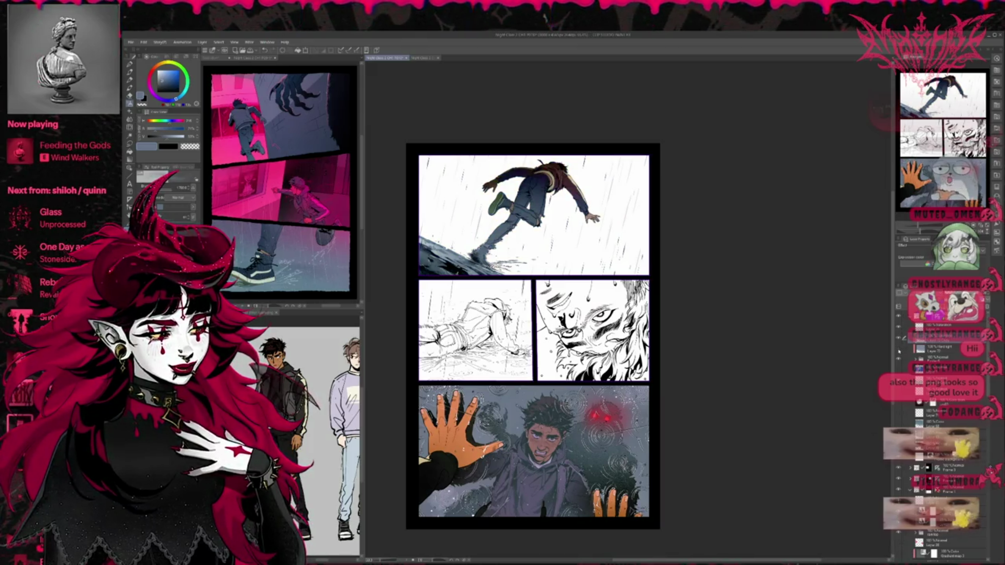
left_click(900, 339)
left_click(900, 351)
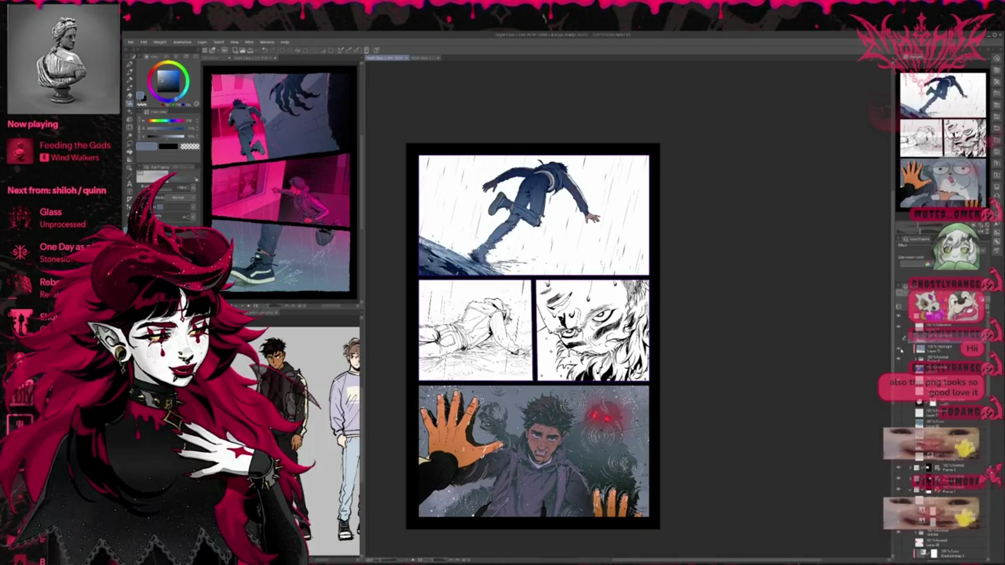
left_click(900, 347)
left_click(901, 350)
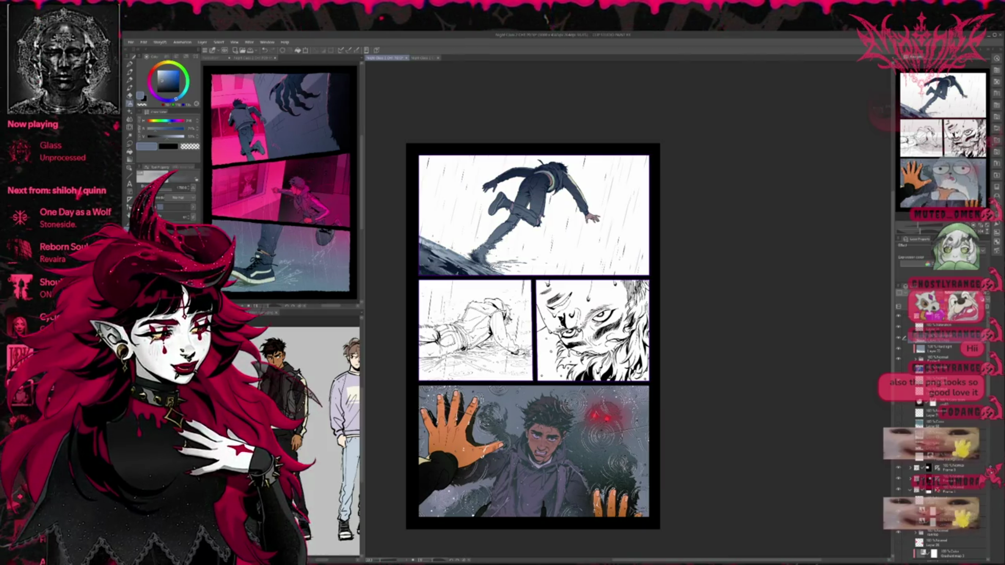
Set the drawing colour to white and make the two-character reference sheet the active document.
key("p")
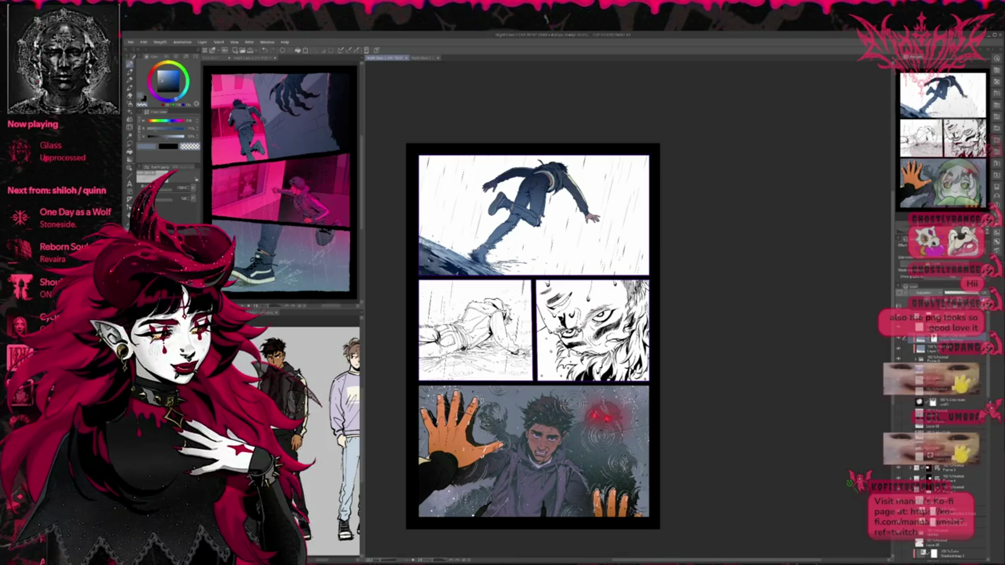
key("x")
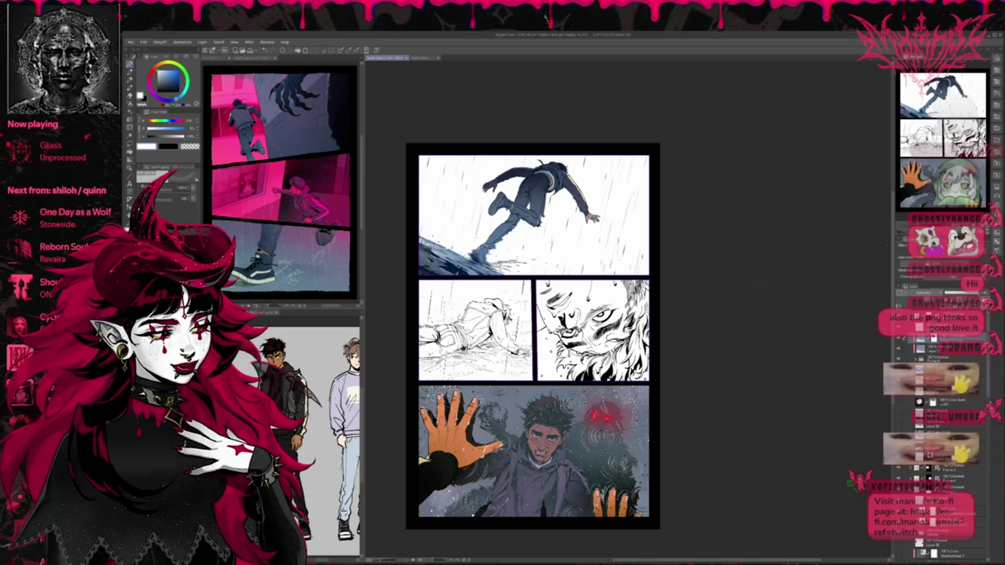
scroll(937, 419, "down", 3)
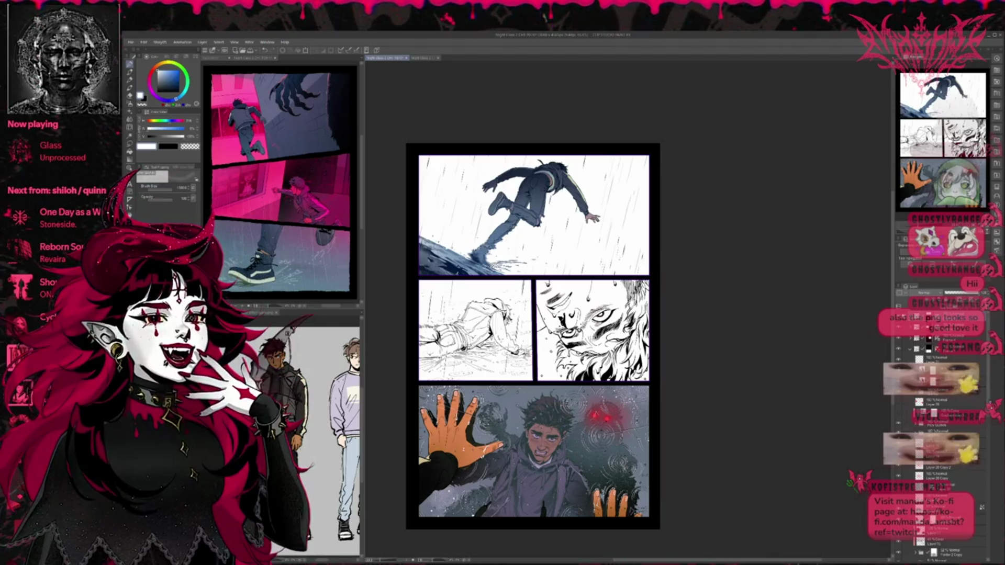
left_click(306, 333)
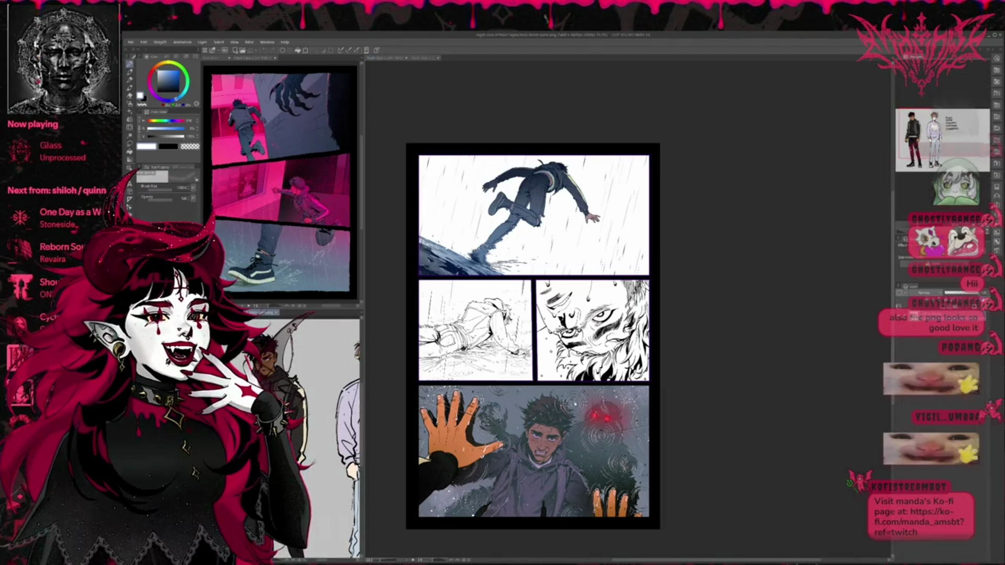
Return to the comic page and hide the background sketch layer in the middle-left panel.
scroll(327, 401, "down", 2)
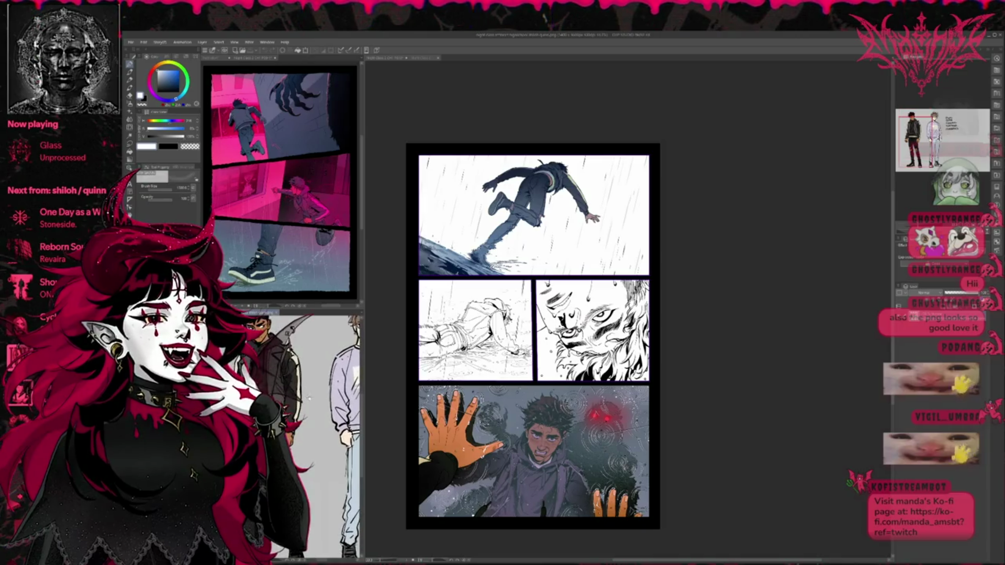
left_click(731, 461)
scroll(702, 430, "up", 4)
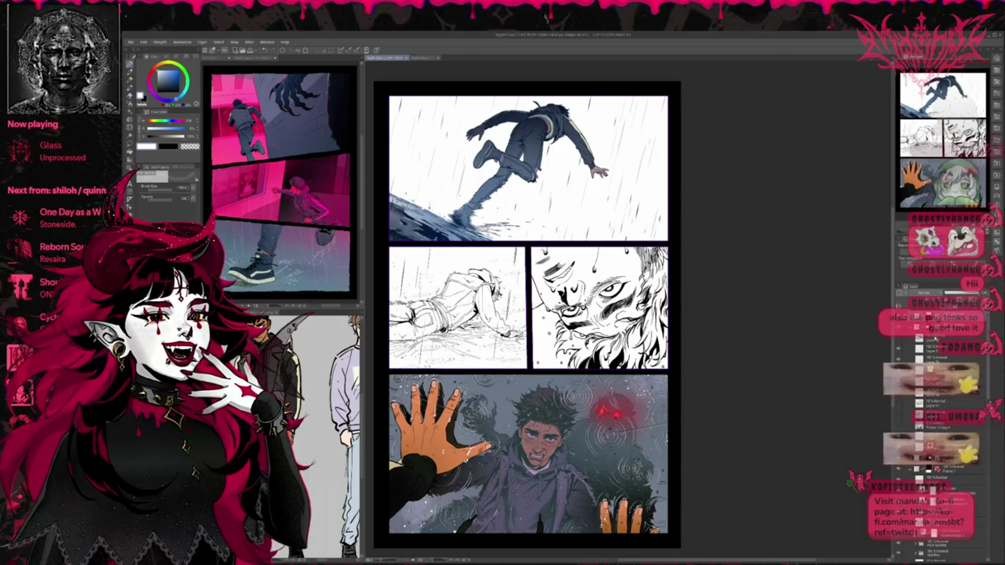
scroll(943, 419, "down", 3)
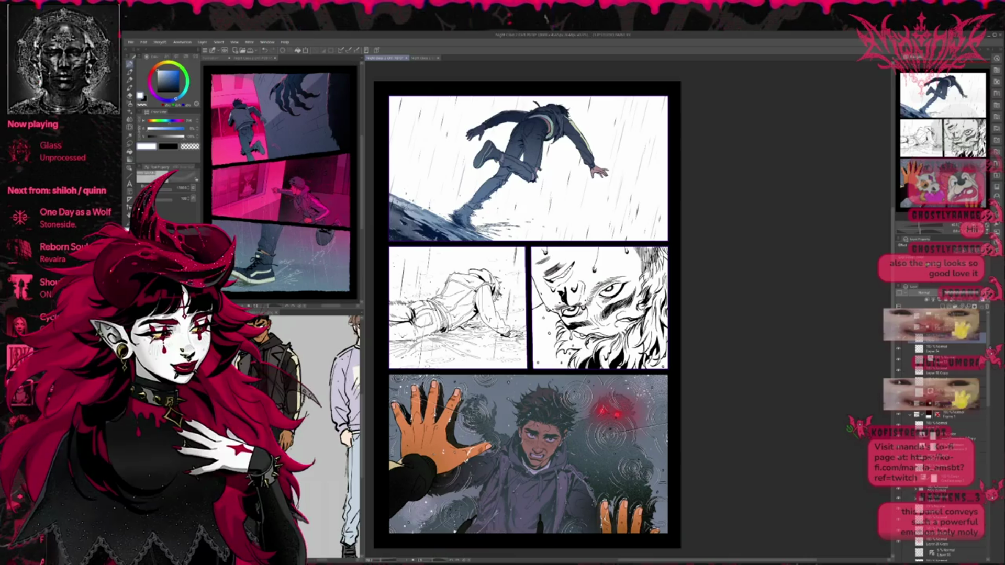
left_click(899, 352)
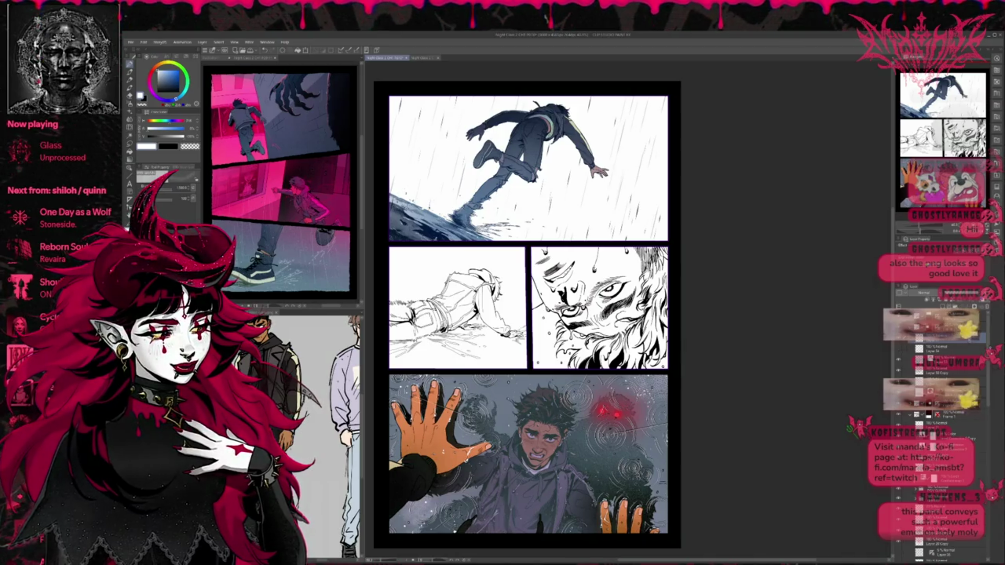
scroll(899, 352, "down", 3)
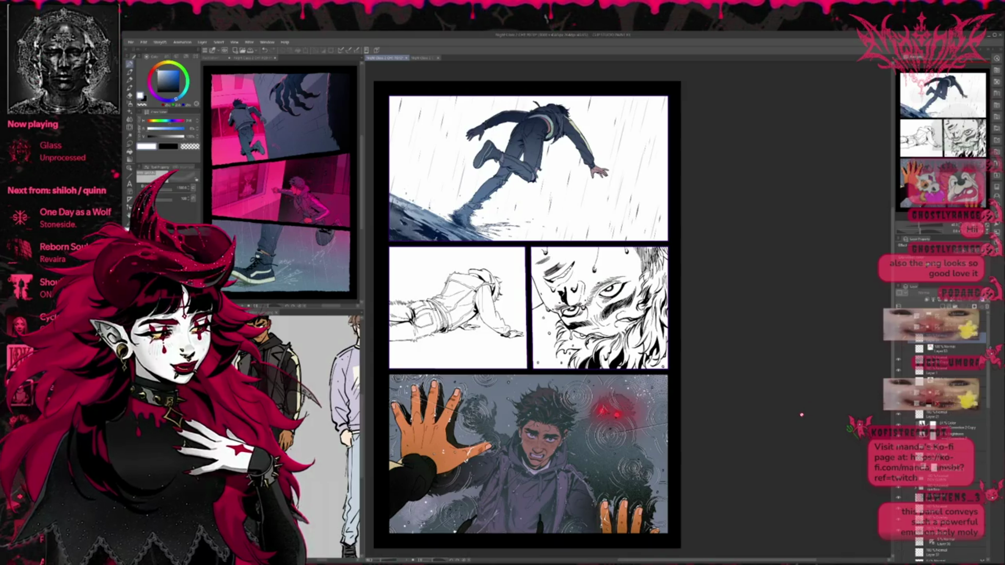
scroll(801, 415, "up", 3)
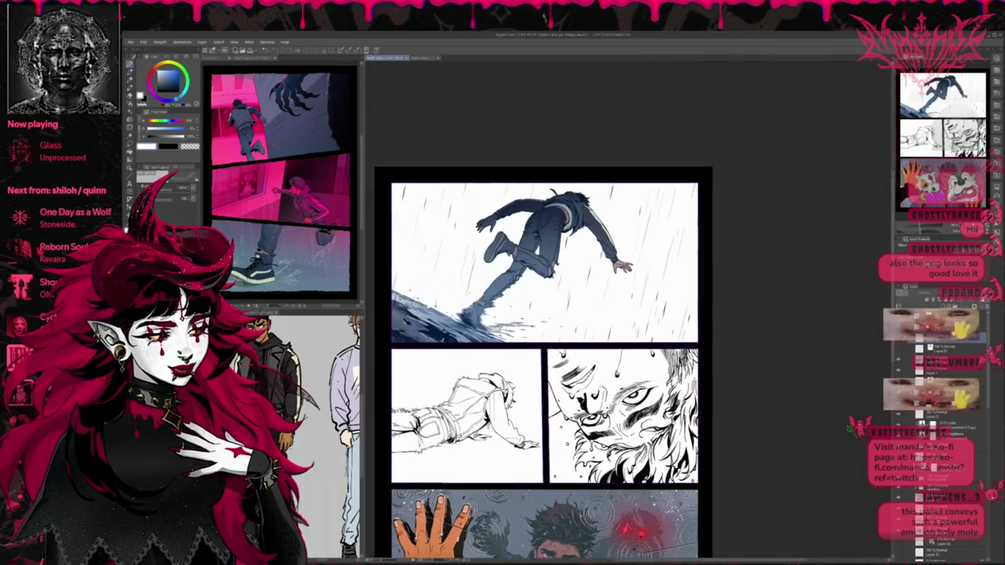
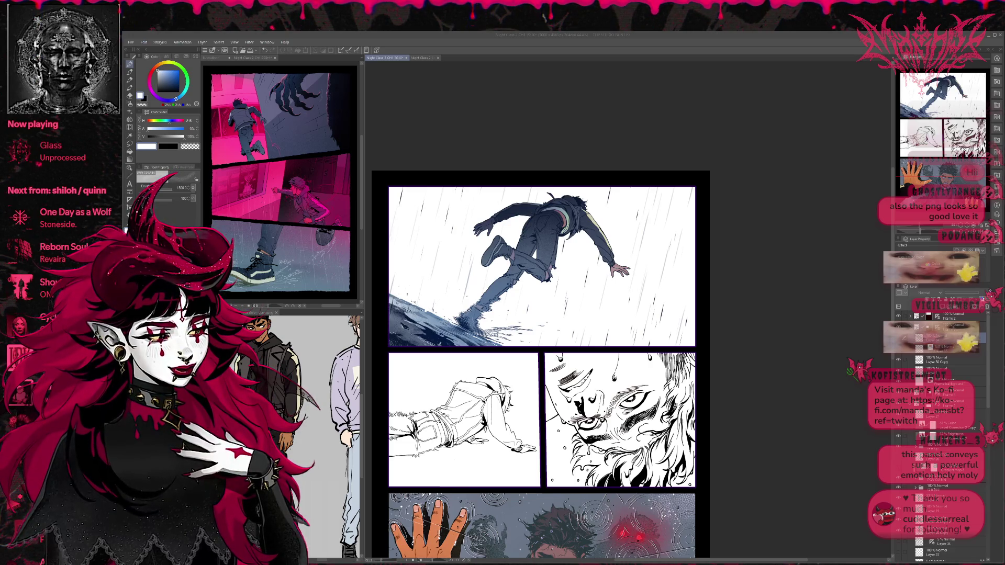
On the flat colour layer, fill the lower shirt patches of the collapsed figure dark grey.
left_click(948, 370)
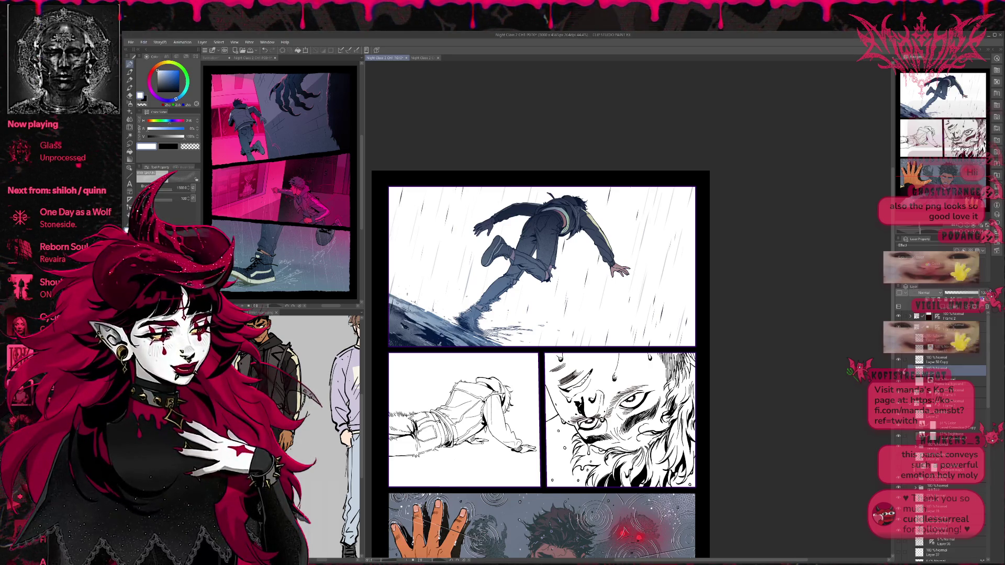
scroll(648, 299, "up", 3)
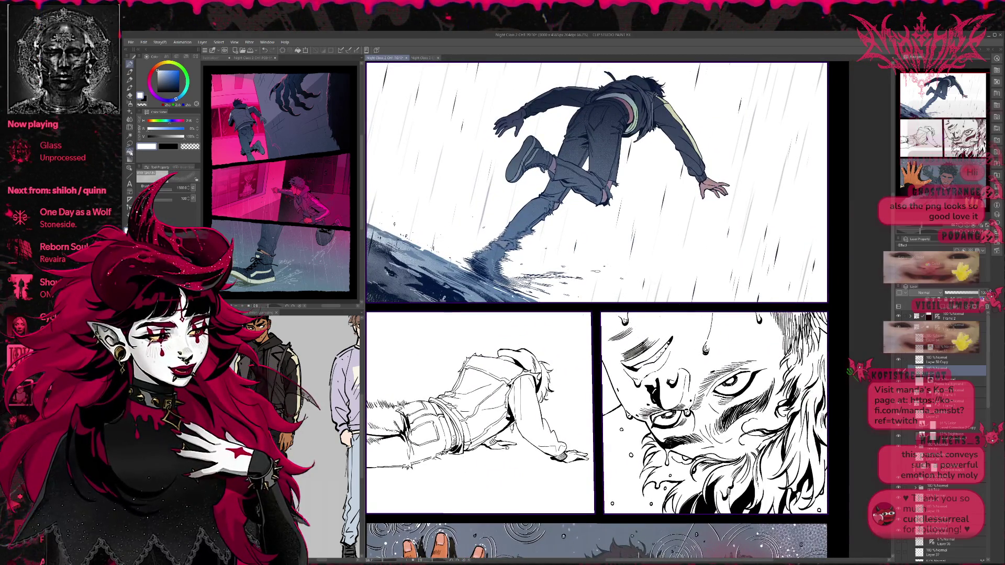
left_click(130, 151)
left_click_drag(597, 183, 601, 185)
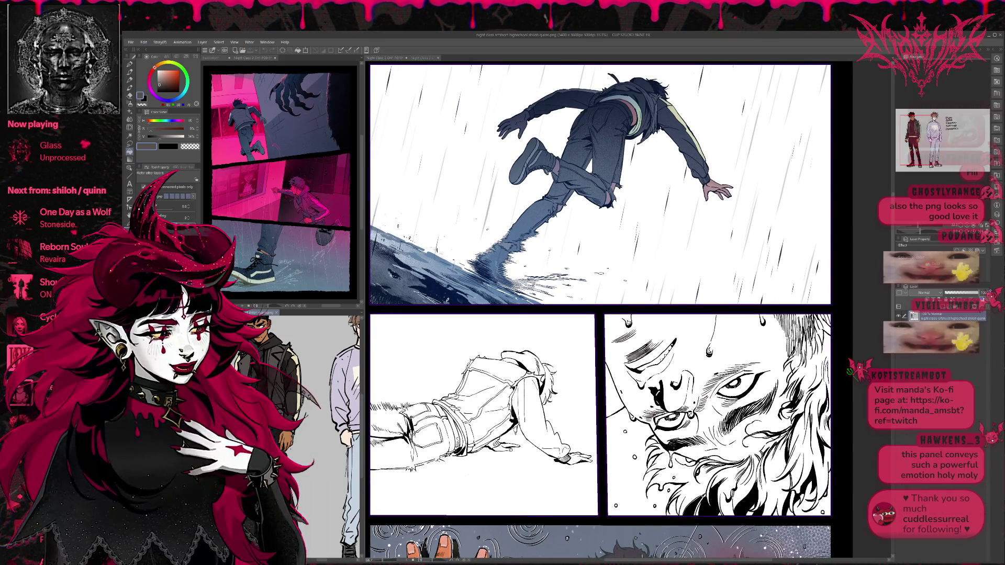
left_click(495, 414)
left_click(491, 435)
left_click(470, 437)
left_click(462, 416)
left_click(449, 407)
Fill the shirt's back, collar area and leftover small gaps dark grey.
left_click(474, 390)
left_click(461, 382)
left_click(500, 371)
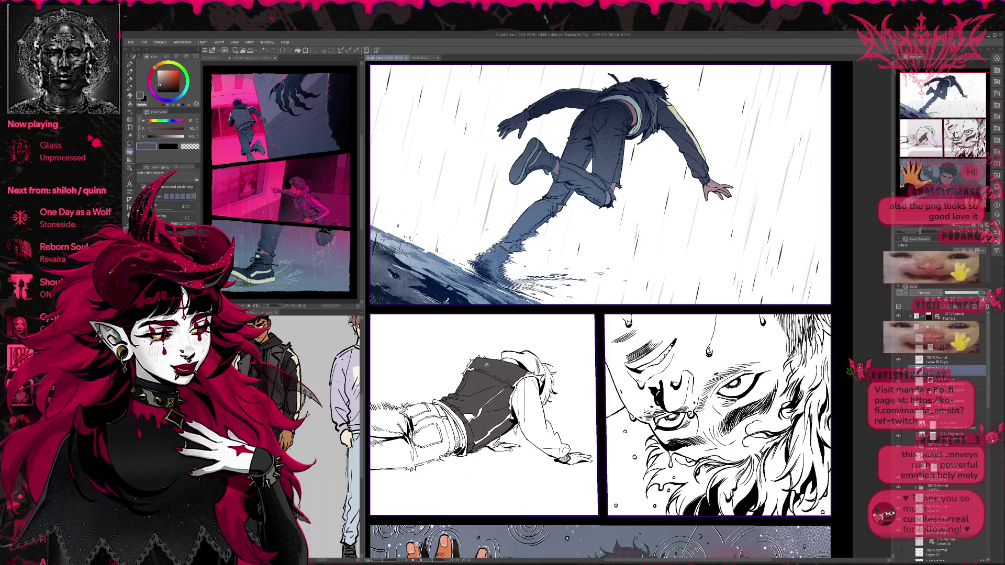
left_click(535, 371)
left_click(472, 415)
left_click(493, 429)
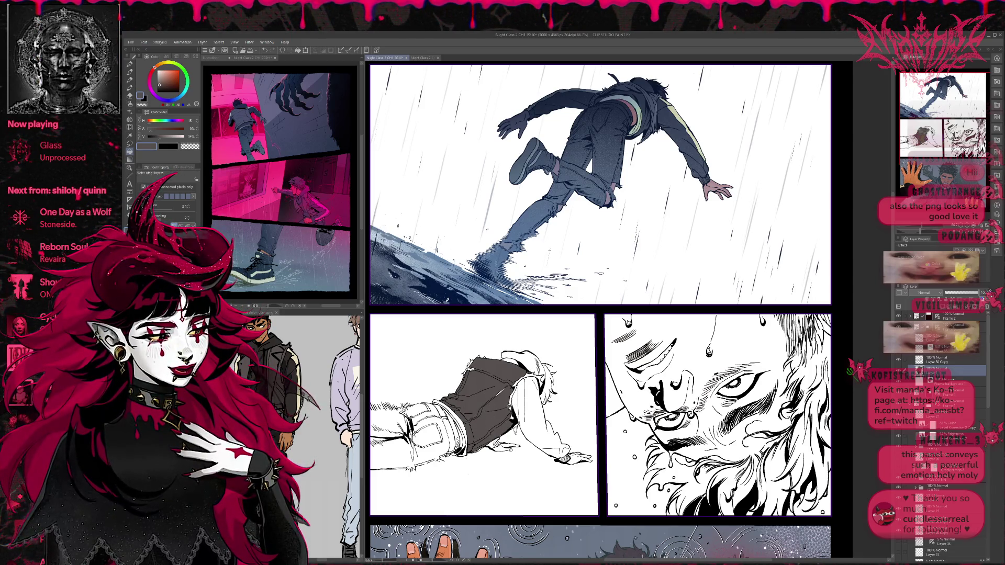
key("p")
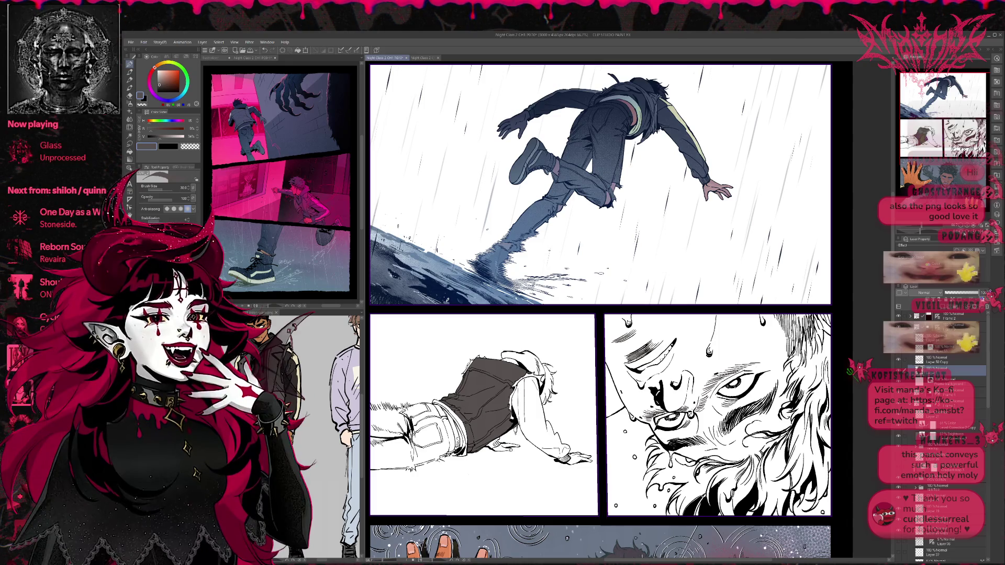
key("ctrl+alt+0")
Fill the fallen figure's sleeve and the thin gap beside it dark grey.
left_click_drag(629, 312, 656, 290)
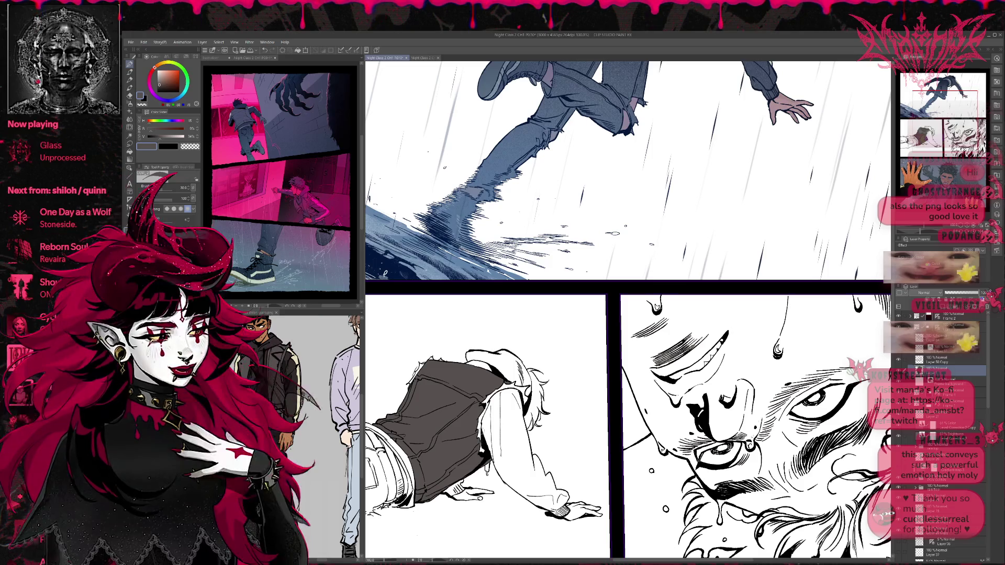
left_click_drag(483, 435, 492, 437)
mouse_move(440, 365)
left_mouse_down()
mouse_move(491, 369)
mouse_move(502, 341)
left_mouse_up()
left_click_drag(489, 472, 519, 452)
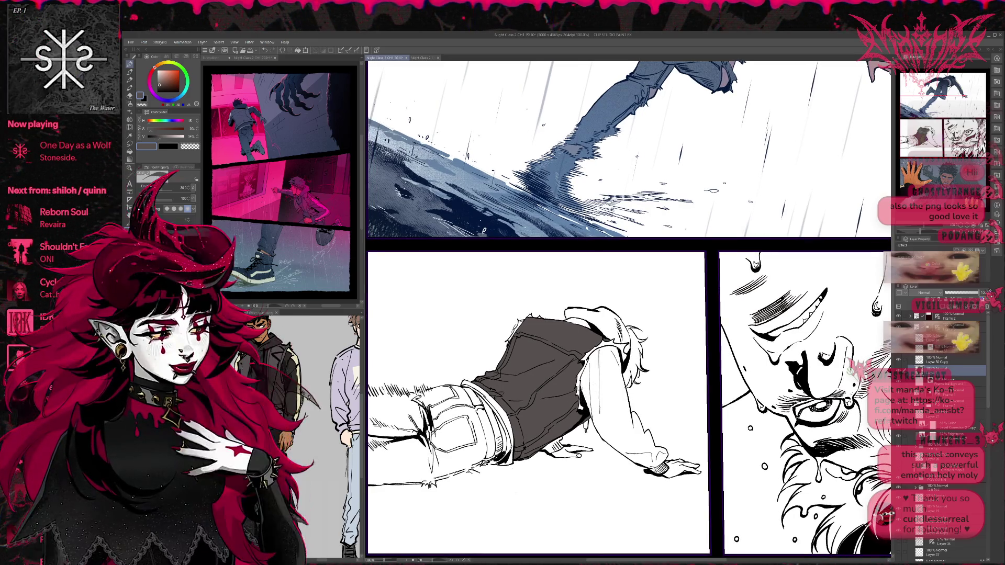
left_click_drag(571, 381, 602, 369)
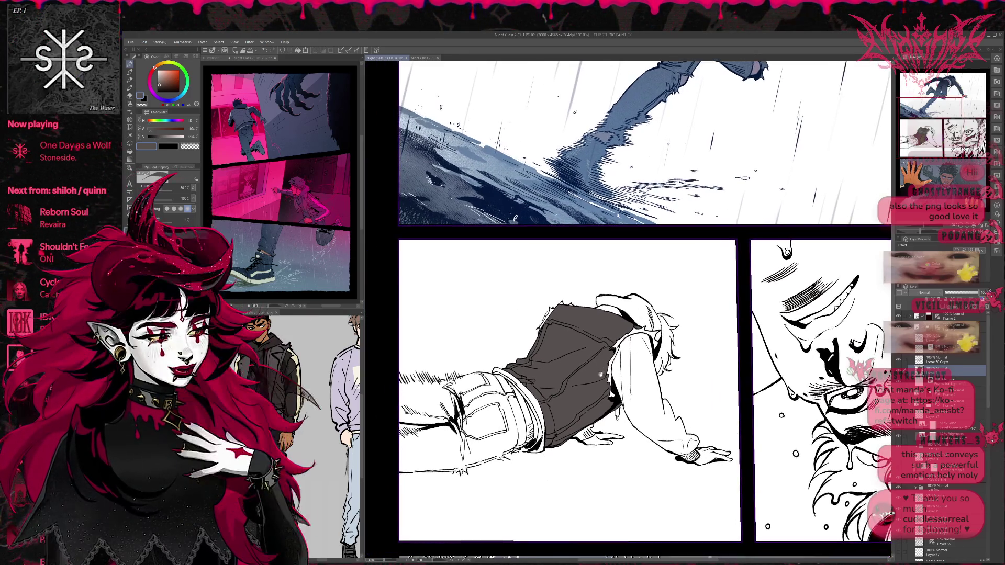
left_click(129, 151)
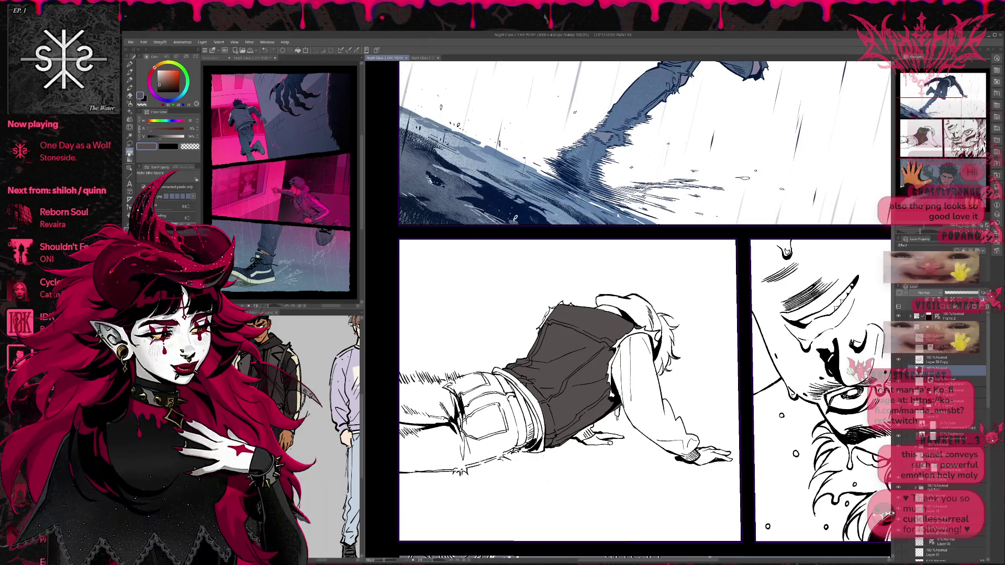
left_click(293, 390)
left_click(649, 394)
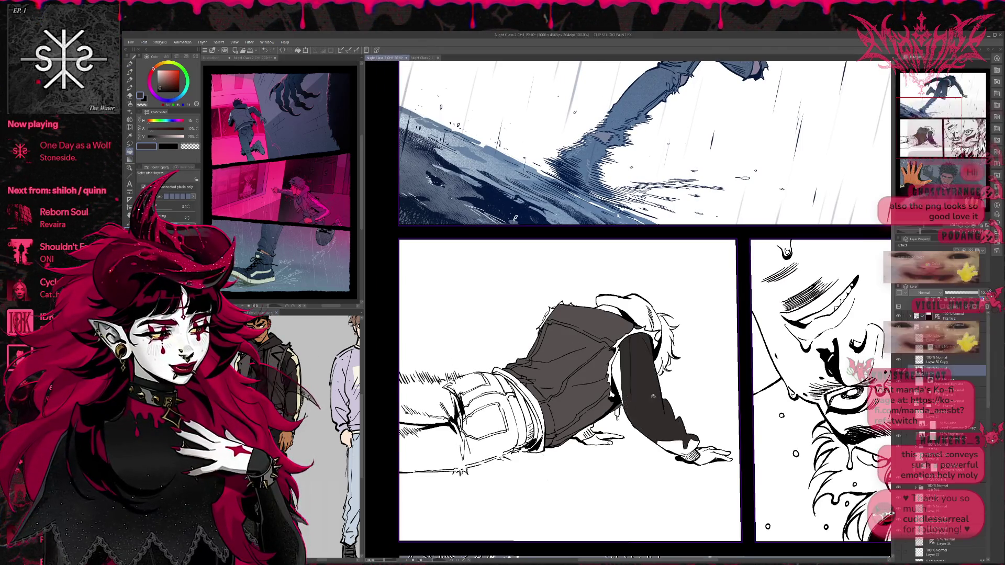
left_click(618, 377)
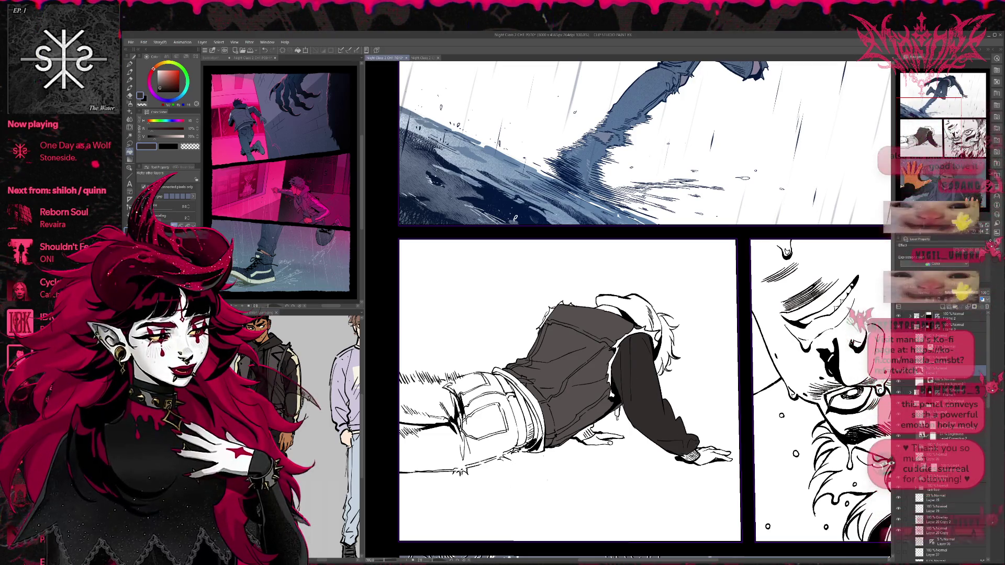
key("p")
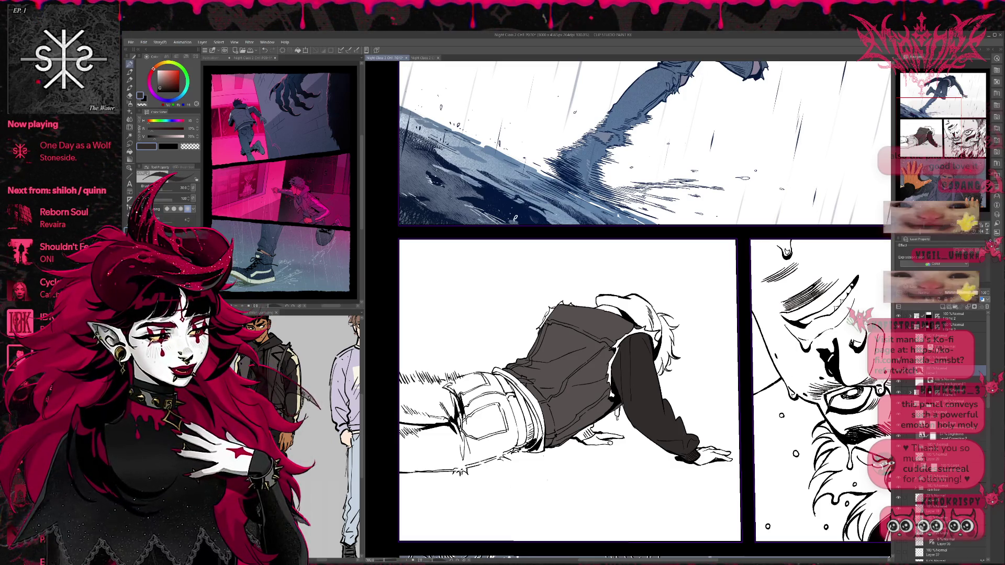
left_click(353, 328, "alt")
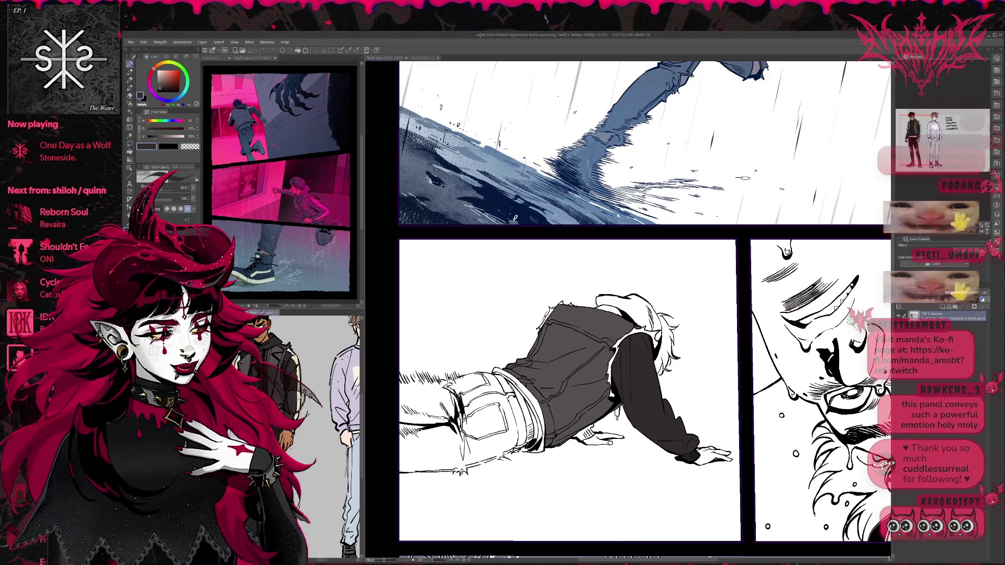
Draw two beige edge lines with a 120 px pen along the sleeve and fill between them beige.
key("p")
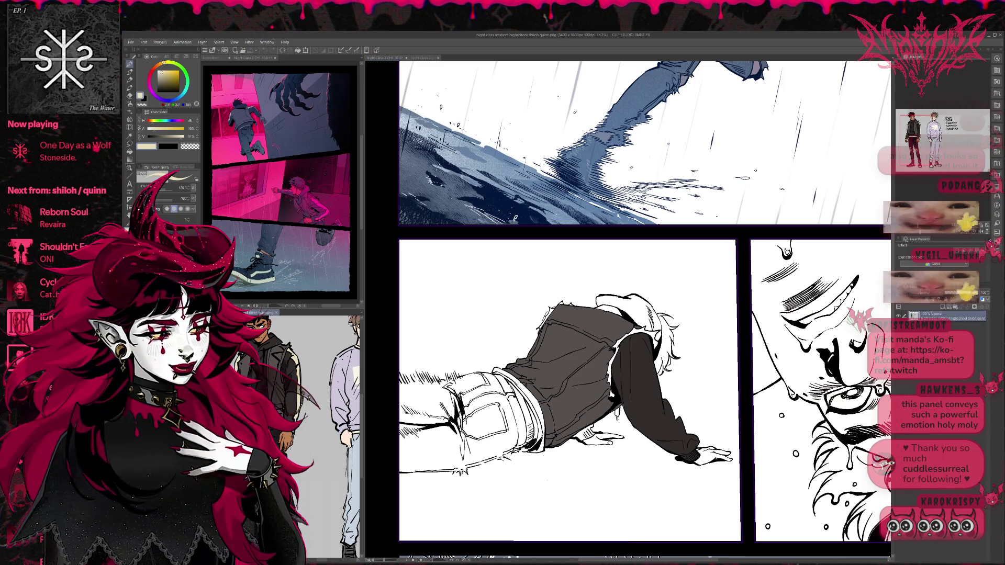
left_click(641, 355)
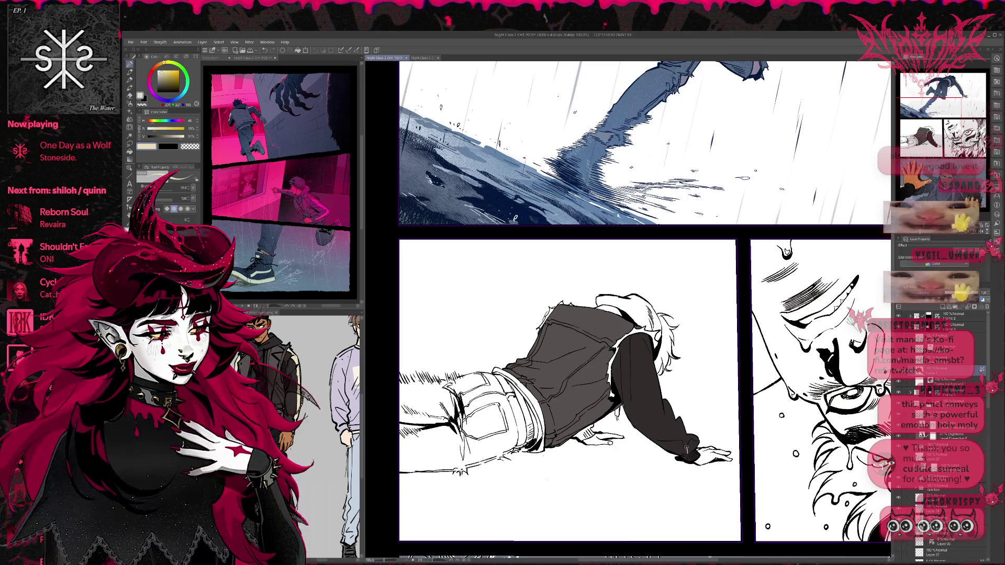
mouse_move(676, 441)
left_mouse_down()
mouse_move(647, 412)
mouse_move(628, 338)
left_mouse_up()
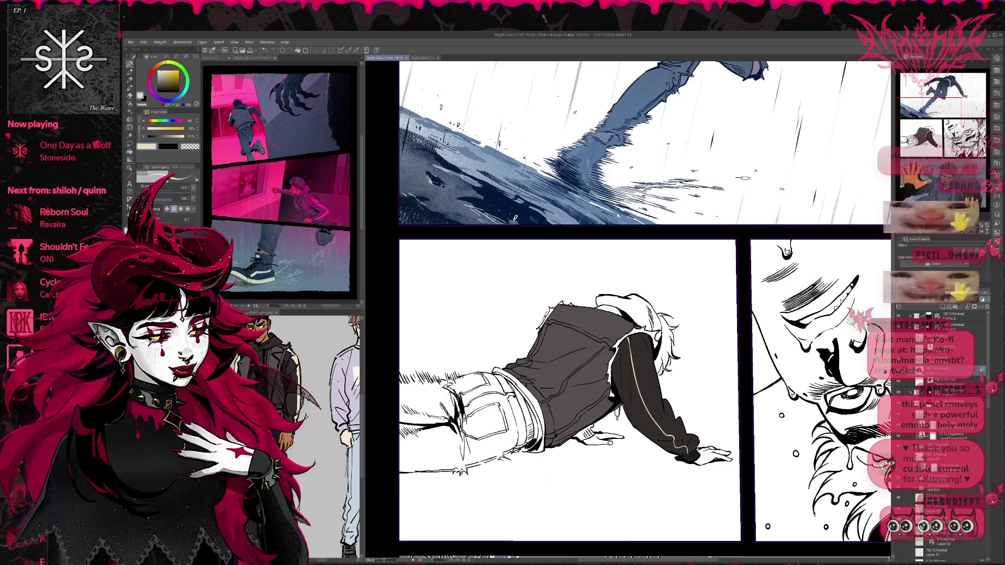
mouse_move(689, 438)
left_mouse_down()
mouse_move(654, 394)
mouse_move(639, 339)
left_mouse_up()
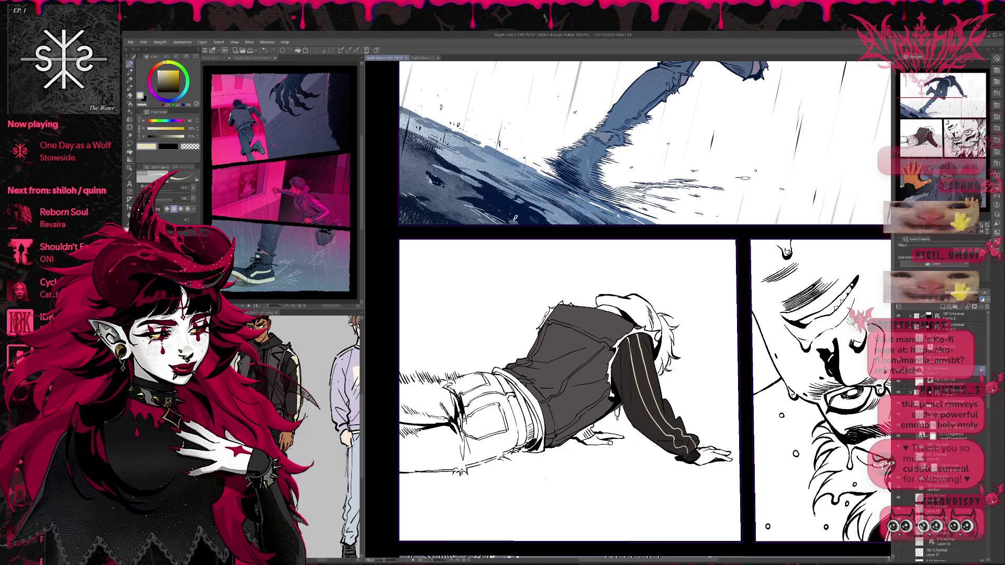
key("g")
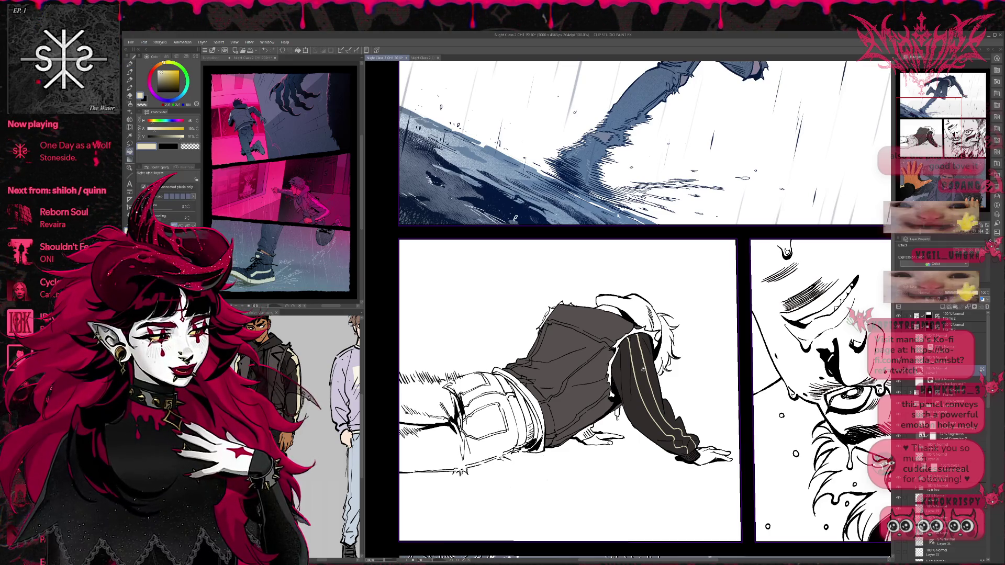
left_click(643, 370)
left_click(680, 441)
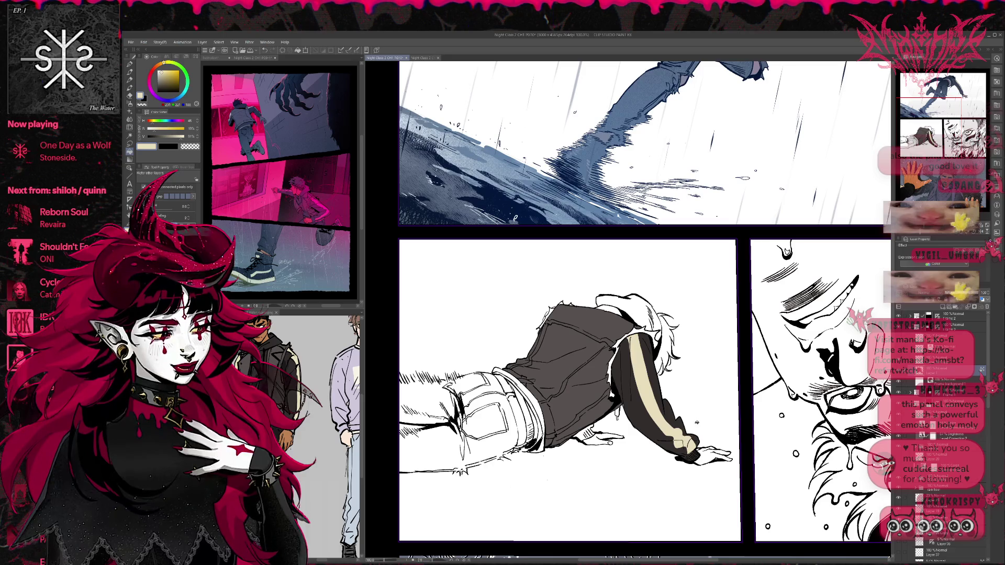
key("p")
left_click(687, 454, "alt")
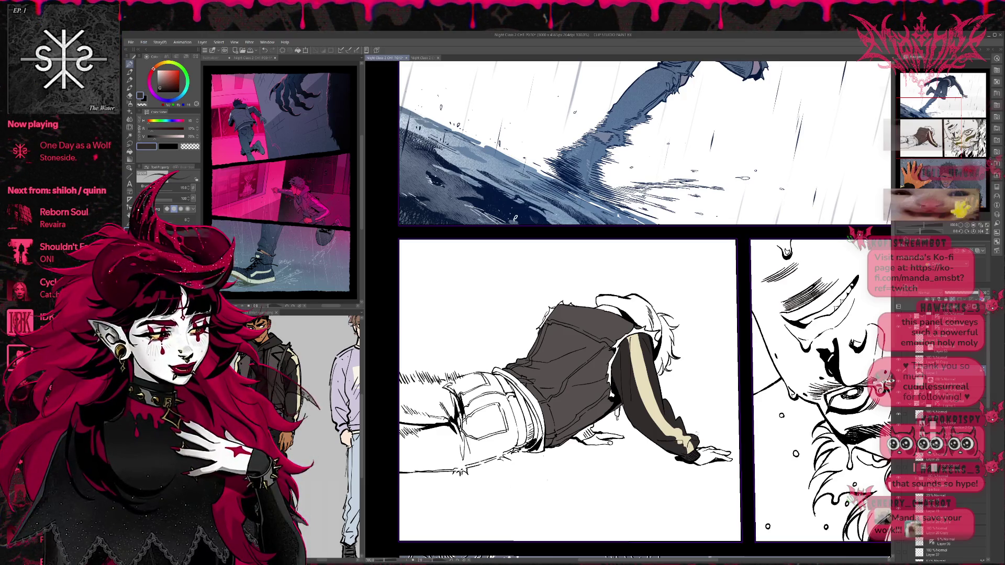
Eyedrop the cream stripe colour and paint cream along the sleeve stripe.
left_click(644, 366, "alt")
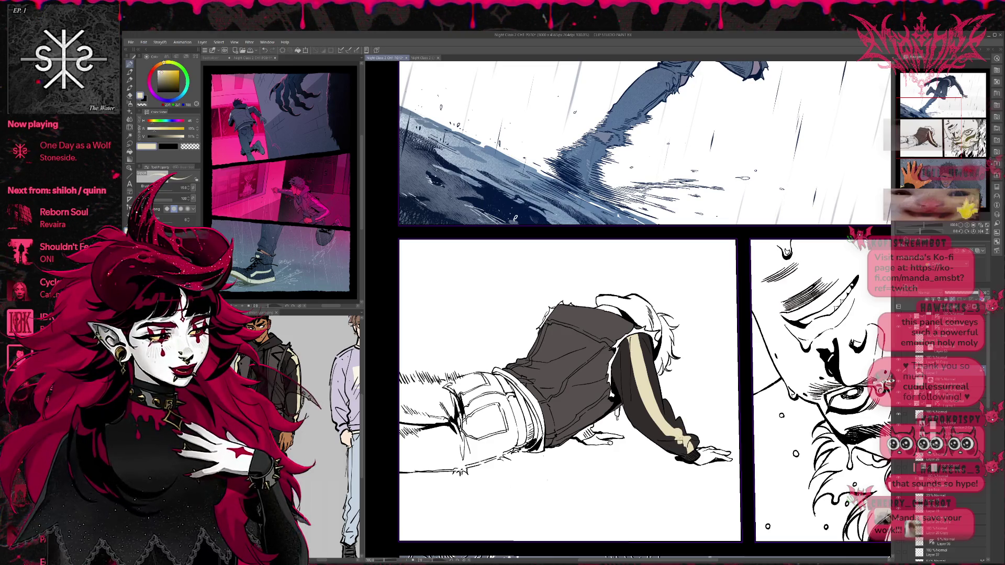
left_click(685, 451, "alt")
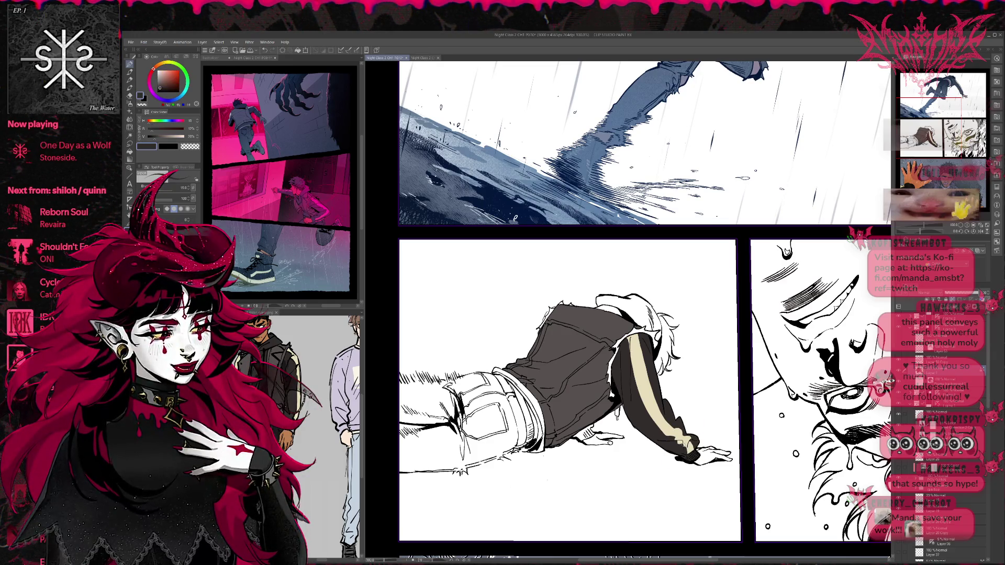
left_click(644, 366, "alt")
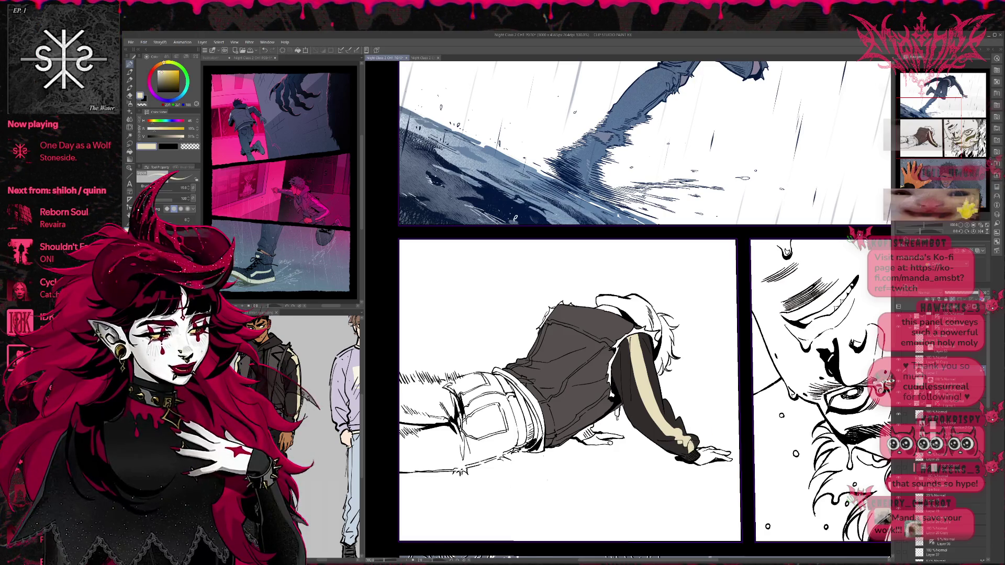
left_click(690, 449, "alt")
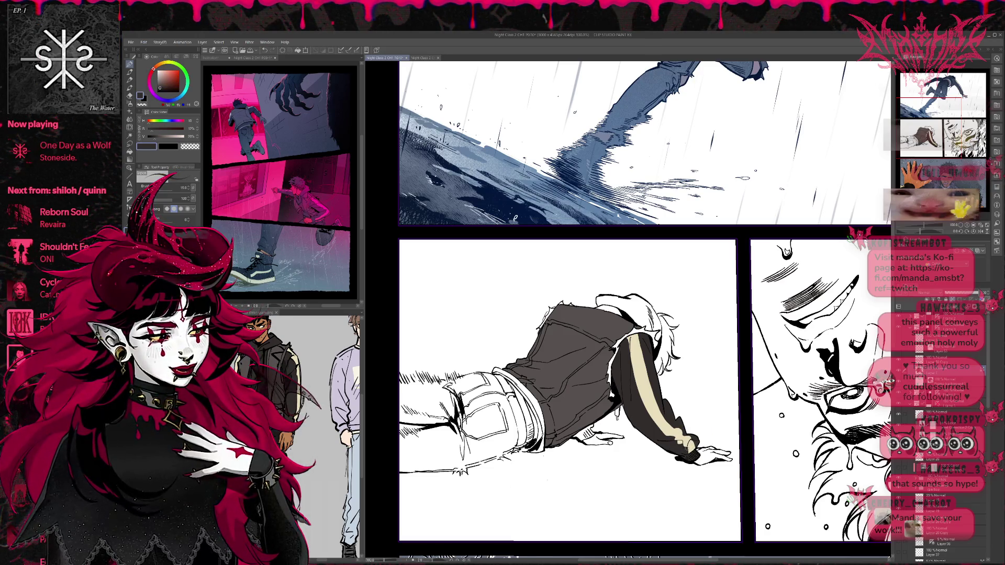
left_click(690, 450, "alt")
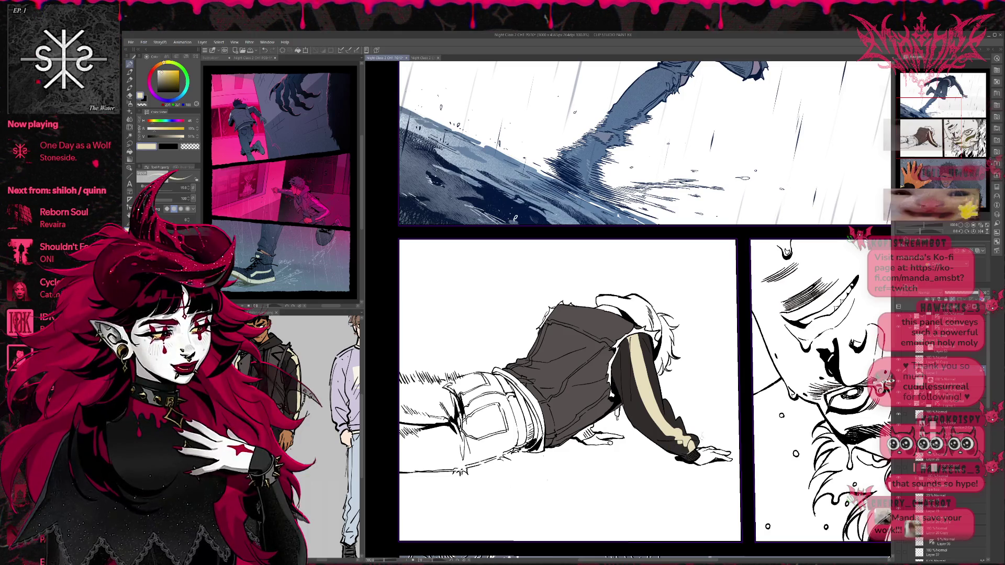
mouse_move(641, 334)
left_mouse_down()
mouse_move(640, 349)
mouse_move(643, 342)
left_mouse_up()
left_click_drag(645, 343, 655, 399)
left_click_drag(649, 361, 659, 407)
left_click_drag(643, 335, 648, 349)
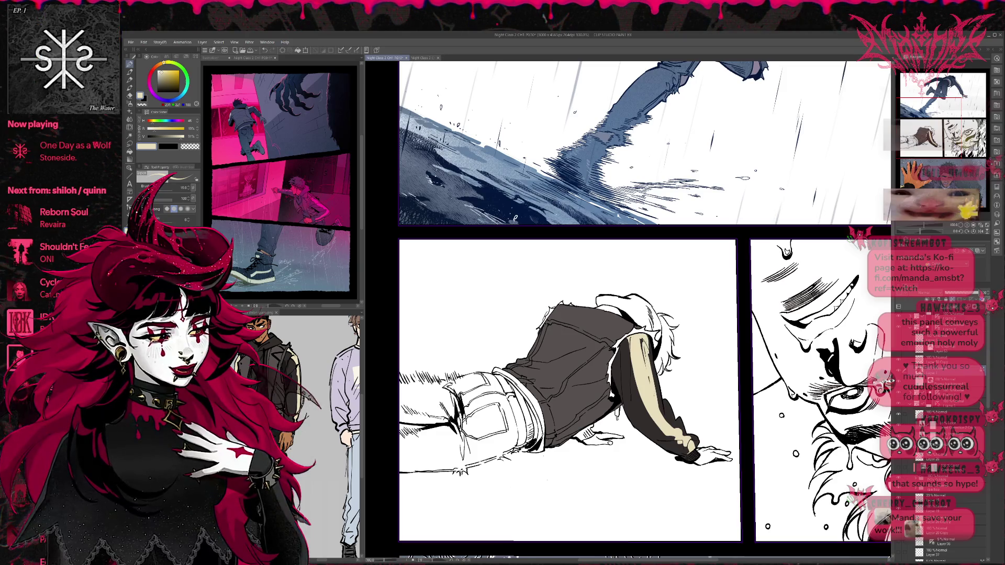
left_click_drag(655, 389, 663, 419)
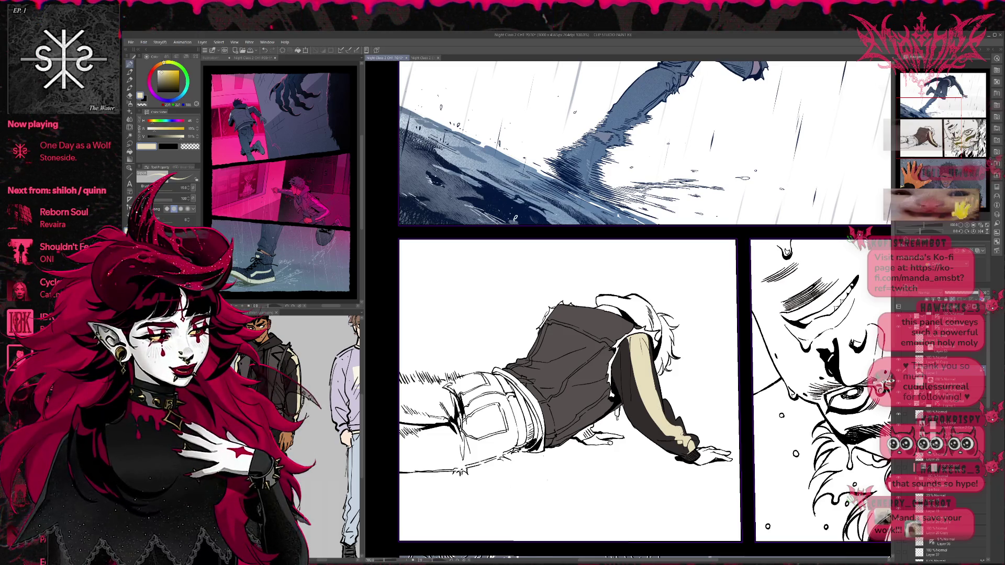
Draw a dark blue-grey line splitting the cream stripe down the sleeve.
key("x")
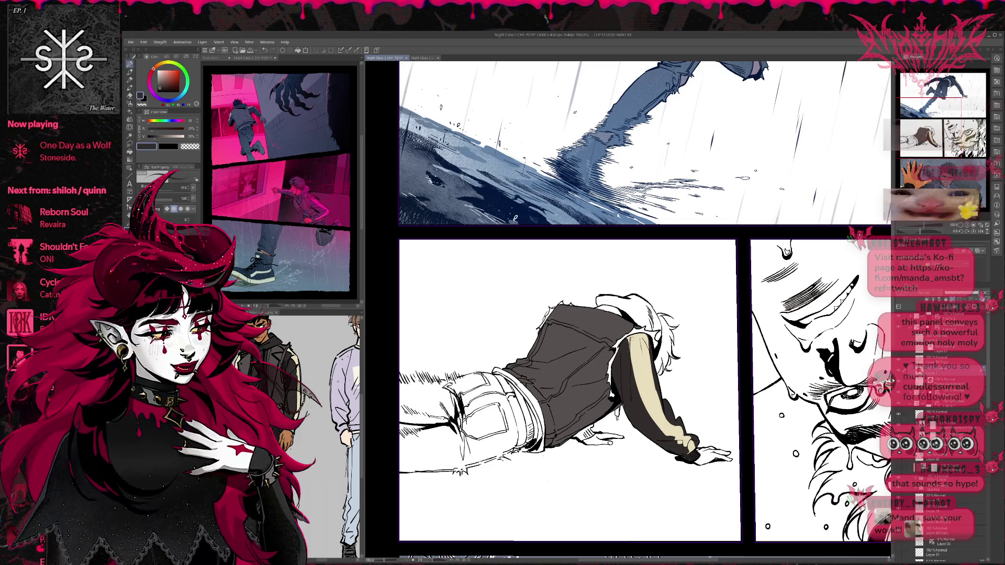
left_click_drag(634, 335, 650, 422)
key("ctrl+z")
left_click_drag(635, 353, 654, 423)
mouse_move(632, 352)
left_mouse_down()
mouse_move(645, 406)
mouse_move(633, 374)
left_mouse_up()
Touch up the sleeve with more cream paint and a dark edge stroke.
left_click(643, 356, "alt")
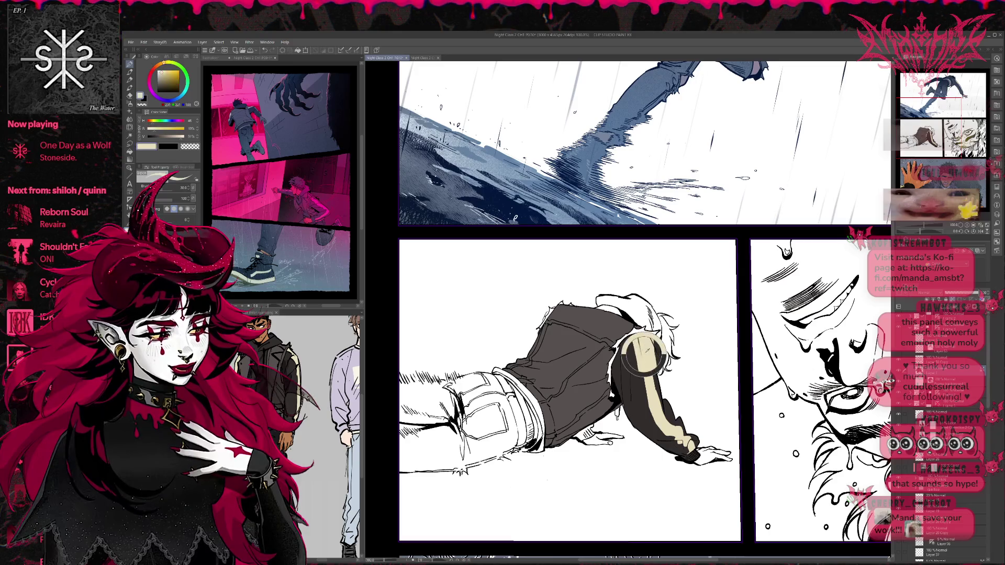
left_click(628, 341, "alt")
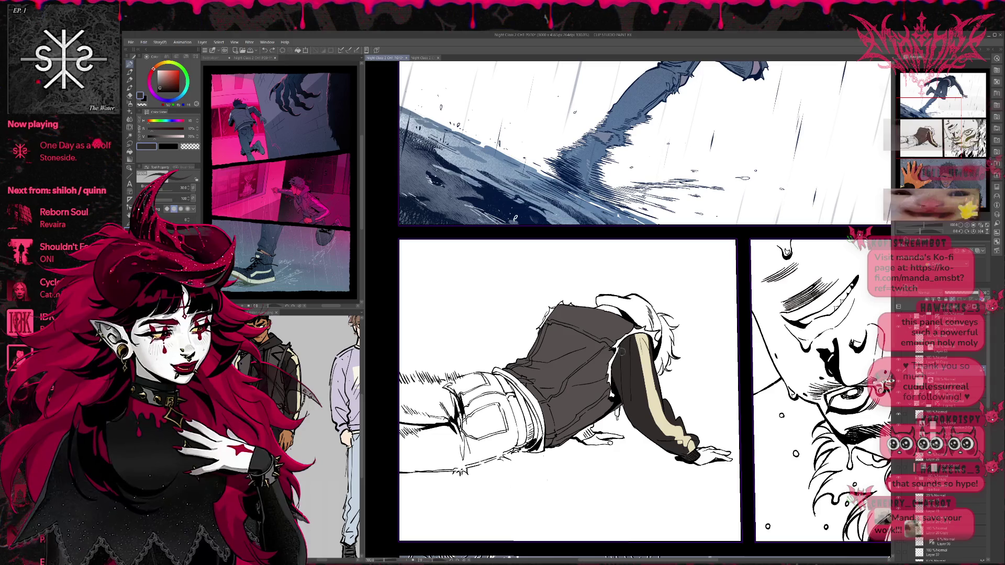
left_click(649, 361, "alt")
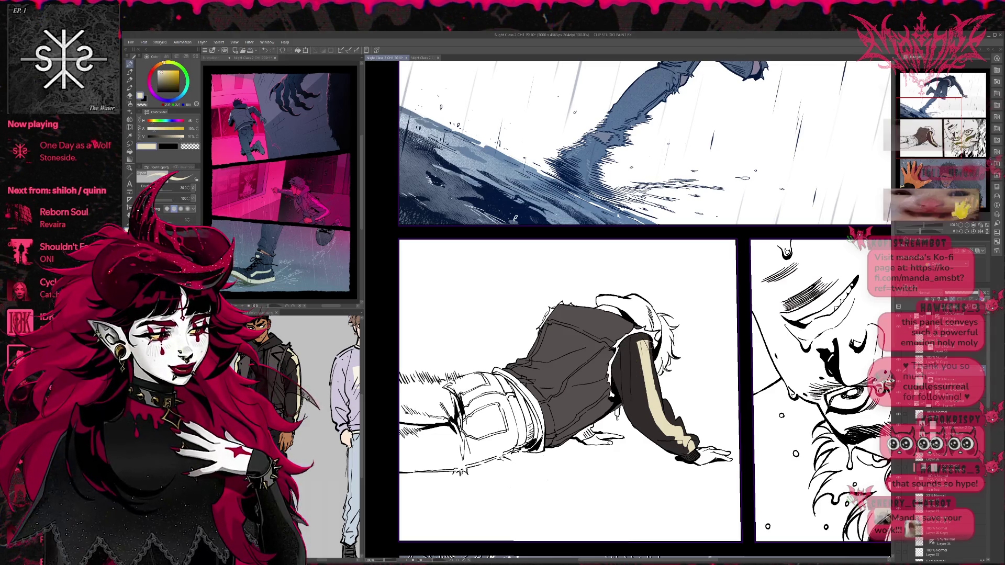
left_click_drag(649, 356, 657, 400)
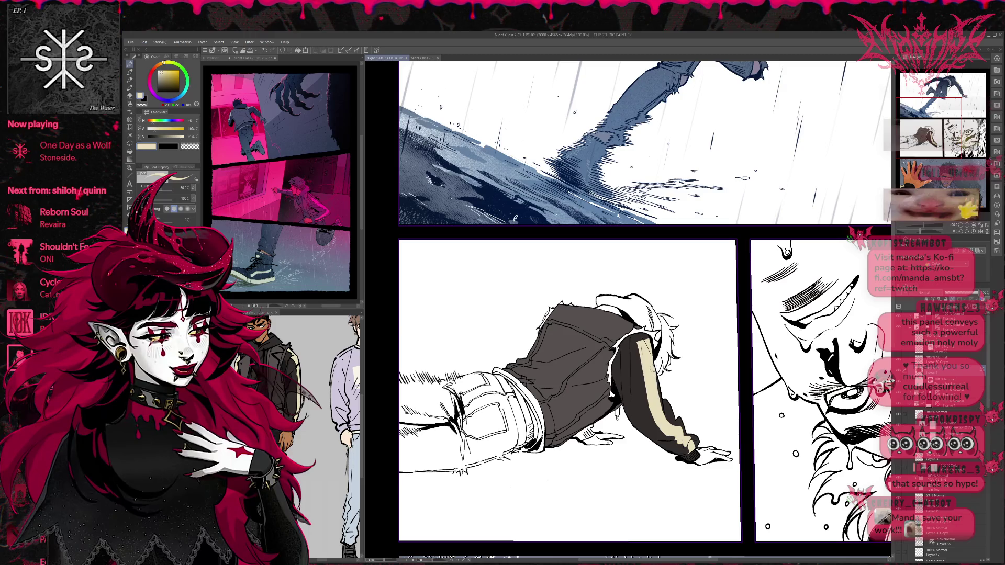
left_click(634, 347, "alt")
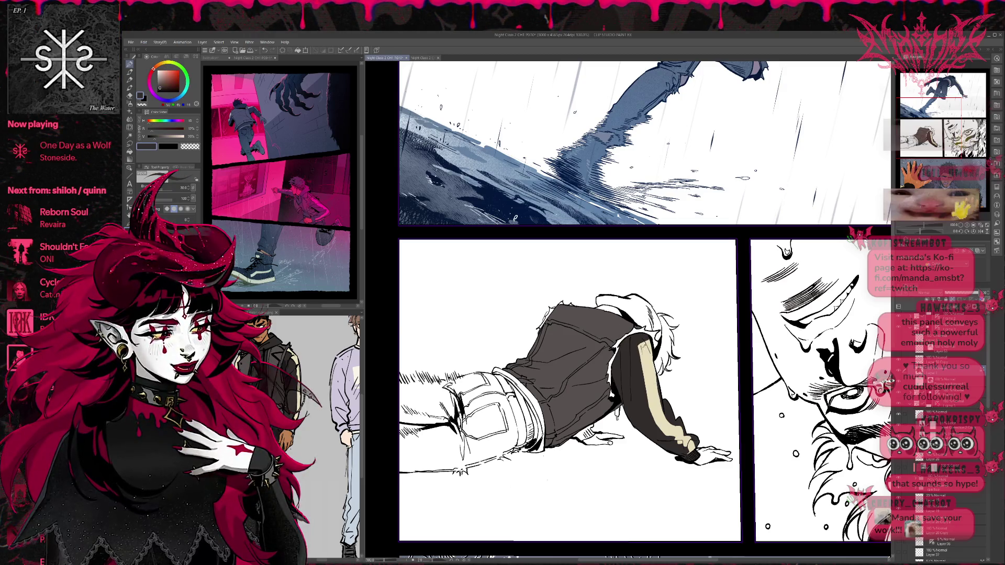
left_click_drag(640, 352, 642, 376)
left_click(646, 356, "alt")
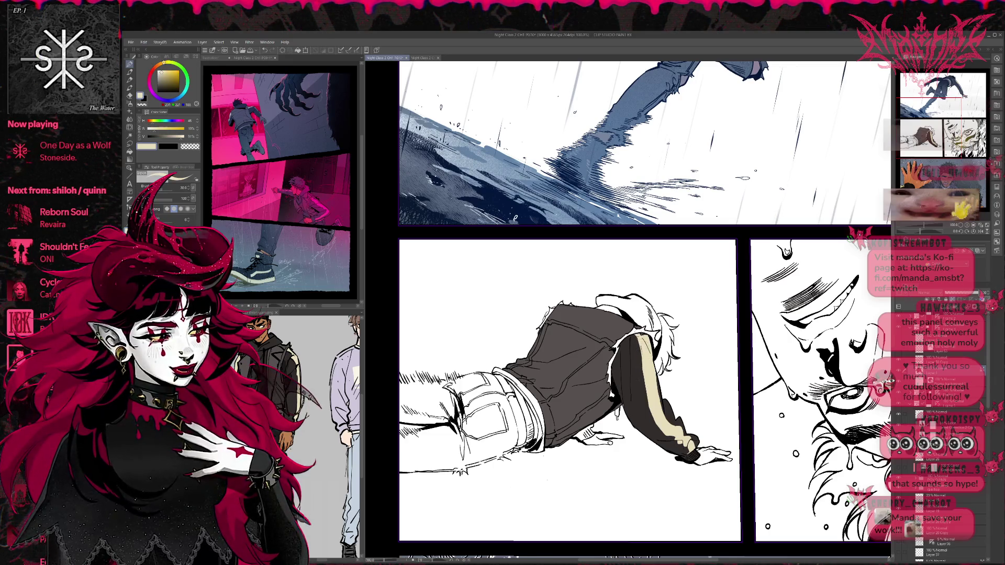
left_click(639, 353, "alt")
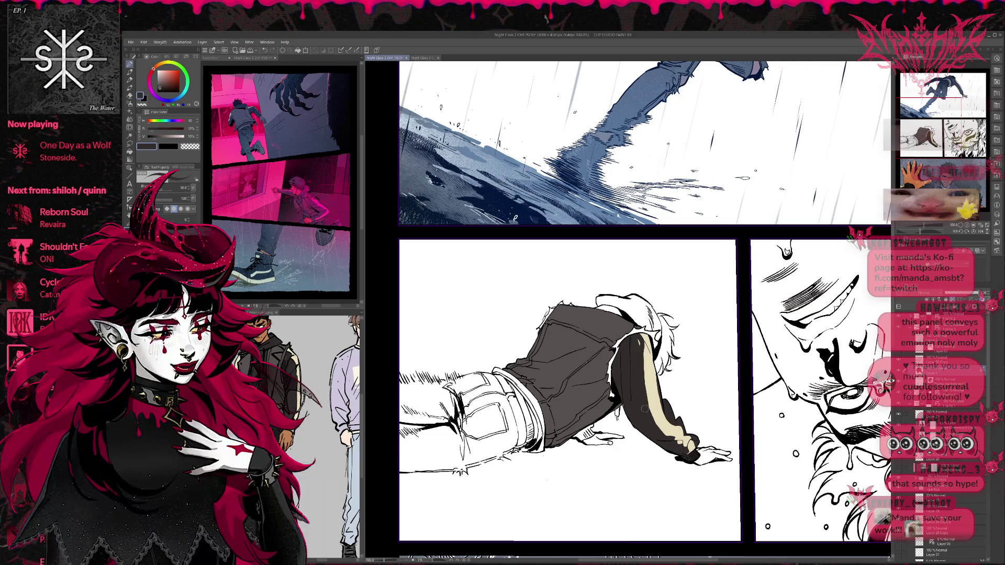
left_click(648, 338, "alt")
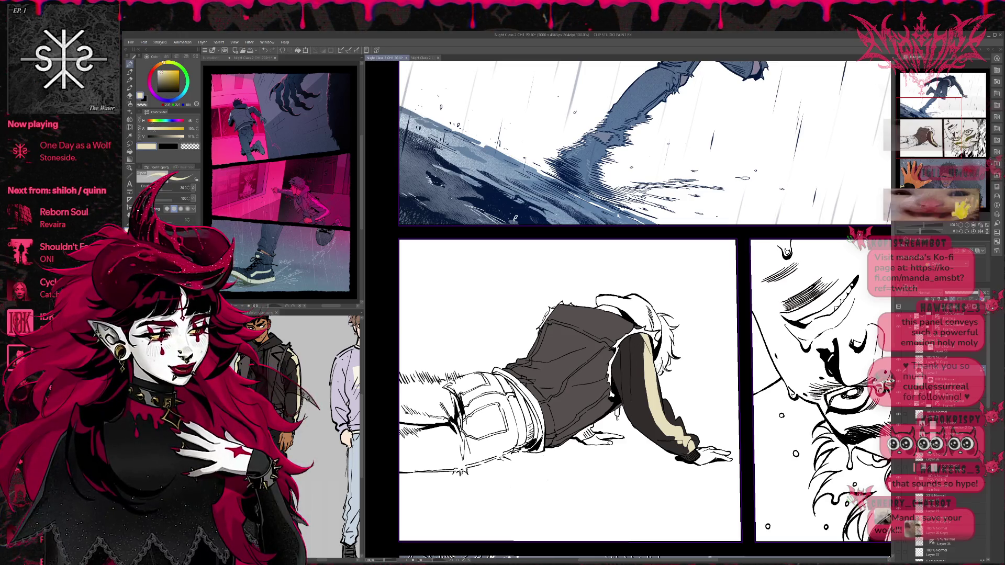
left_click(655, 381, "alt")
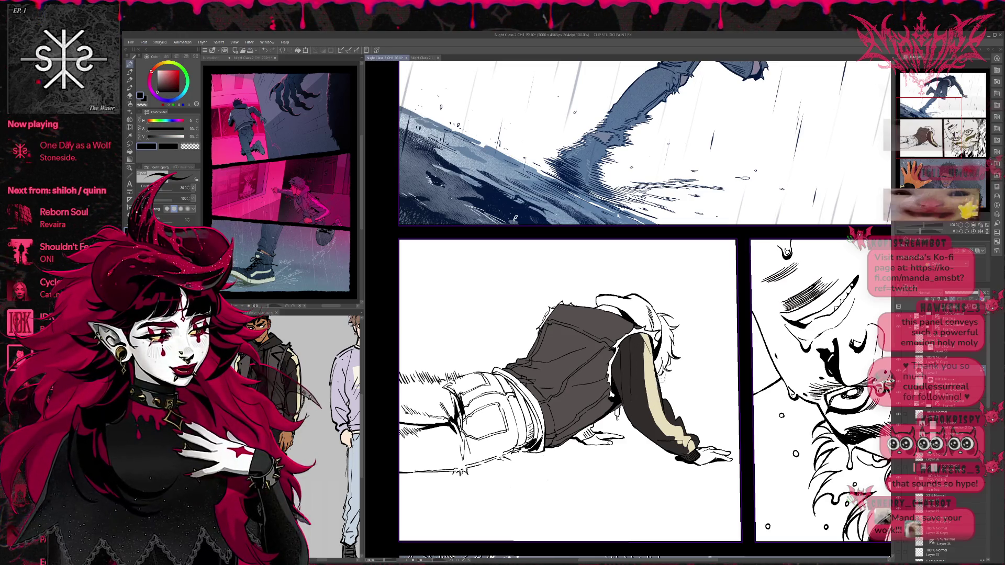
Fill the small gap at the jacket's bottom with the dark blue-grey sleeve colour.
left_click_drag(694, 339, 675, 325)
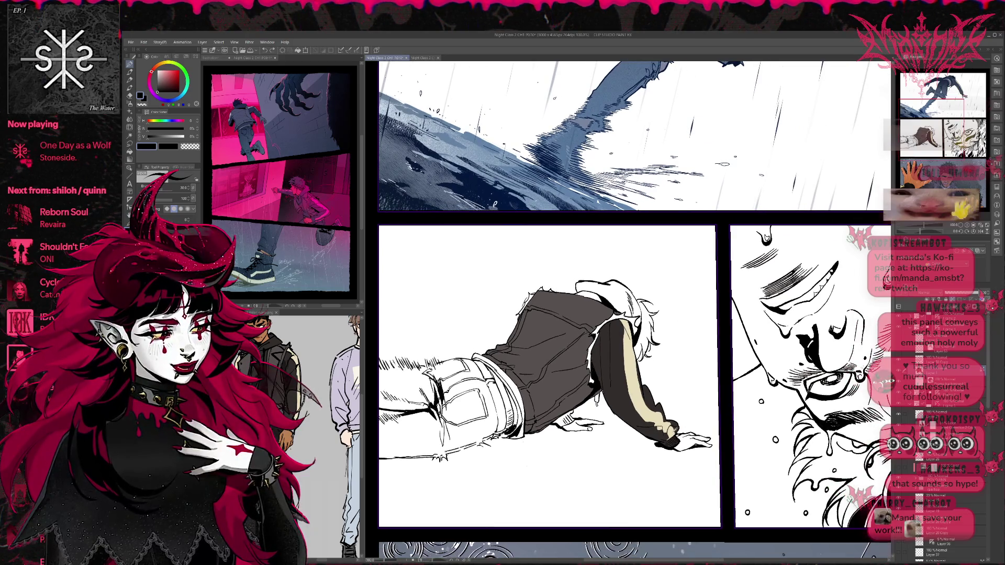
left_click(676, 431, "alt")
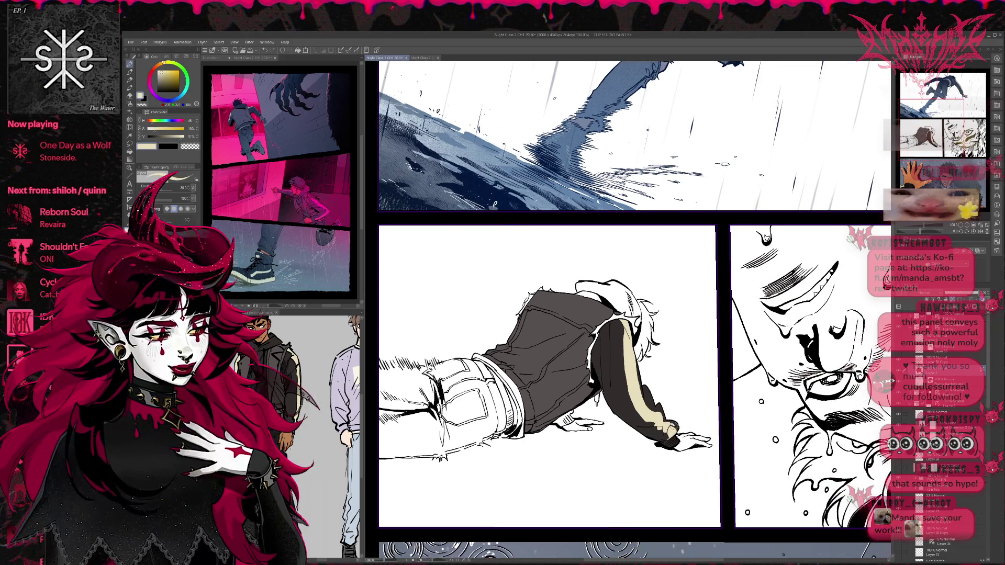
left_click(676, 426, "alt")
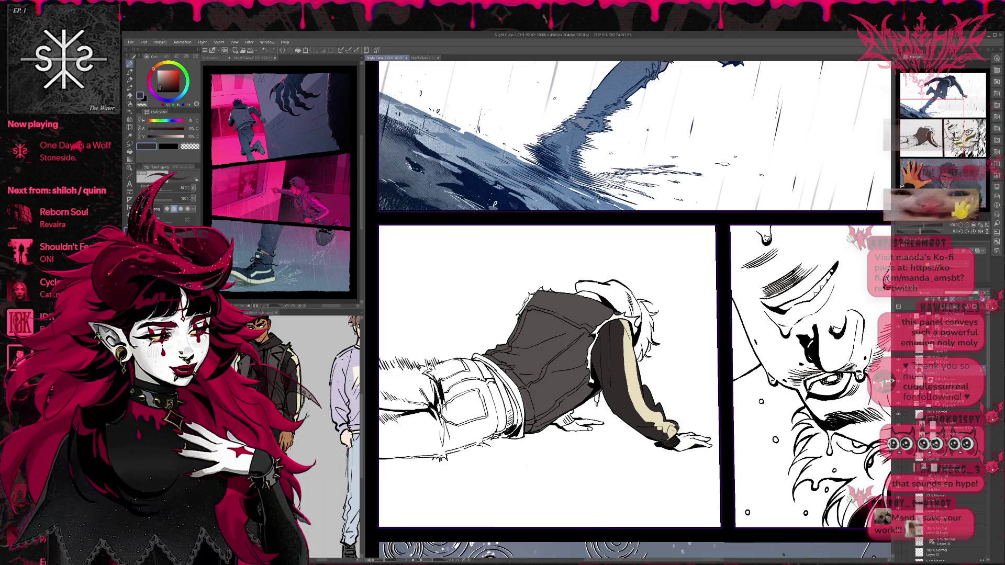
left_click(674, 429, "alt")
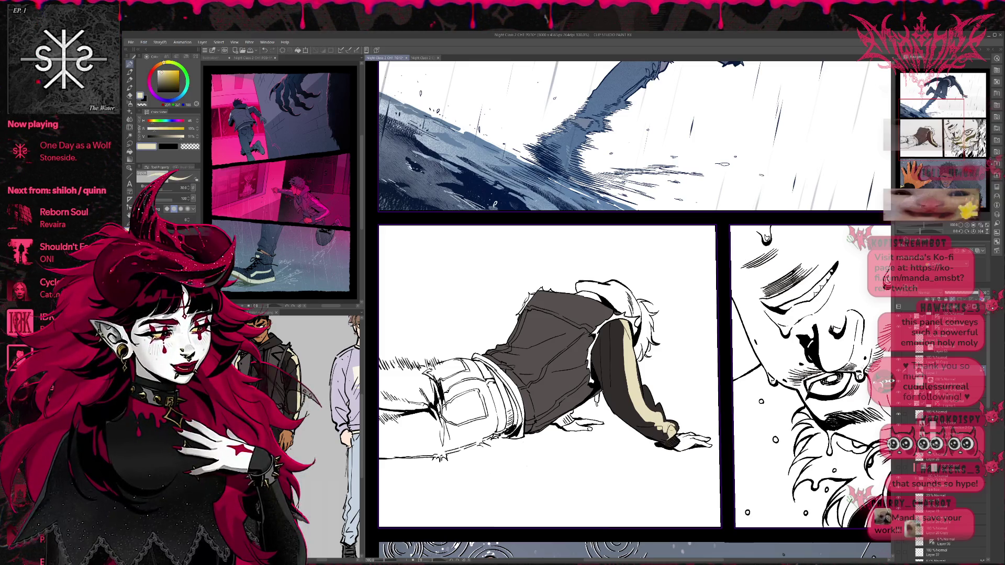
left_click_drag(693, 341, 707, 344)
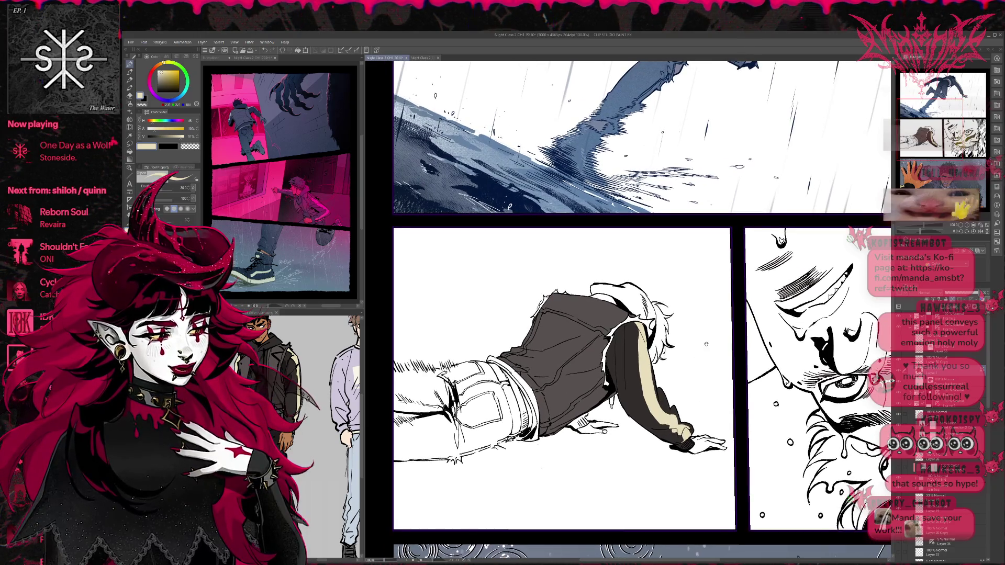
left_click(633, 385, "alt")
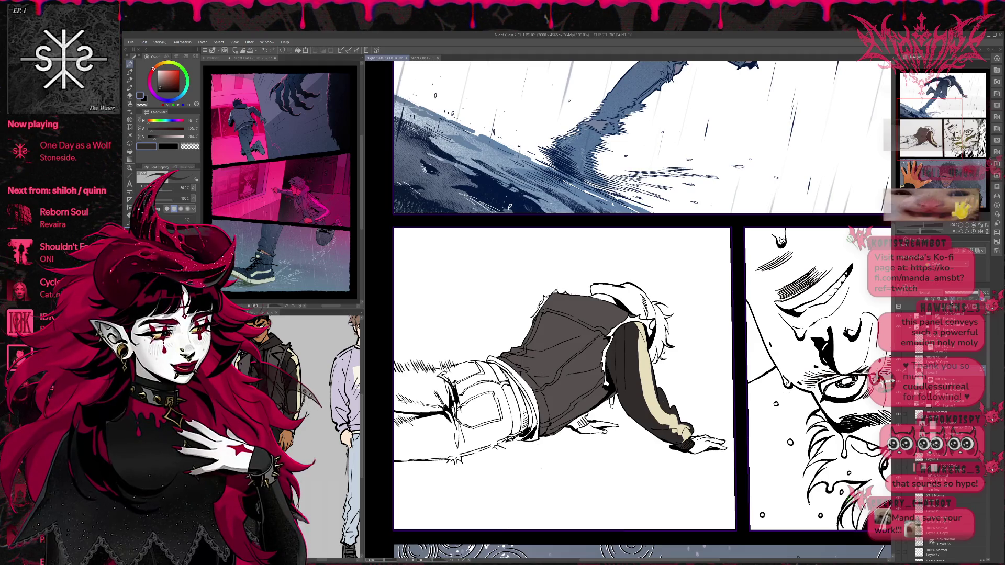
key("g")
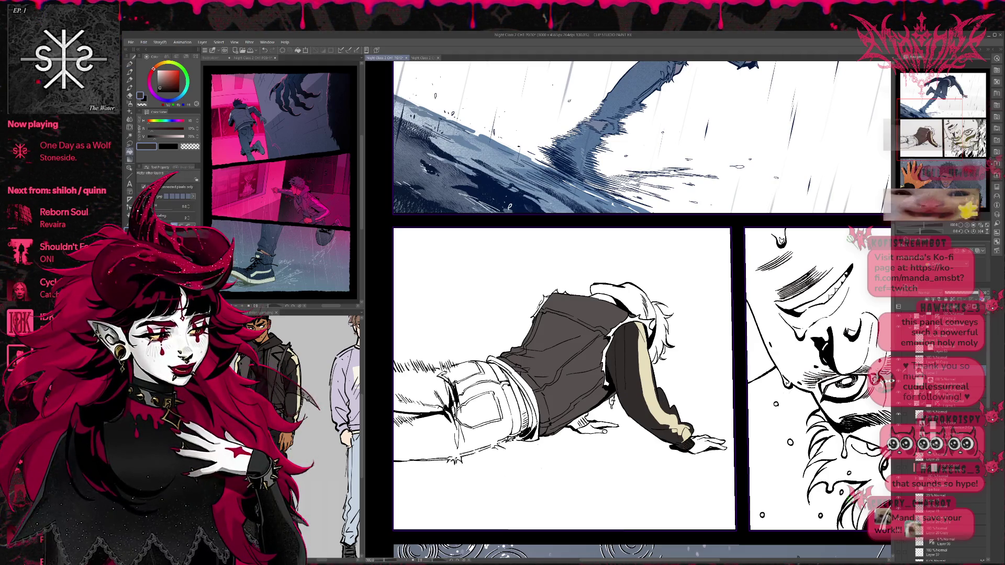
key("p")
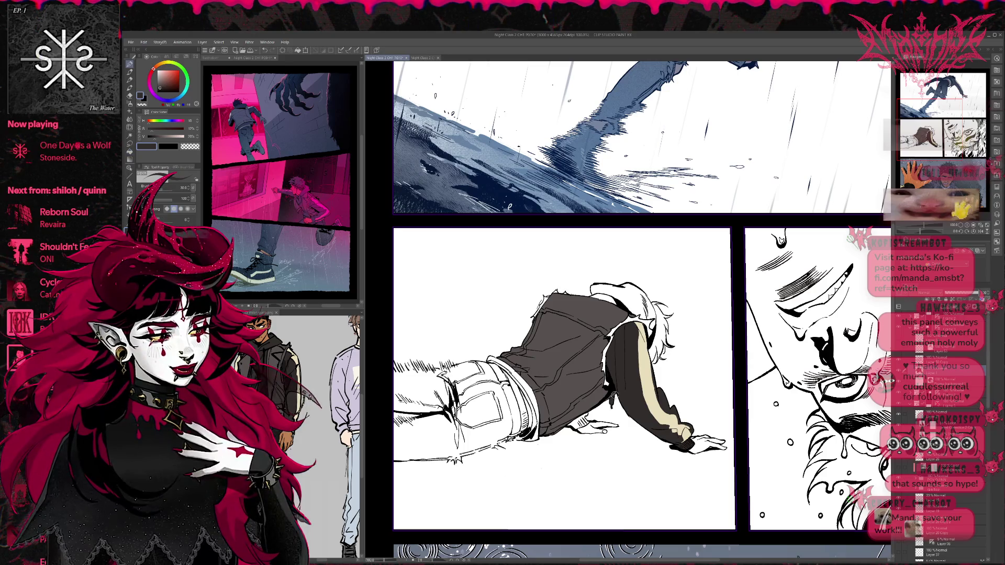
key("g")
left_click(585, 418)
key("p")
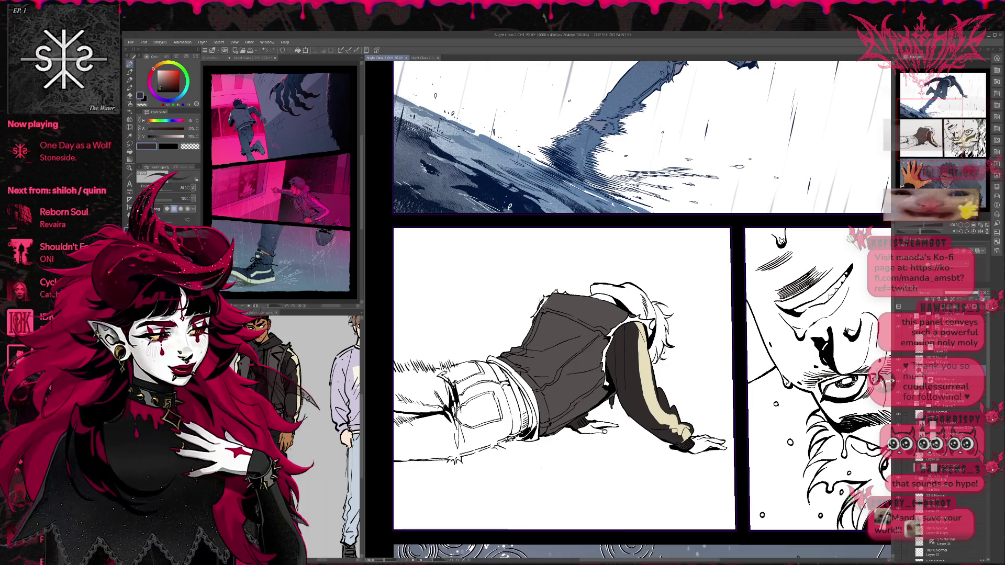
Check the character reference sheet and lighten the current colour to 46% value.
key("alt")
key("e")
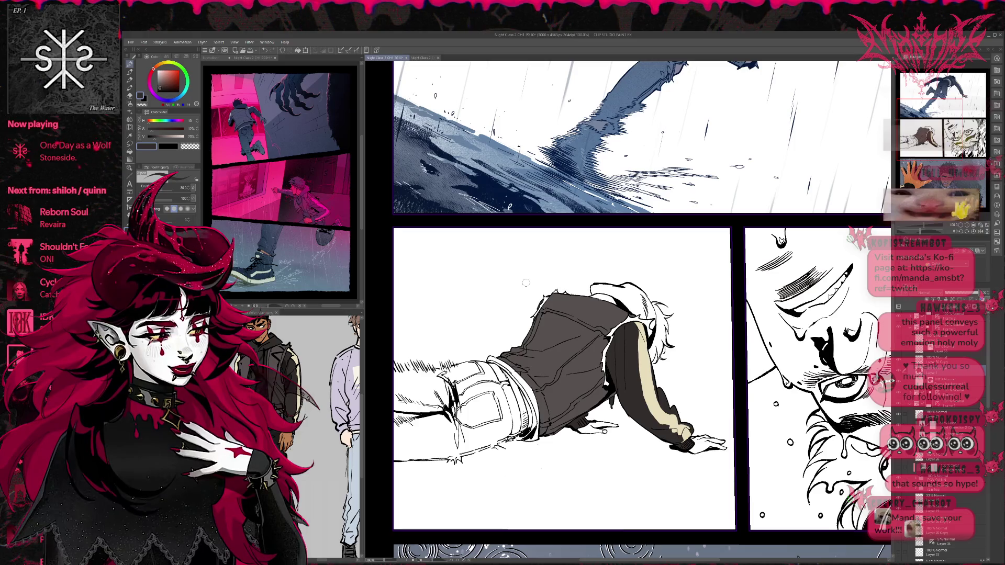
left_click(130, 153)
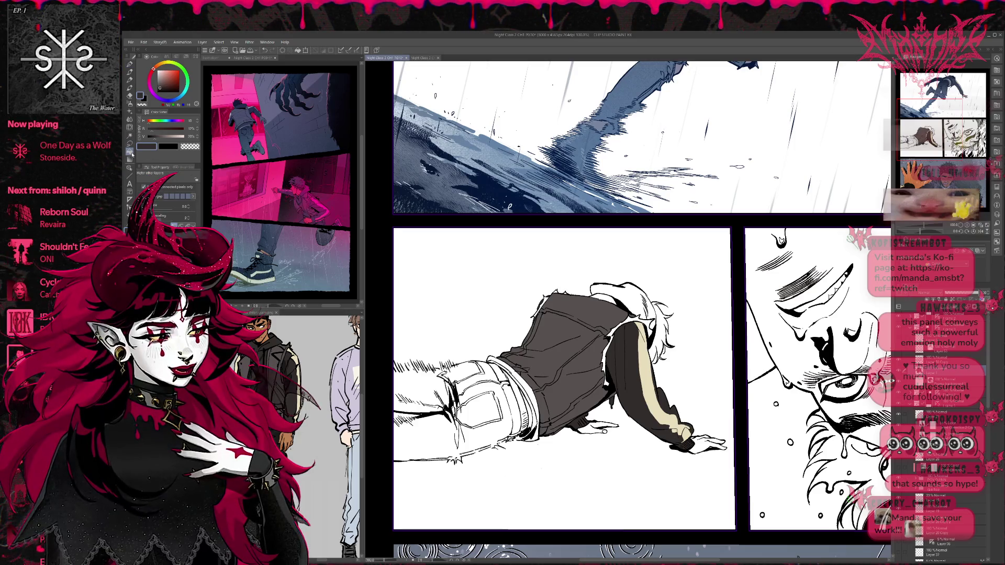
left_click(303, 333)
left_click(165, 137)
left_click(627, 325)
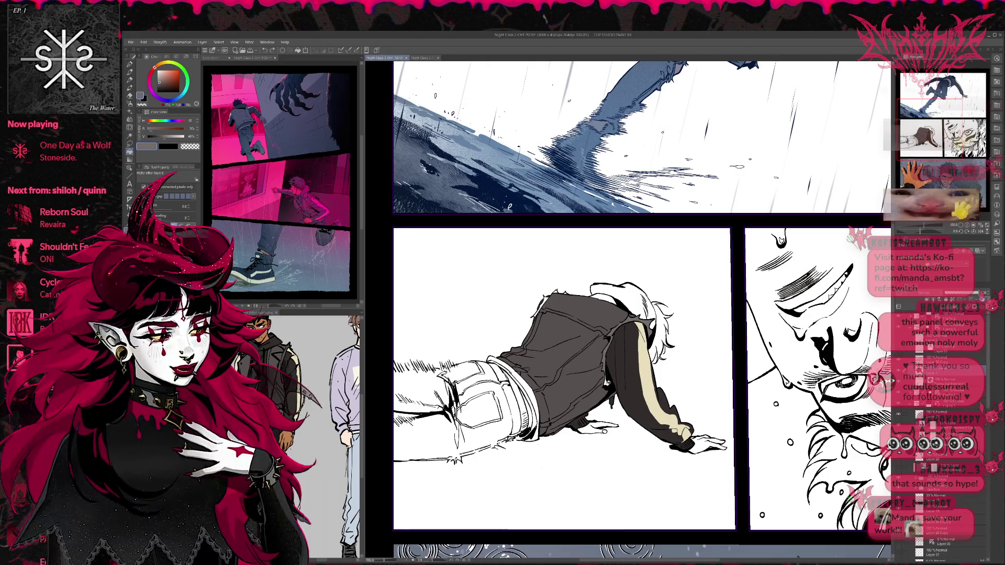
key("p")
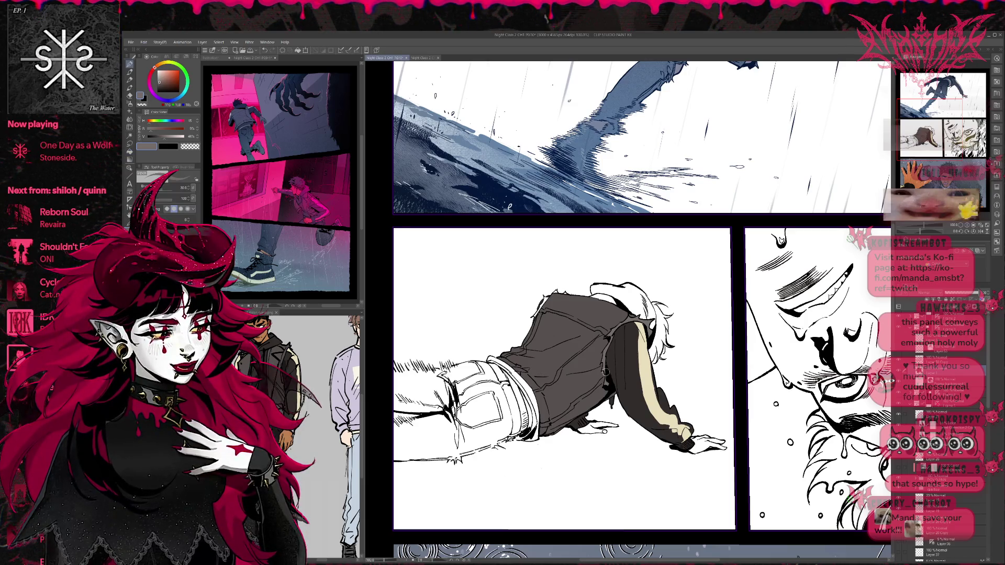
key("g")
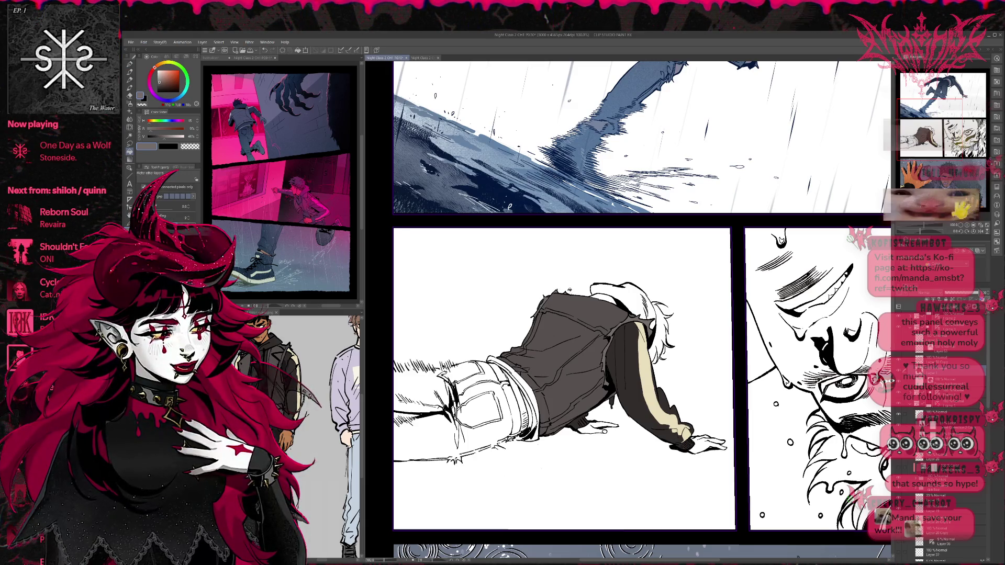
Fill the top of the figure's hair dark grey, darkening part of it further.
left_click_drag(640, 343, 686, 344)
left_click(596, 339, "alt")
left_click(613, 291)
left_click(647, 312)
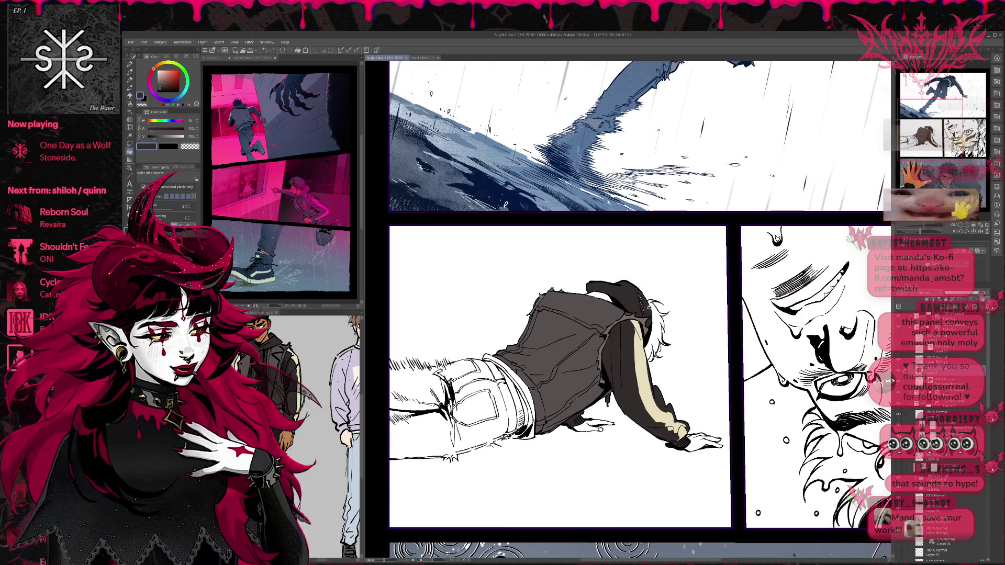
key("p")
left_click(611, 311, "alt")
key("g")
left_click(613, 292)
Fill the small gaps near the jeans dark and near the belt cream.
left_click_drag(593, 292, 632, 276)
left_click_drag(684, 354, 694, 346)
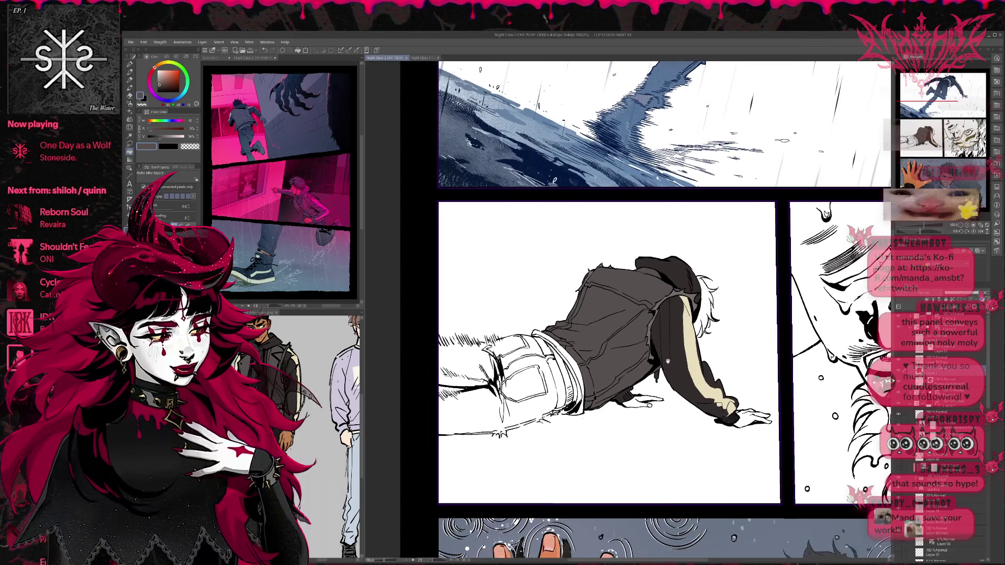
left_click(582, 382)
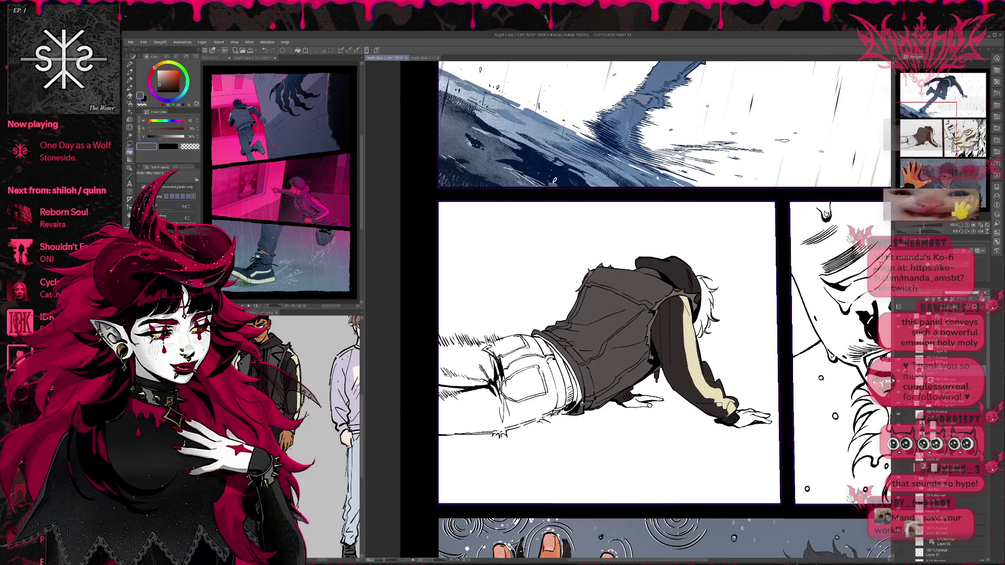
key("p")
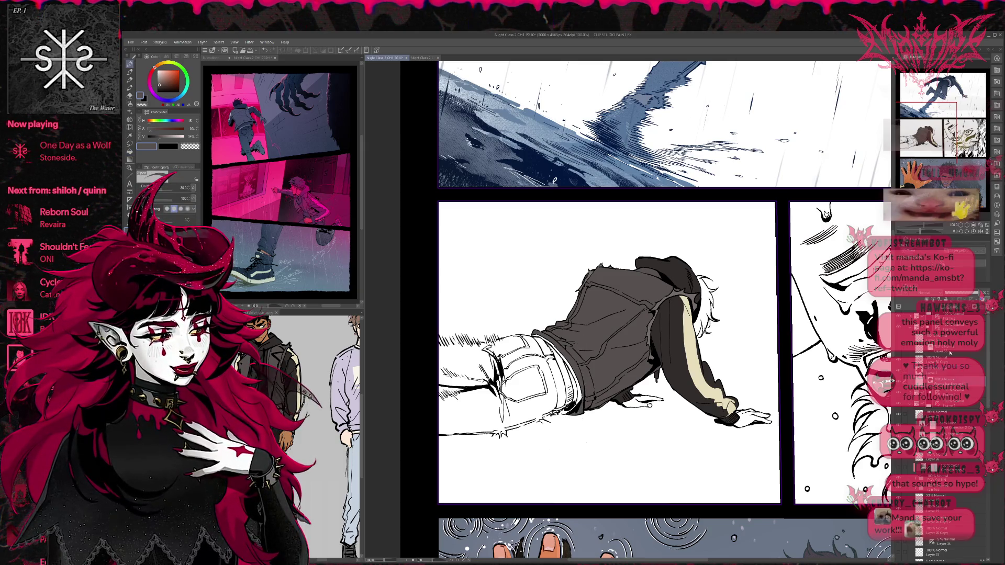
left_click(693, 362, "alt")
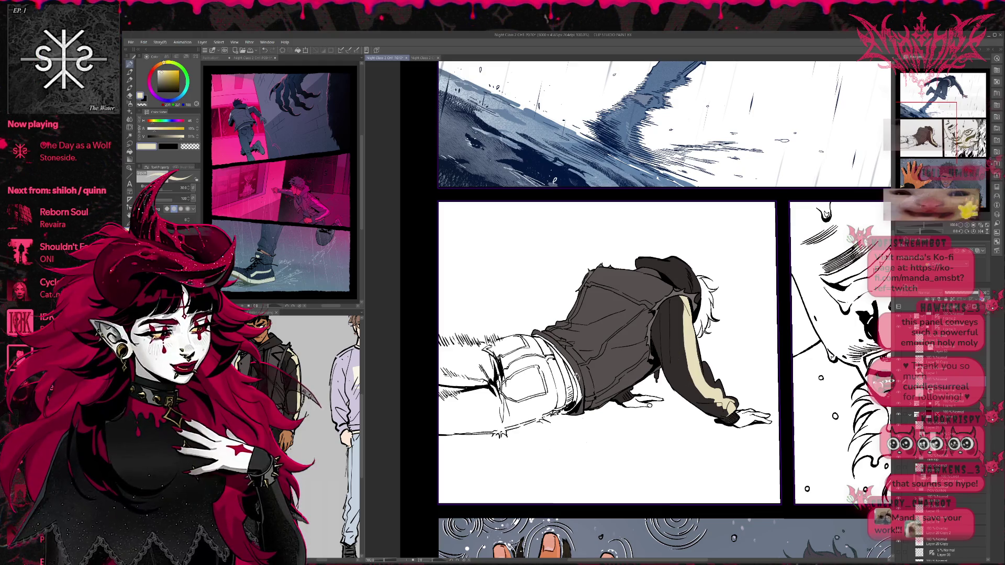
key("g")
left_click(575, 383)
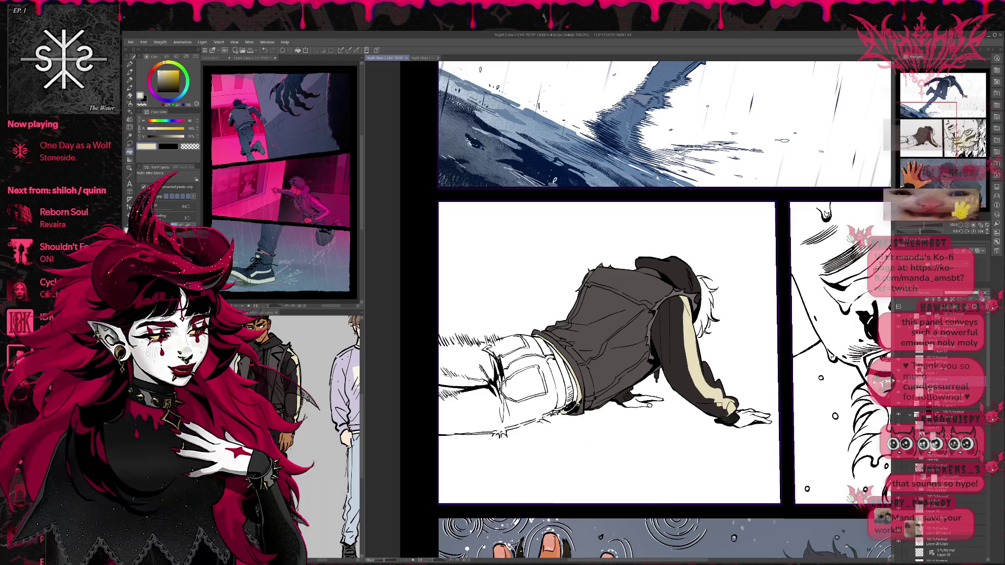
key("p")
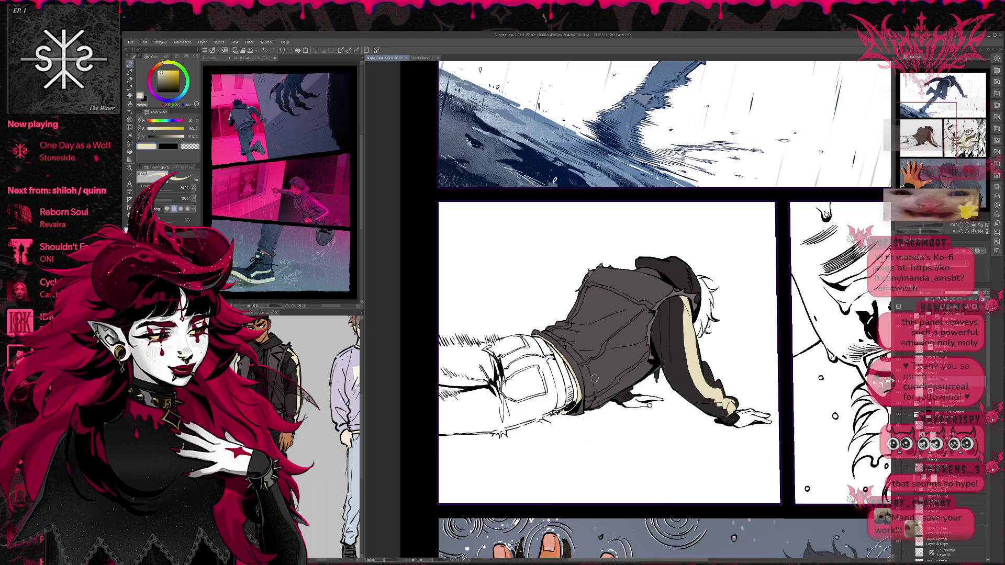
Switch to another layer and set the fill colour to saturated bright green.
left_click(942, 390)
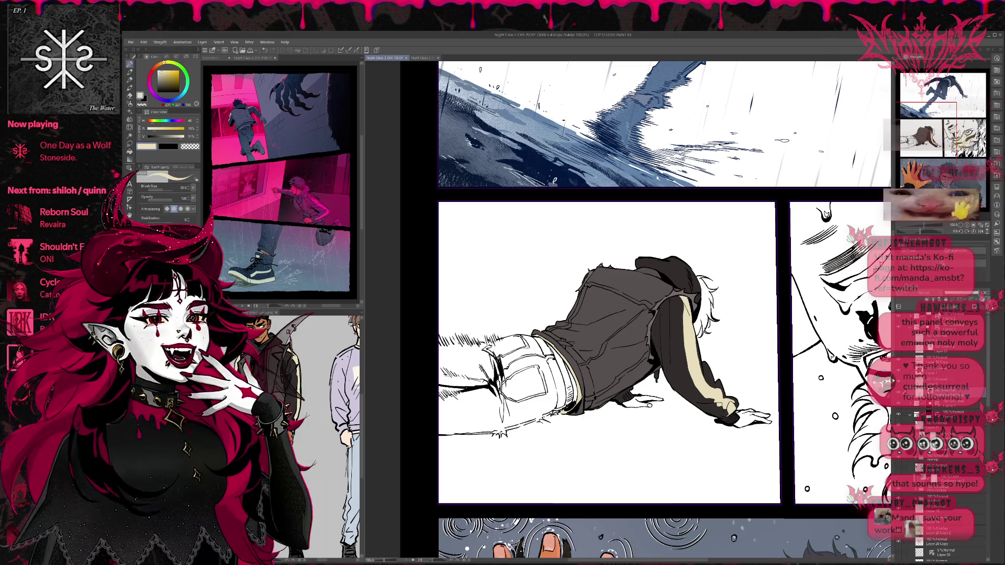
key("g")
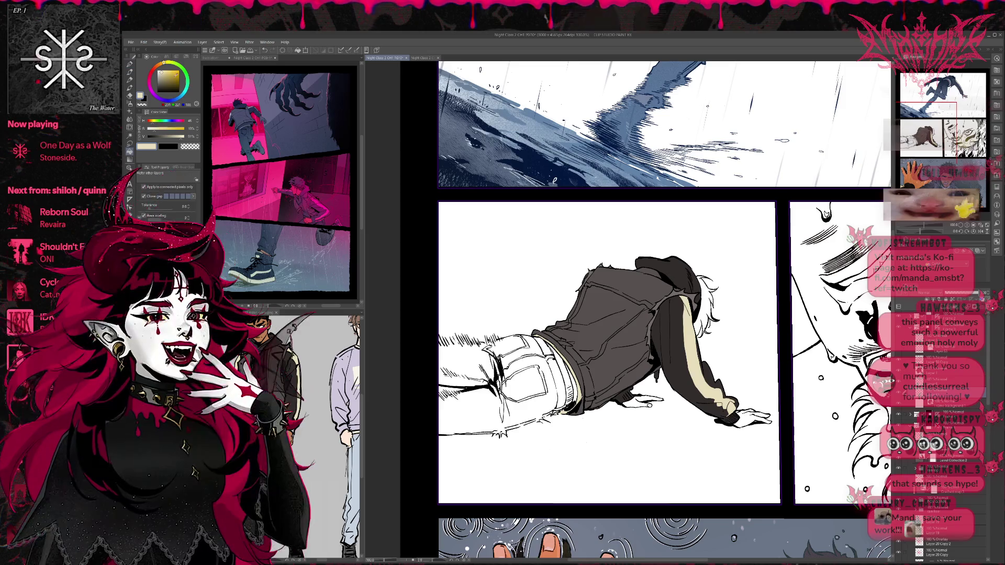
left_click_drag(183, 75, 179, 76)
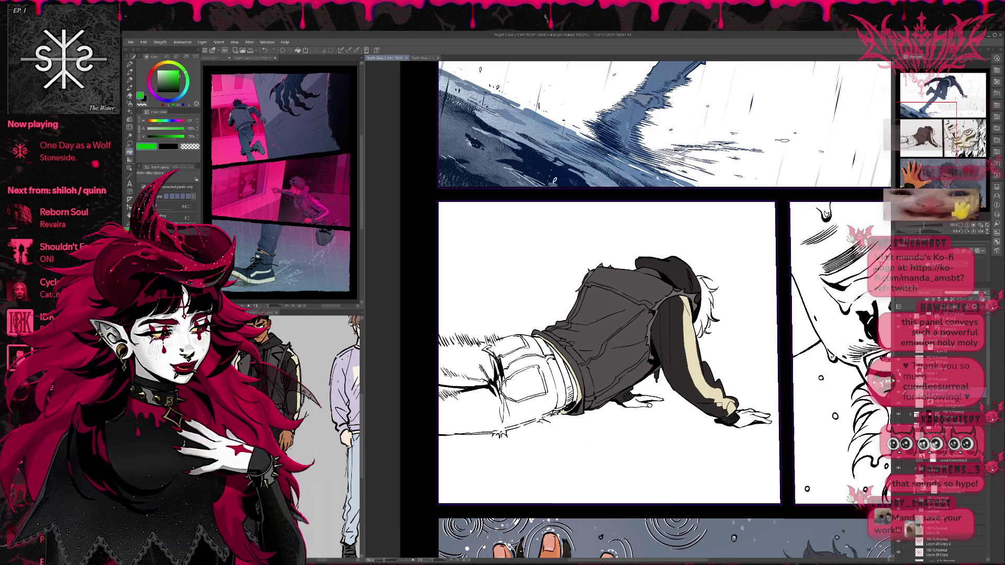
Hide the flat colours and fill the lower-left panel's background bright green.
key("ctrl+z")
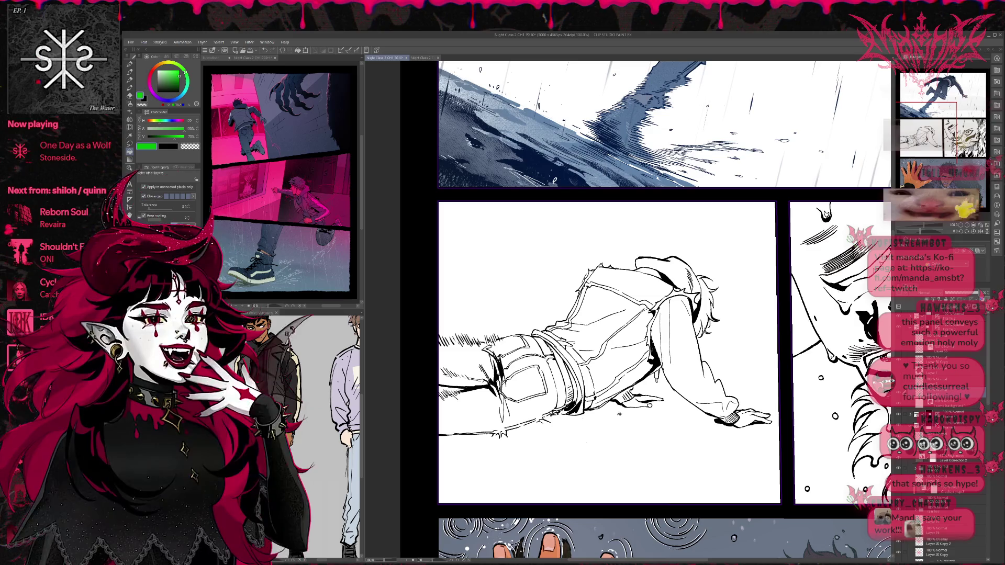
left_click(565, 419)
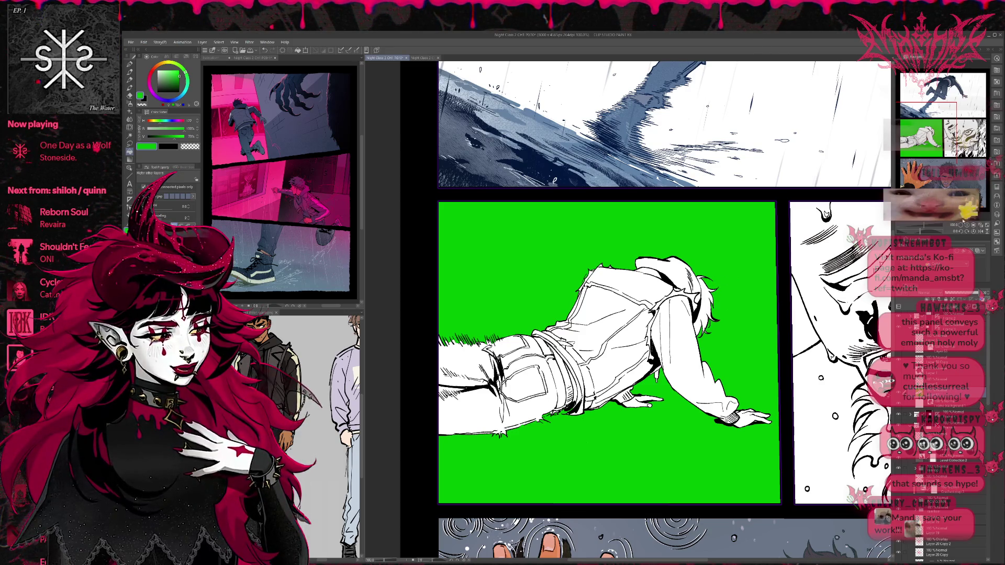
scroll(756, 405, "up", 4)
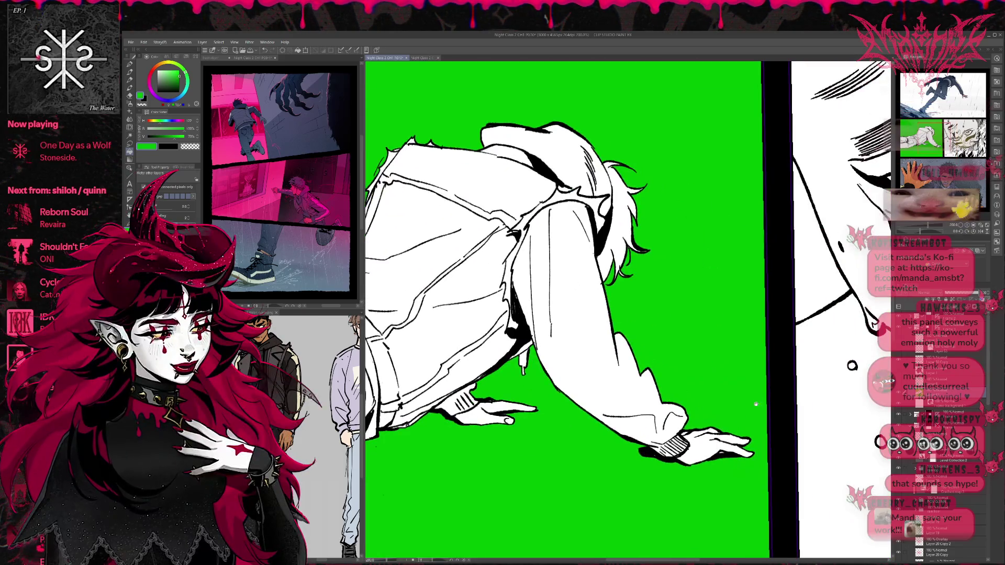
mouse_move(756, 405)
left_mouse_down()
mouse_move(746, 393)
mouse_move(939, 378)
left_mouse_up()
Erase stray strokes near the jeans hem and add short hatching along the jeans' upper edge.
key("p")
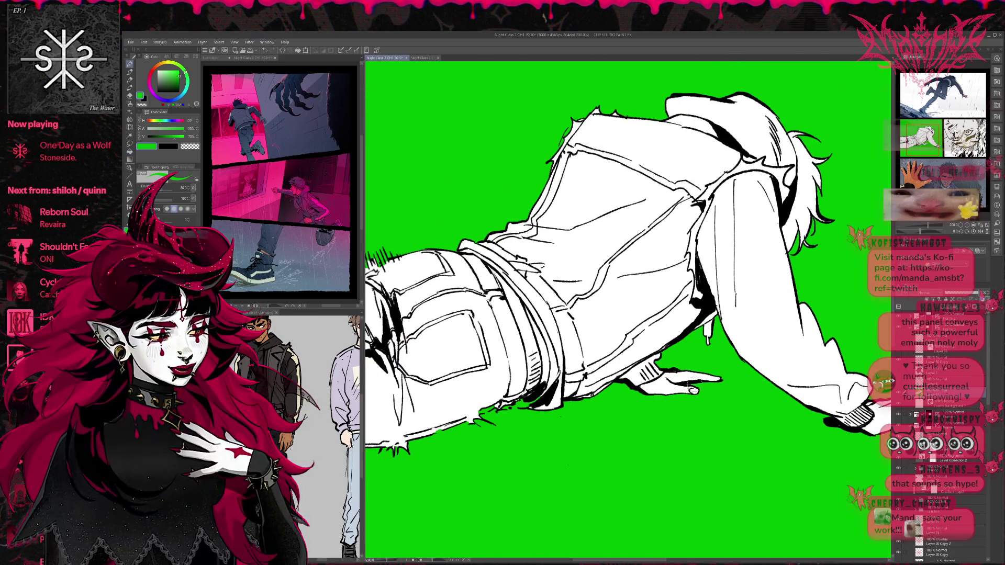
left_click_drag(694, 382, 749, 377)
key("e")
mouse_move(570, 397)
left_mouse_down()
mouse_move(597, 392)
mouse_move(599, 381)
mouse_move(573, 373)
mouse_move(521, 398)
mouse_move(534, 406)
mouse_move(550, 388)
mouse_move(576, 388)
mouse_move(535, 409)
left_mouse_up()
key("p")
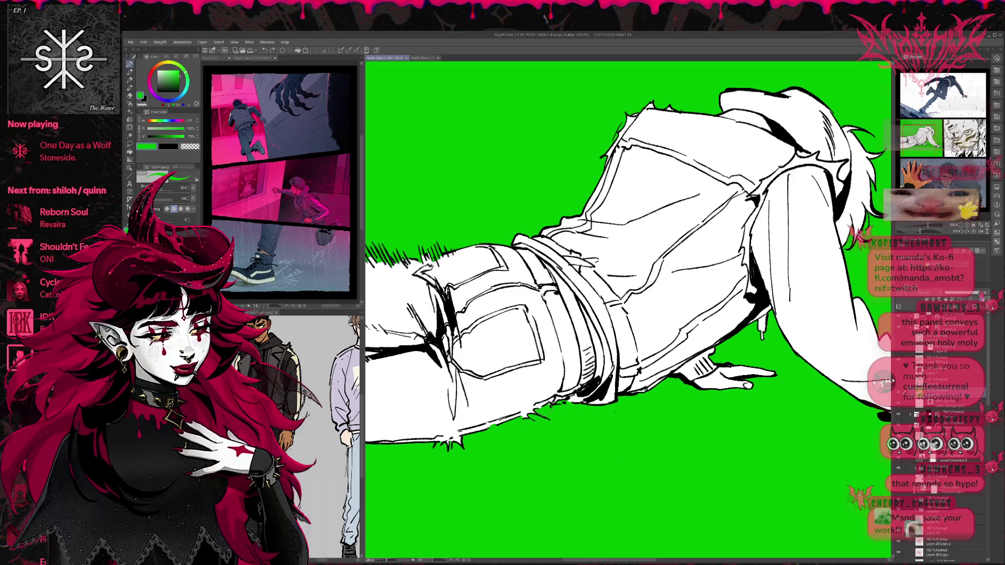
mouse_move(576, 315)
left_mouse_down()
mouse_move(702, 314)
mouse_move(708, 326)
left_mouse_up()
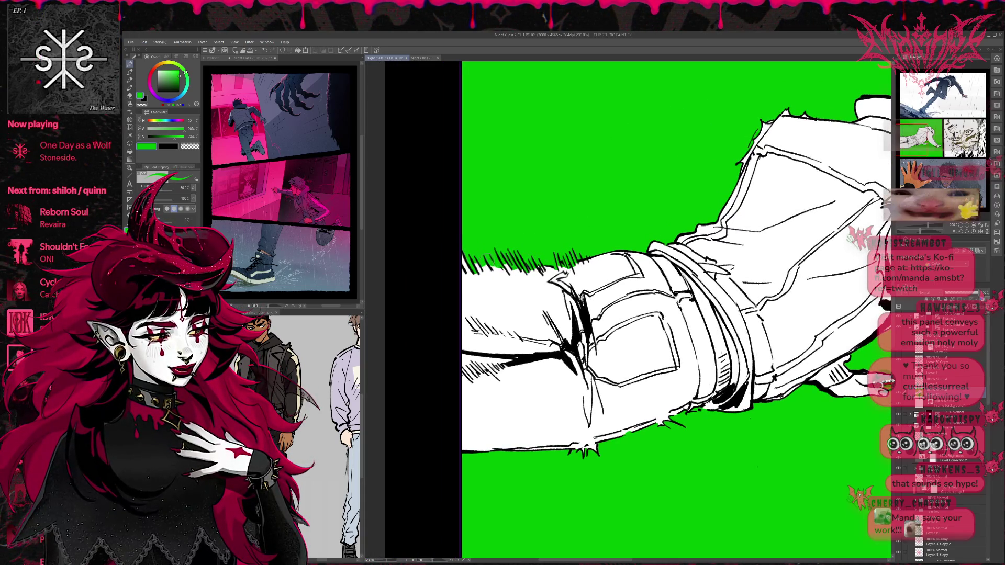
mouse_move(474, 272)
left_mouse_down()
mouse_move(491, 261)
mouse_move(471, 256)
left_mouse_up()
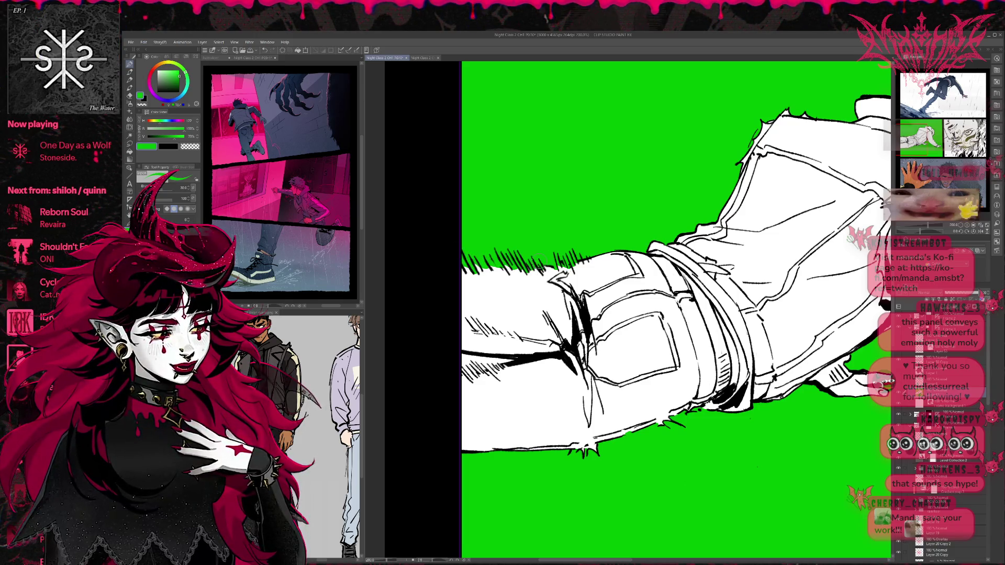
Erase lines around the jeans pocket and draw hatching at the jeans' left end, rotating the canvas.
key("b")
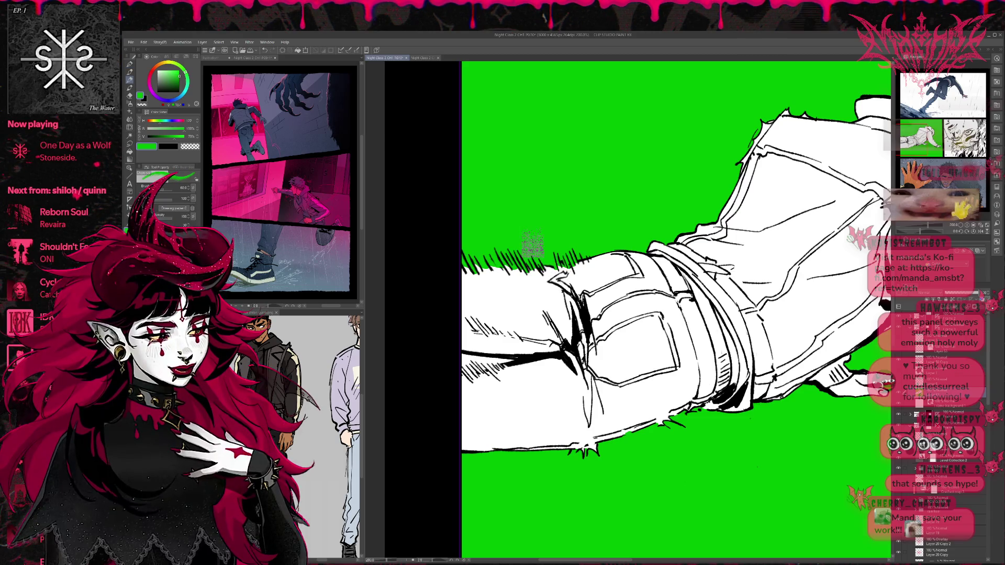
left_click(129, 63)
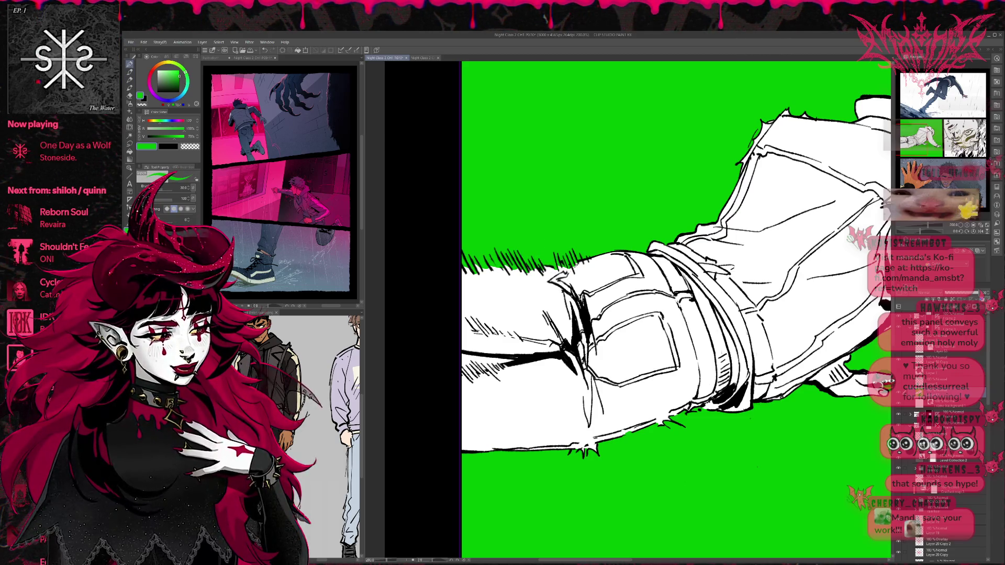
key("e")
left_click_drag(545, 294, 574, 275)
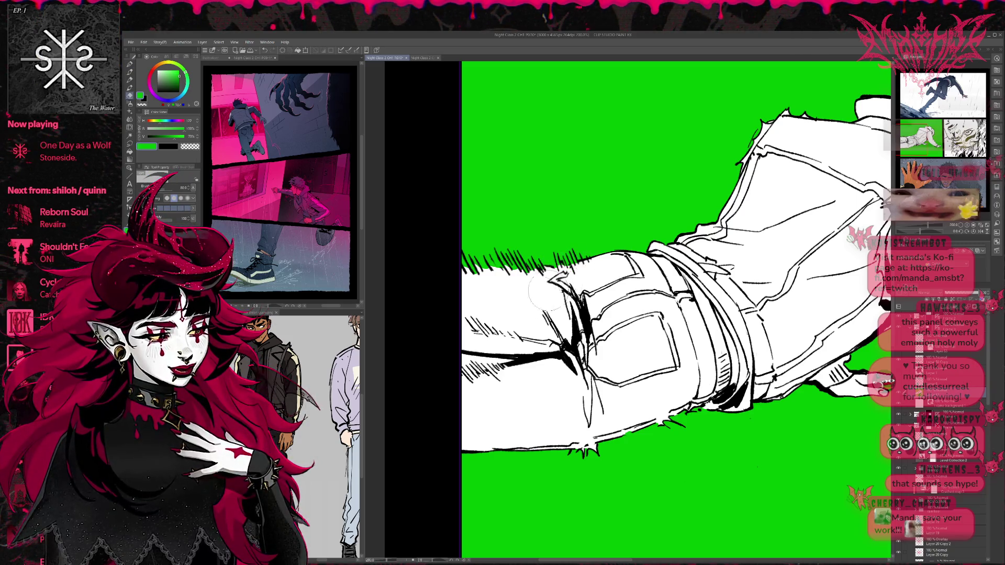
key("p")
left_click_drag(487, 360, 463, 375)
key("r")
mouse_move(573, 351)
left_mouse_down()
mouse_move(586, 367)
mouse_move(561, 408)
left_mouse_up()
Redo the hatching along the lower leg edge and thin out a few strokes.
key("e")
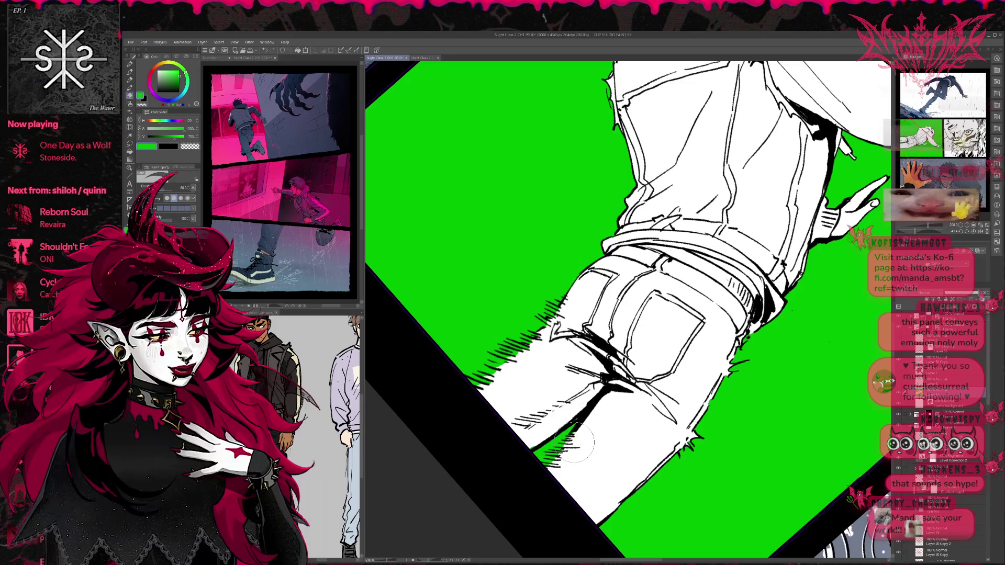
mouse_move(563, 453)
left_mouse_down()
mouse_move(550, 472)
mouse_move(545, 463)
left_mouse_up()
key("p")
left_click_drag(542, 430, 521, 466)
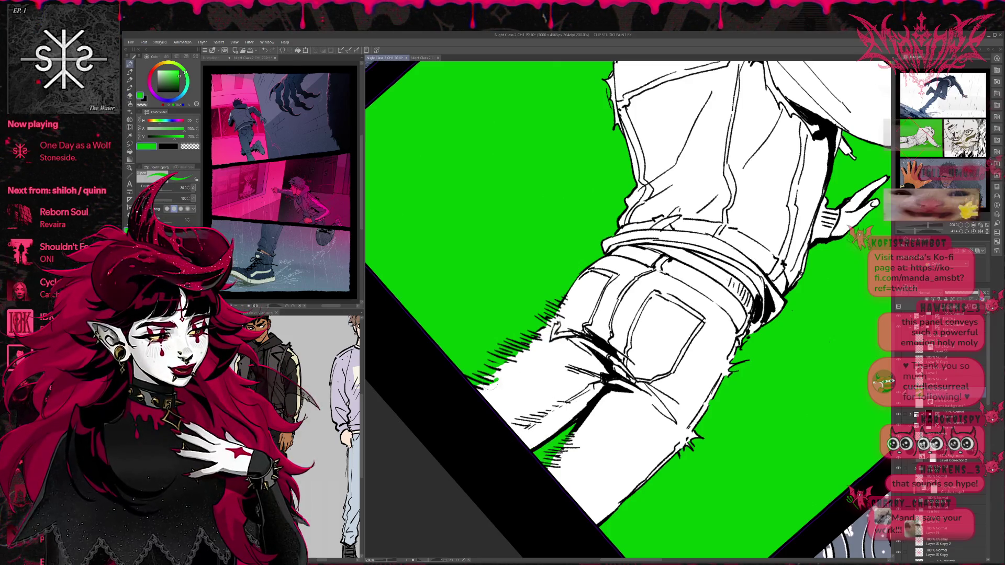
key("e")
mouse_move(490, 380)
left_mouse_down()
mouse_move(477, 385)
mouse_move(484, 382)
left_mouse_up()
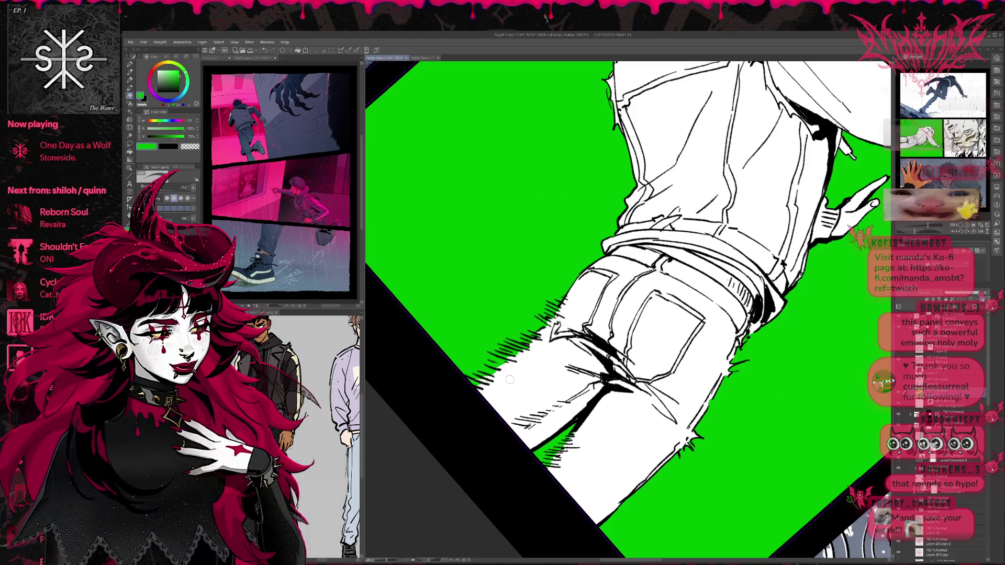
left_click_drag(501, 377, 497, 375)
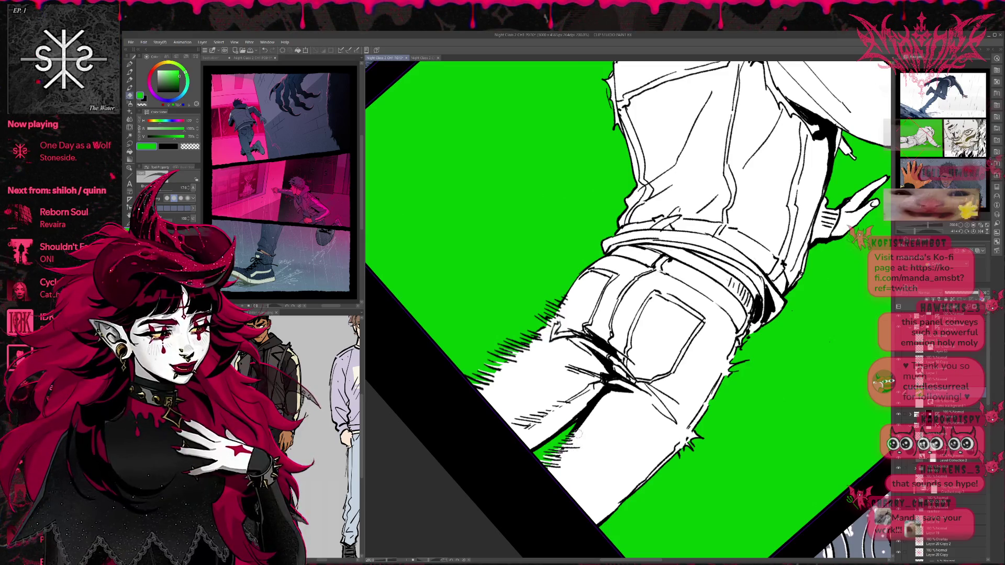
Bring the jacket, upper arm and hair into view with the small inking pen ready.
left_click_drag(764, 356, 651, 398)
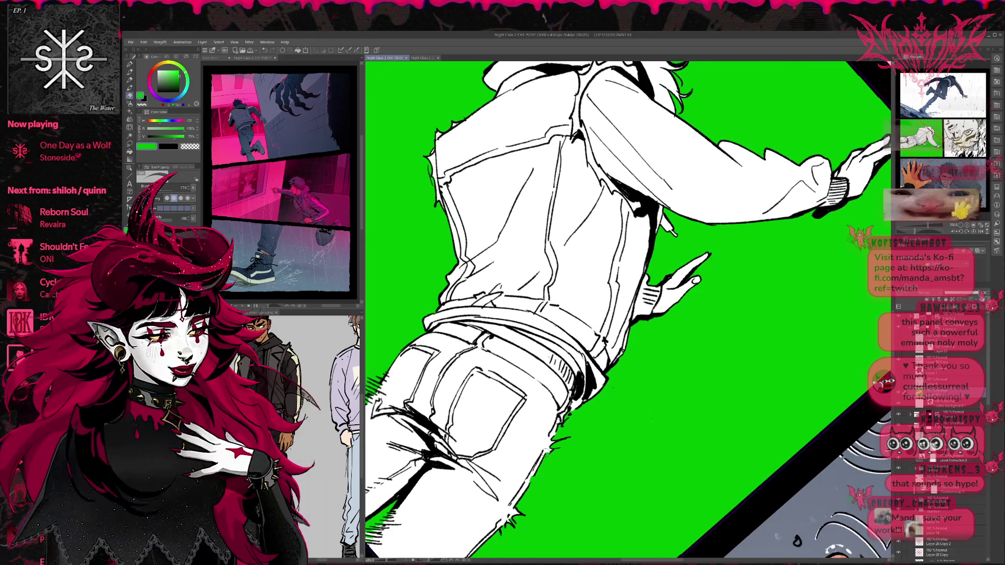
left_click_drag(775, 239, 646, 391)
key("p")
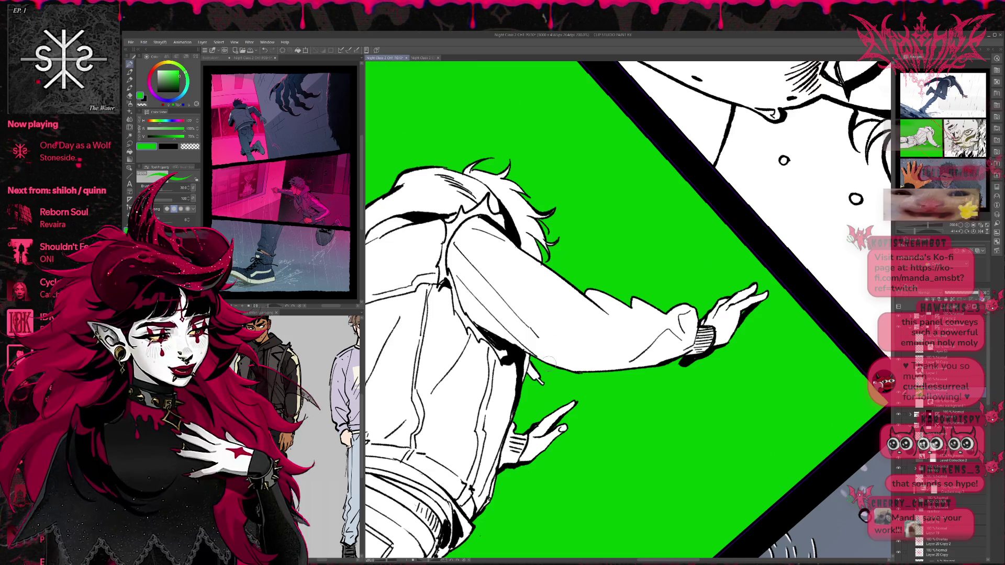
key("e")
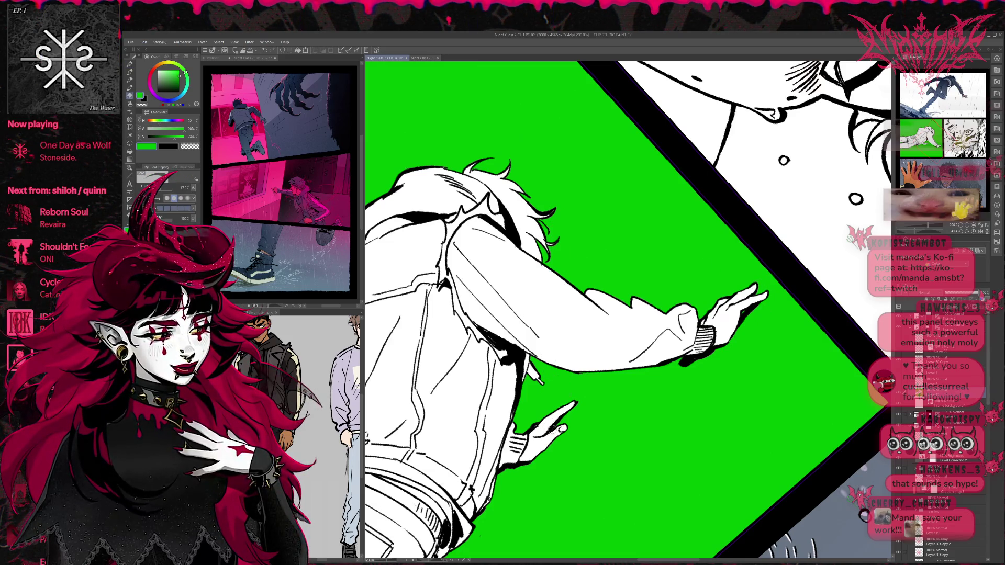
key("p")
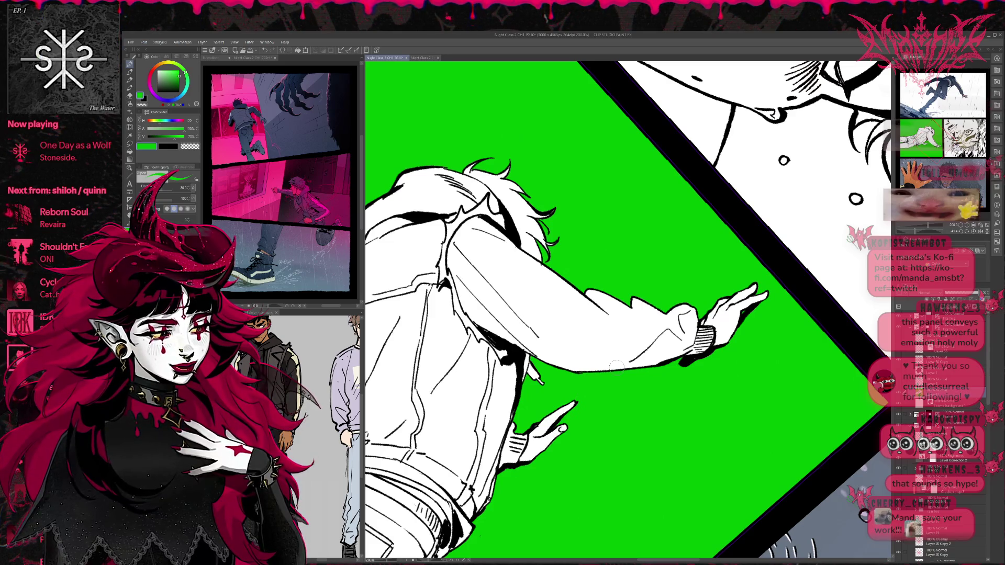
scroll(728, 343, "down", 5)
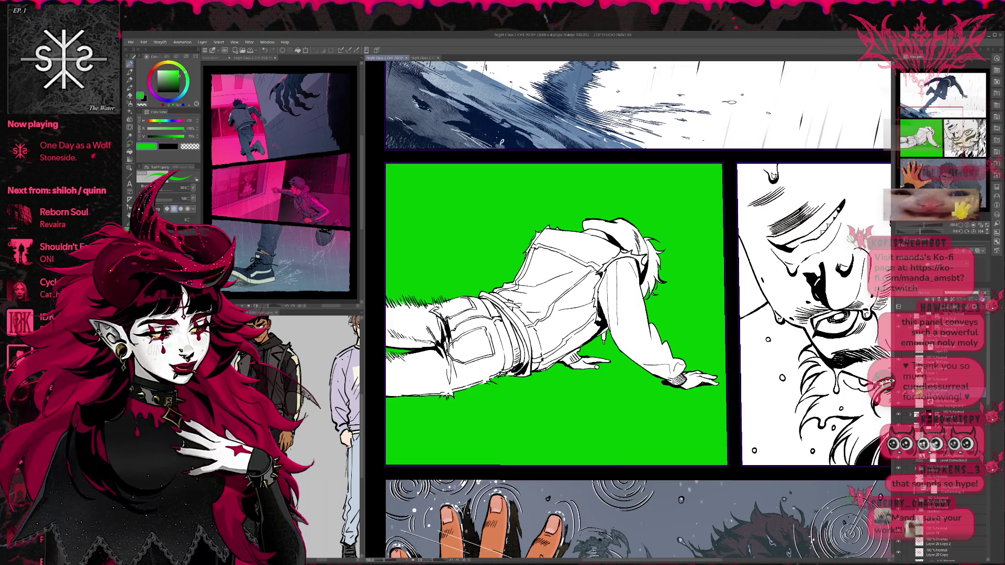
left_click(569, 243)
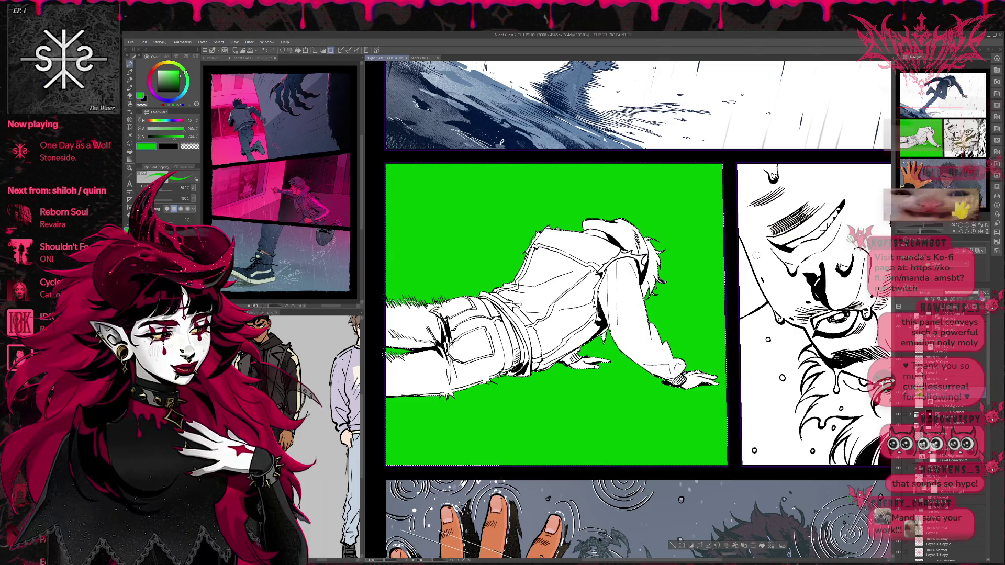
key("Delete")
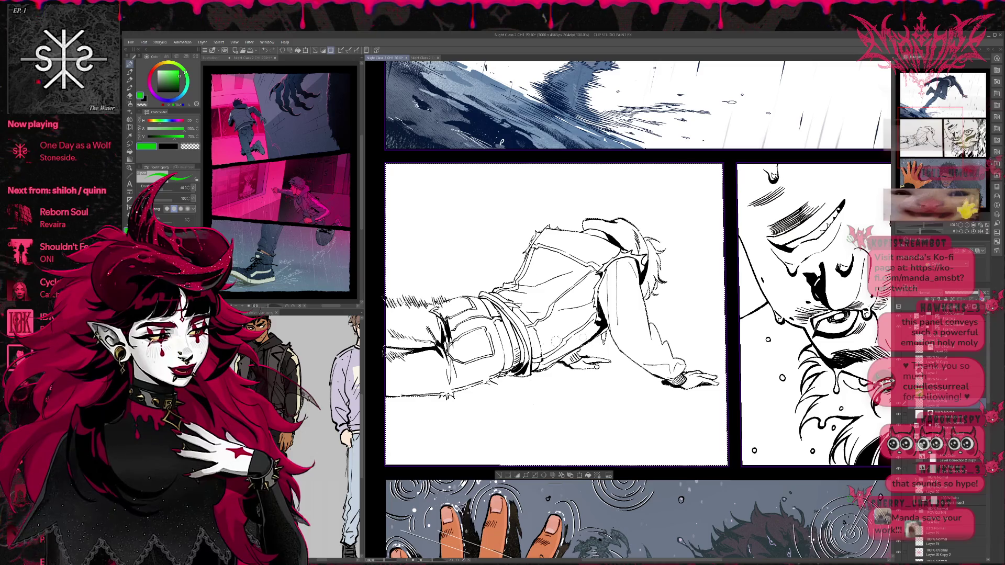
mouse_move(414, 348)
left_mouse_down()
mouse_move(503, 308)
mouse_move(482, 335)
mouse_move(482, 258)
mouse_move(576, 293)
left_mouse_up()
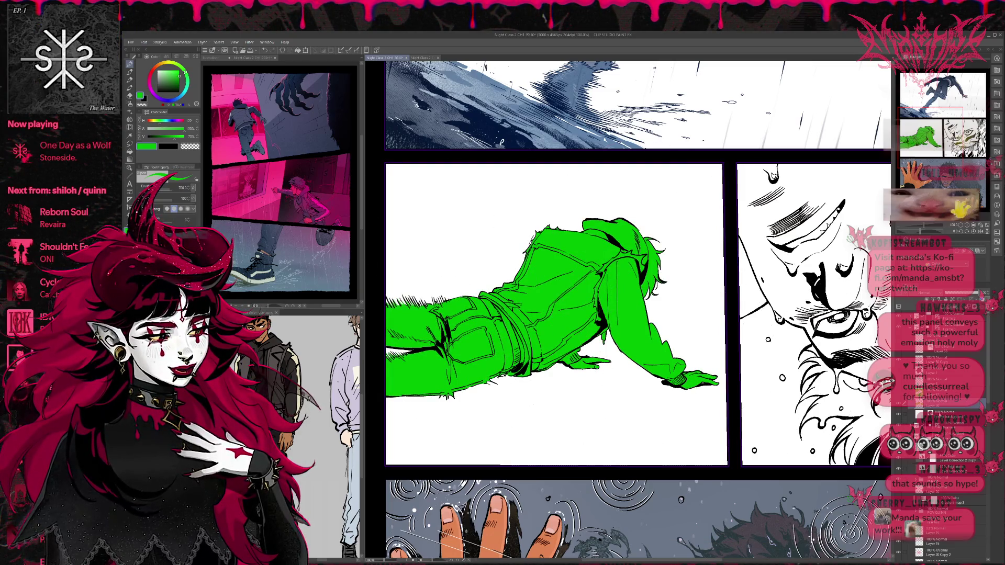
key("Delete")
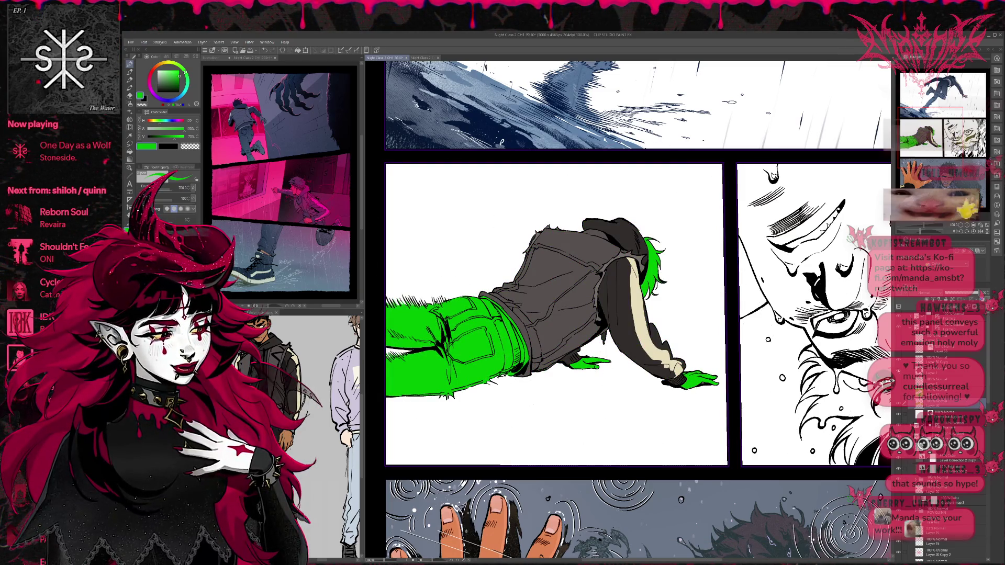
scroll(555, 387, "up", 2)
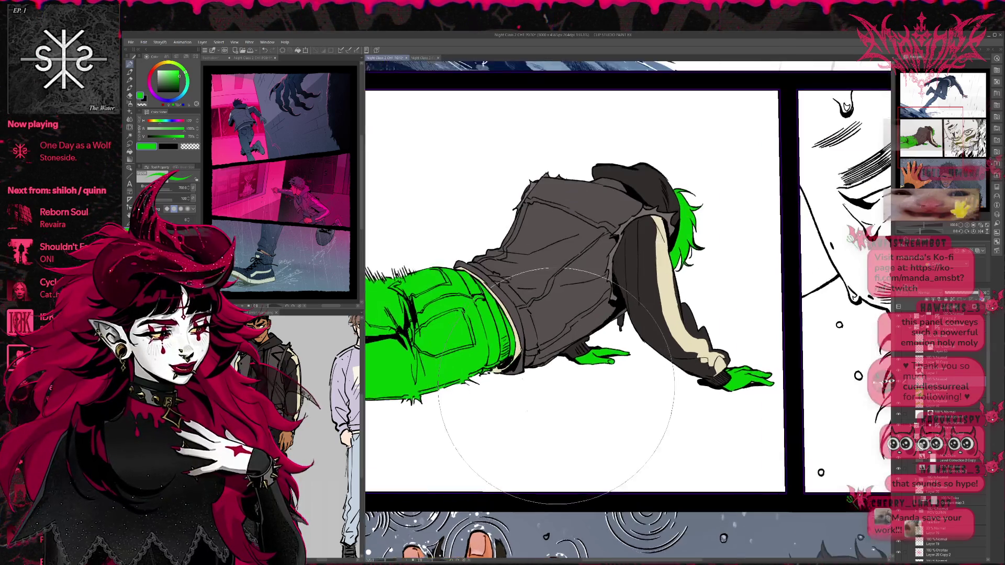
scroll(556, 386, "up", 1)
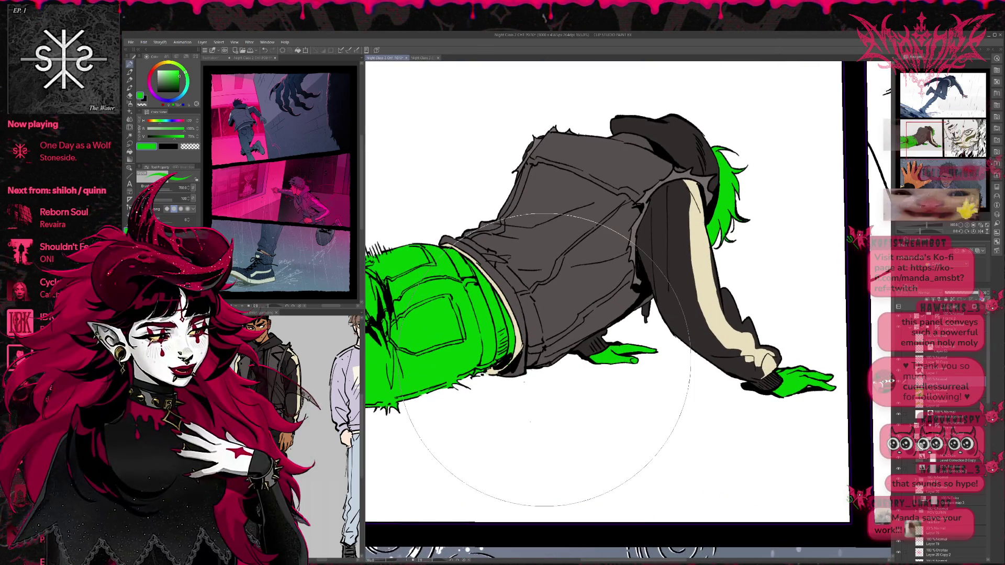
left_click(499, 293, "alt")
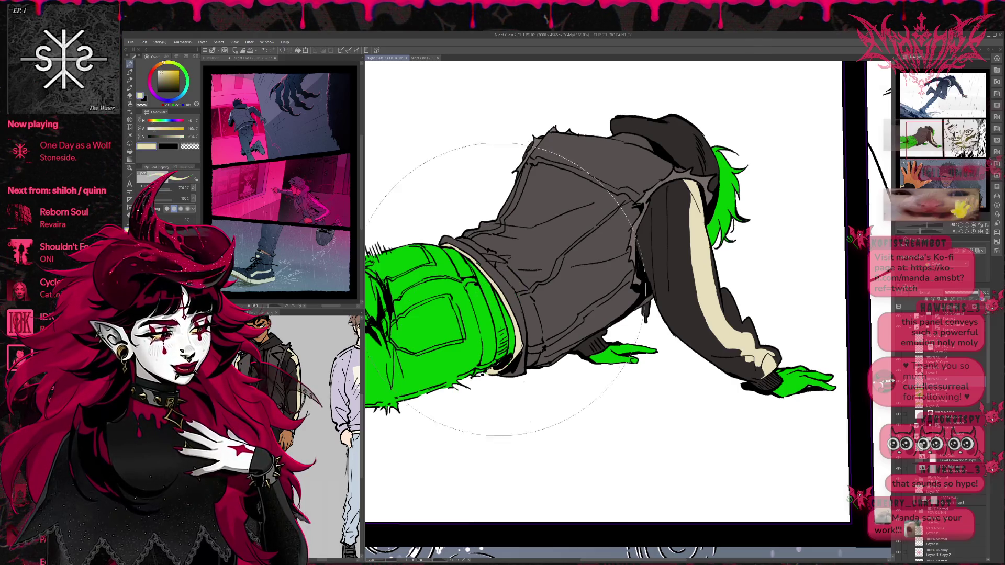
key("bracketleft")
key("bracketleft")
key("bracketleft")
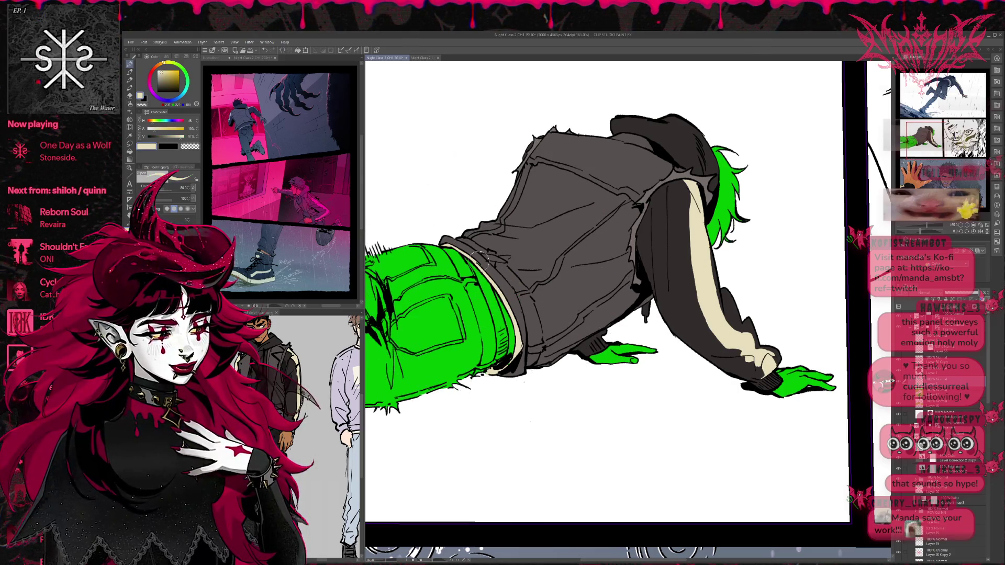
left_click_drag(822, 351, 848, 393)
left_click(943, 380)
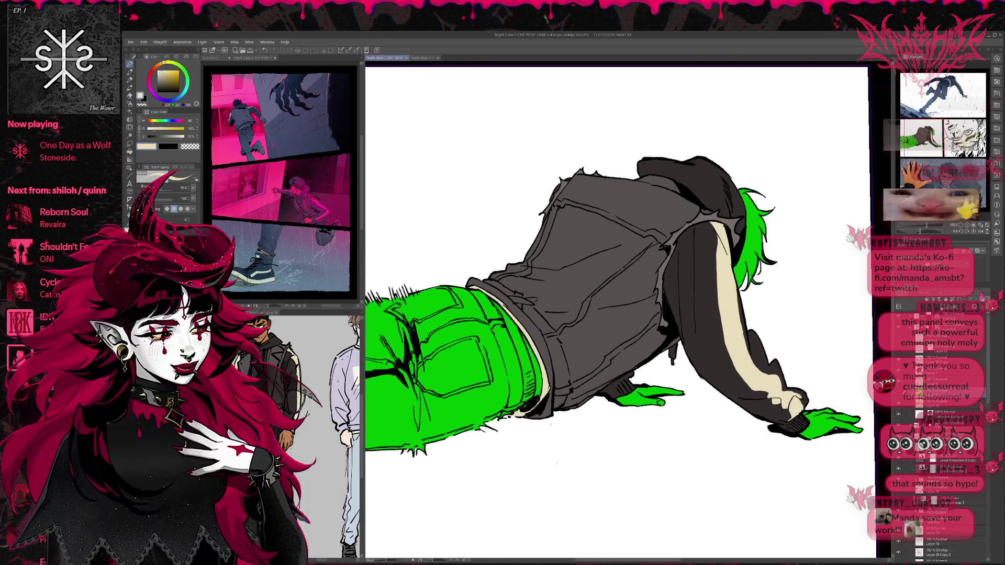
left_click(169, 76)
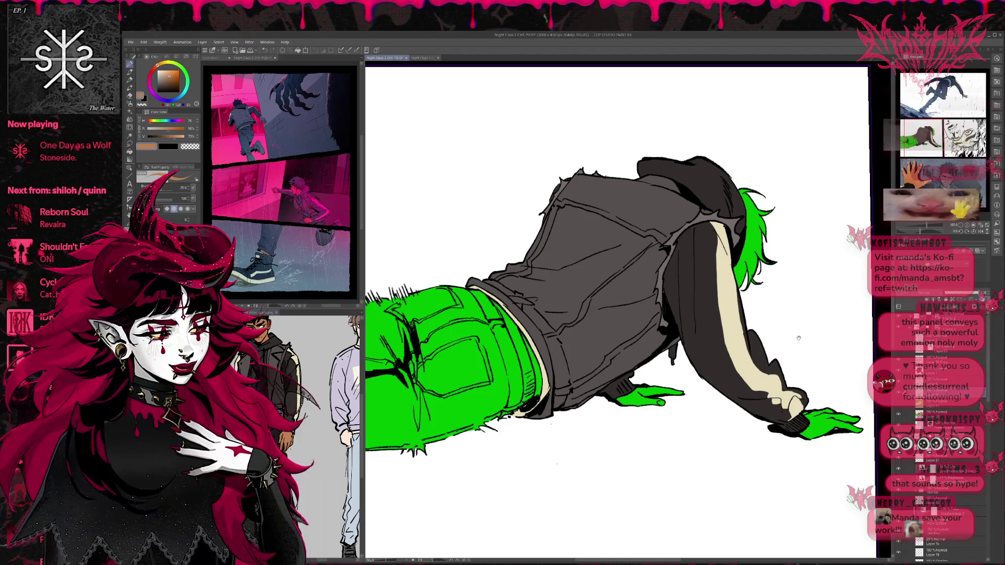
left_click_drag(799, 338, 681, 319)
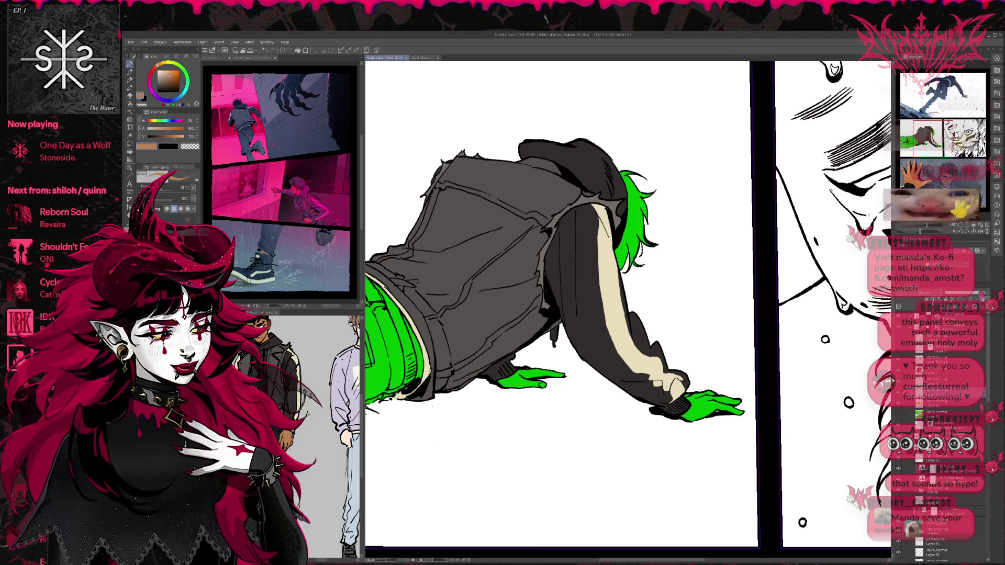
mouse_move(705, 394)
left_mouse_down()
mouse_move(686, 396)
mouse_move(680, 413)
mouse_move(747, 403)
left_mouse_up()
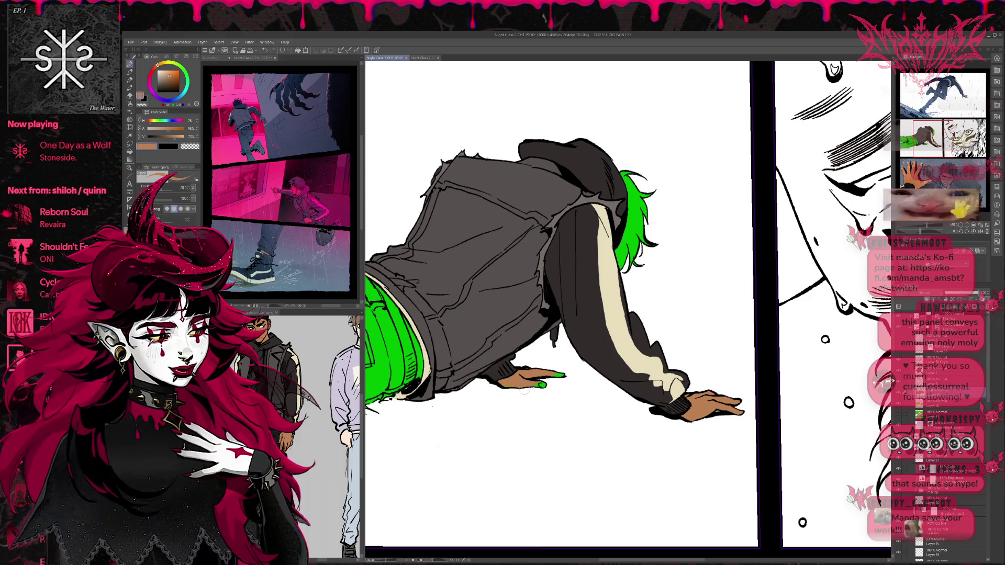
left_click_drag(504, 372, 611, 374)
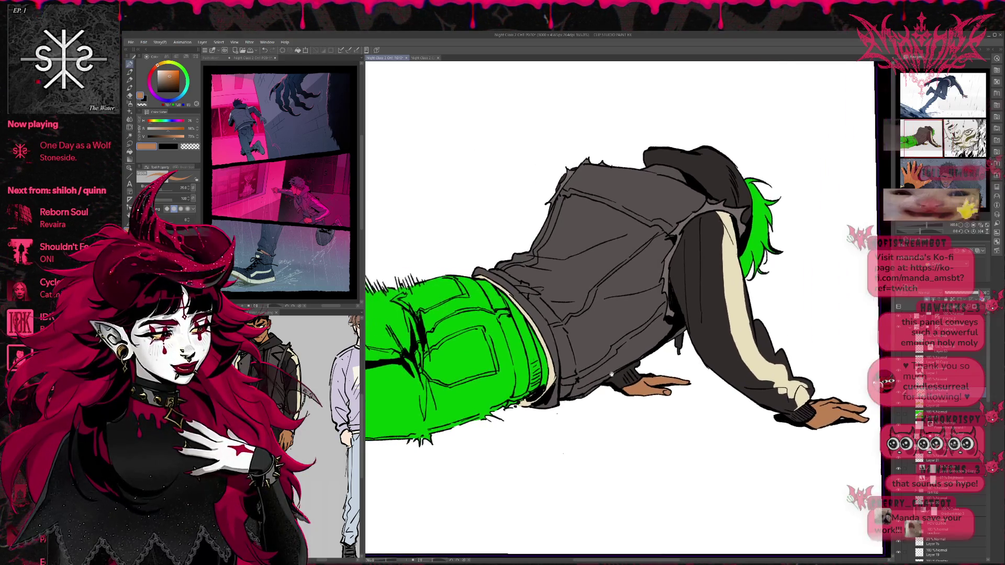
key("space")
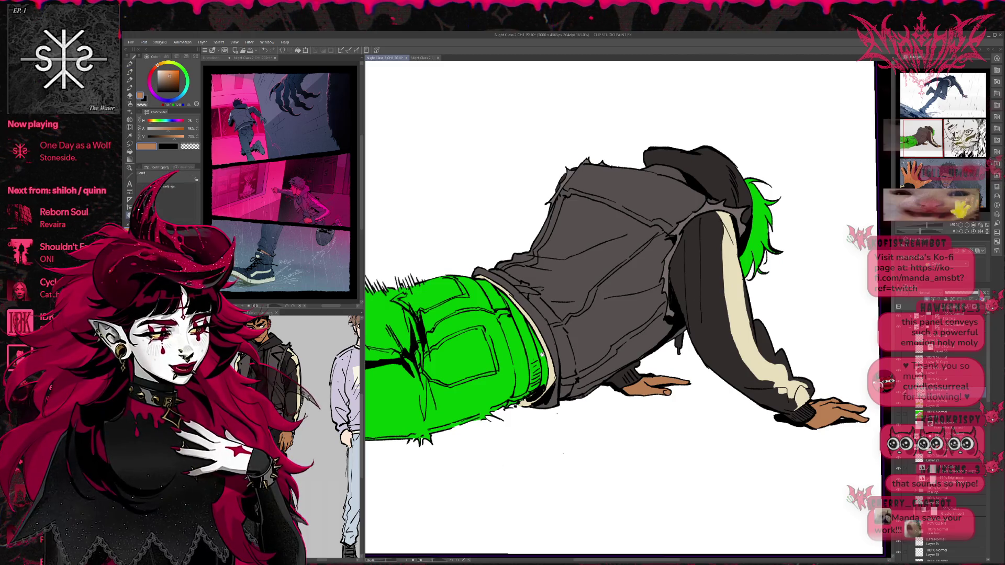
left_click_drag(534, 324, 567, 322)
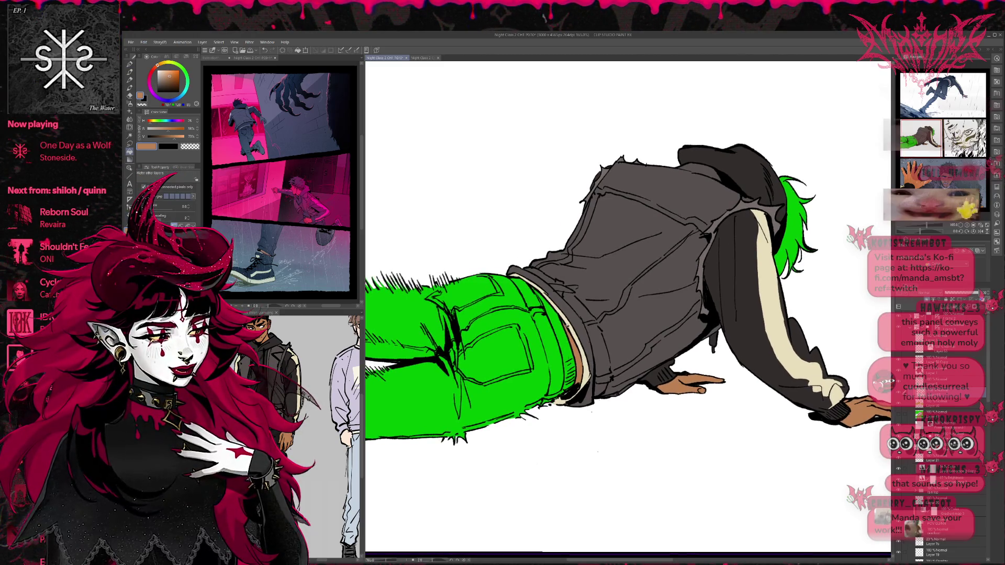
left_click_drag(576, 390, 603, 379)
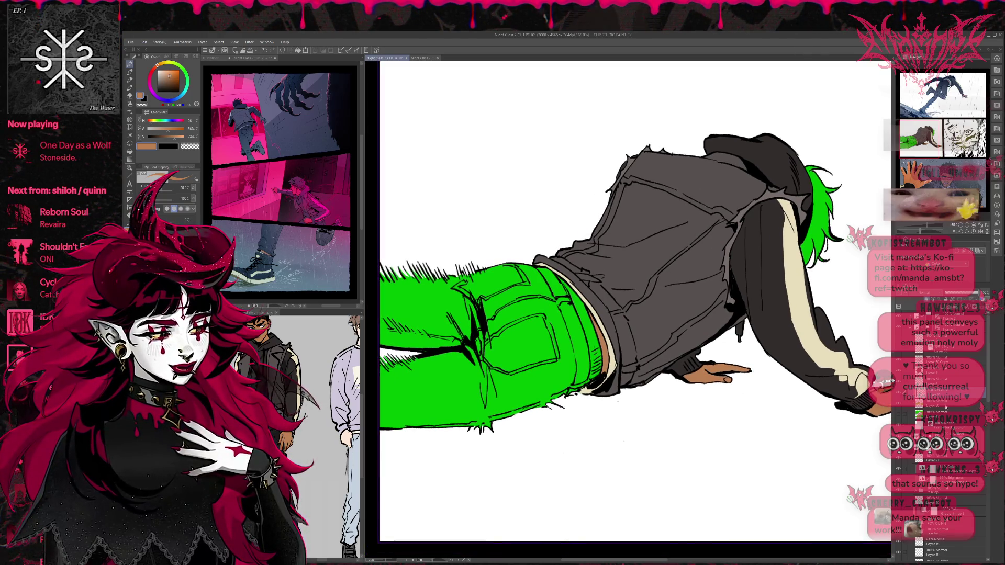
left_click_drag(757, 281, 817, 280)
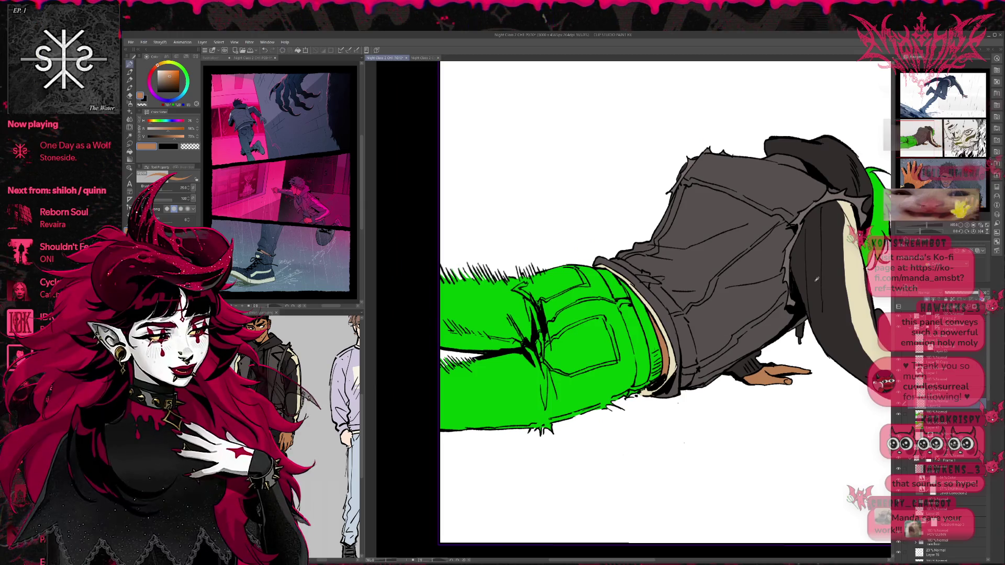
left_click(272, 366, "alt")
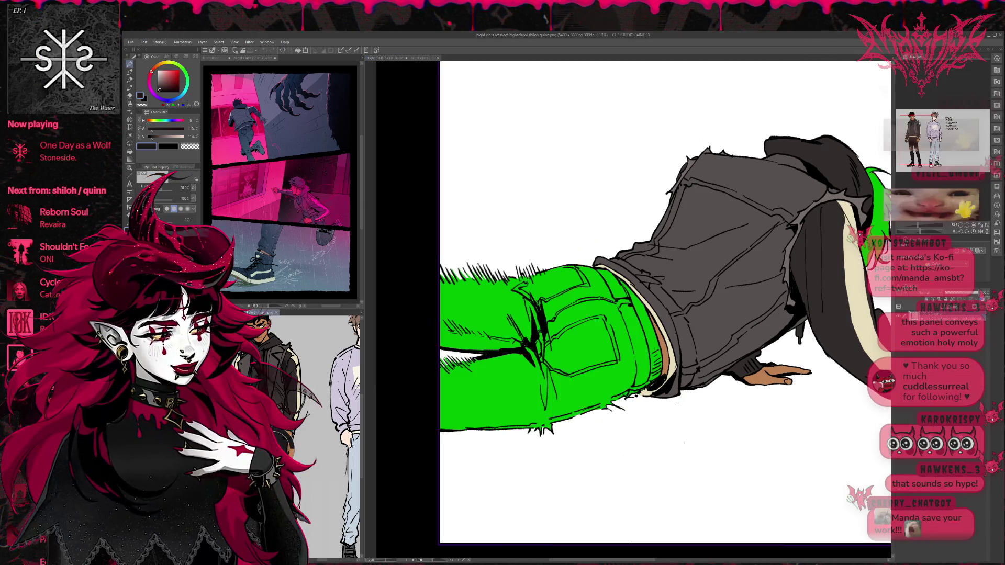
left_click(487, 357)
mouse_move(613, 370)
left_mouse_down()
mouse_move(644, 367)
mouse_move(544, 414)
mouse_move(517, 447)
left_mouse_up()
key("ctrl+z")
key("space")
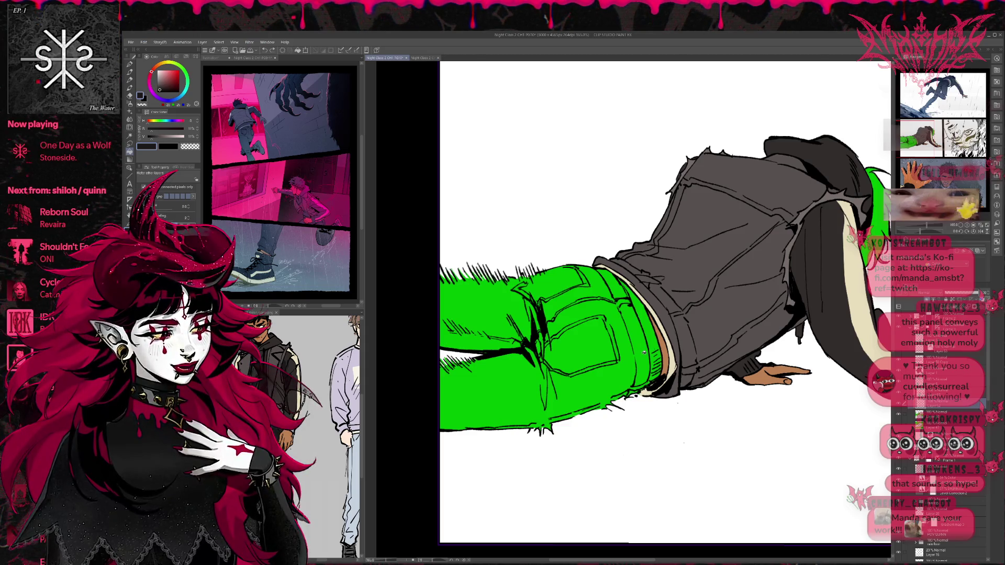
scroll(629, 314, "up", 10)
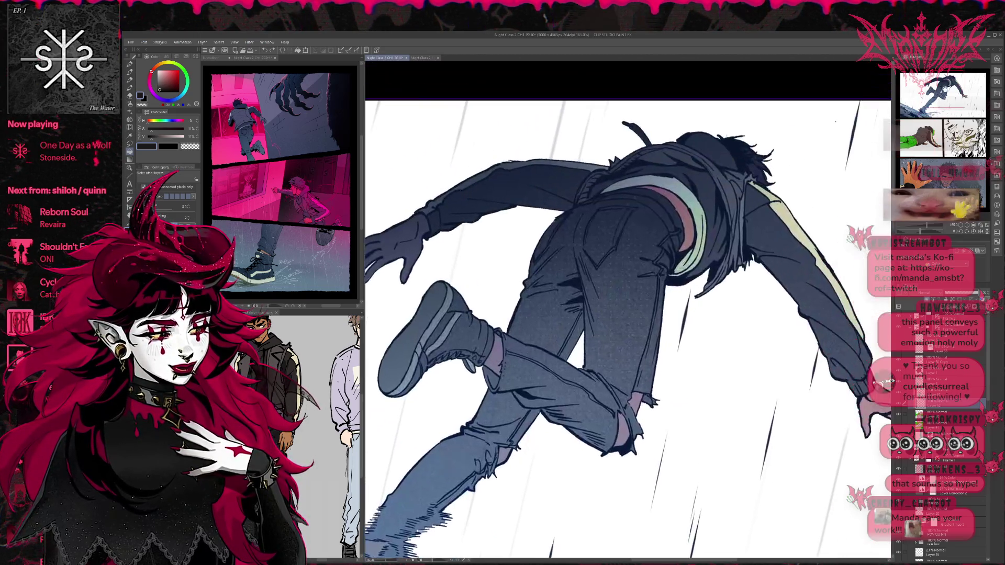
Fill the collapsed figure's jeans seat and pocket with black.
mouse_move(549, 471)
left_mouse_down()
mouse_move(644, 285)
mouse_move(663, 281)
left_mouse_up()
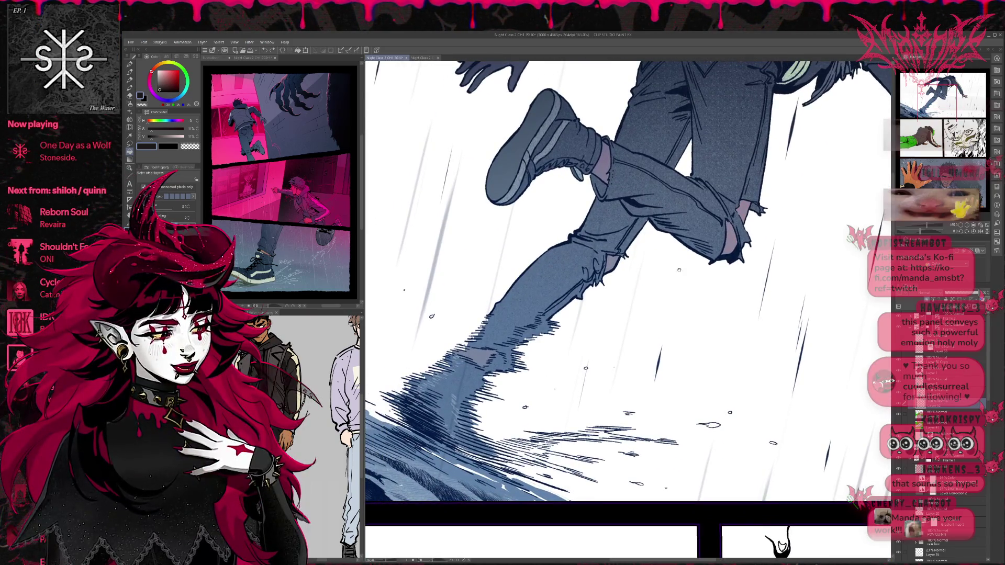
scroll(628, 309, "down", 10)
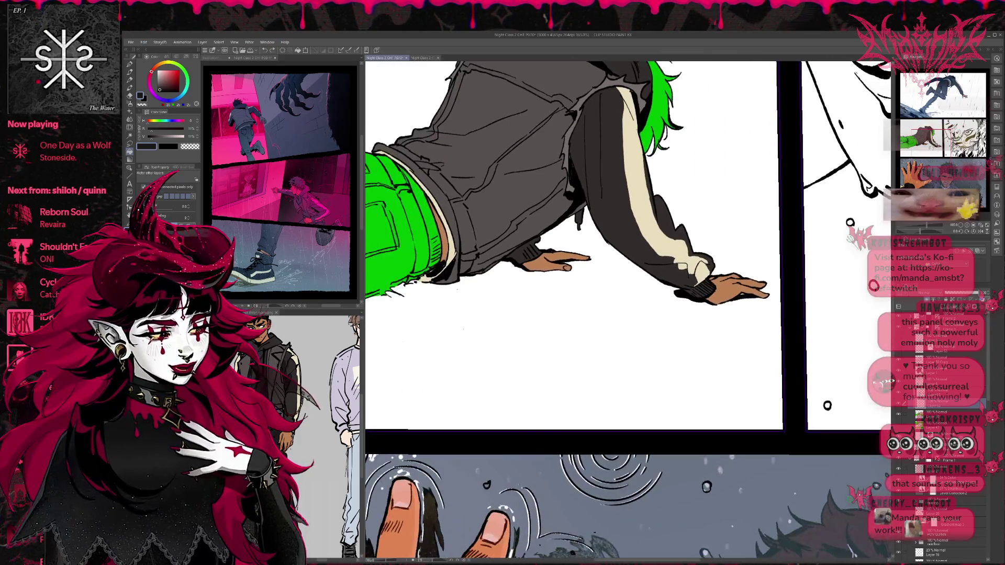
mouse_move(494, 252)
left_mouse_down()
mouse_move(567, 116)
mouse_move(666, 251)
mouse_move(661, 297)
left_mouse_up()
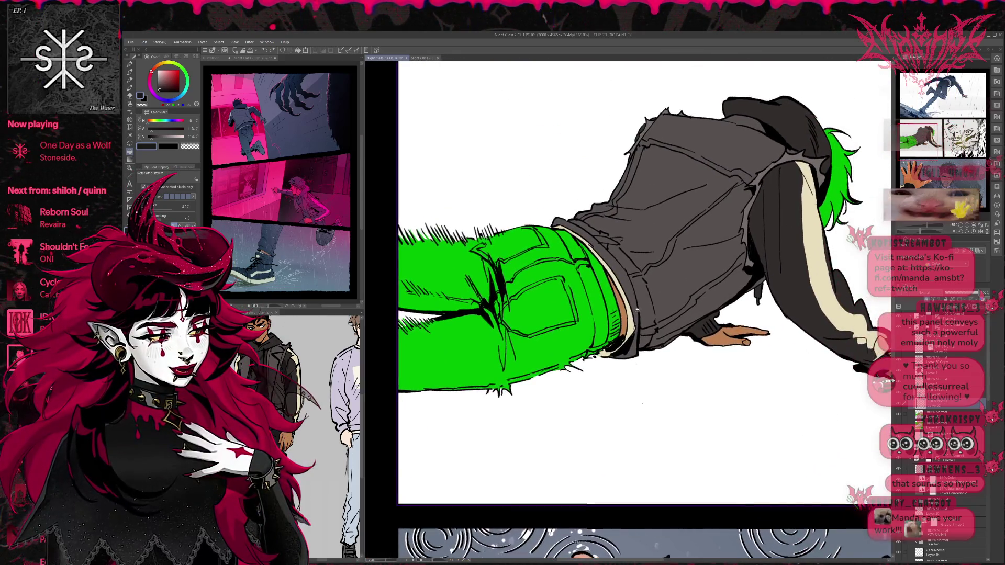
left_click(553, 331)
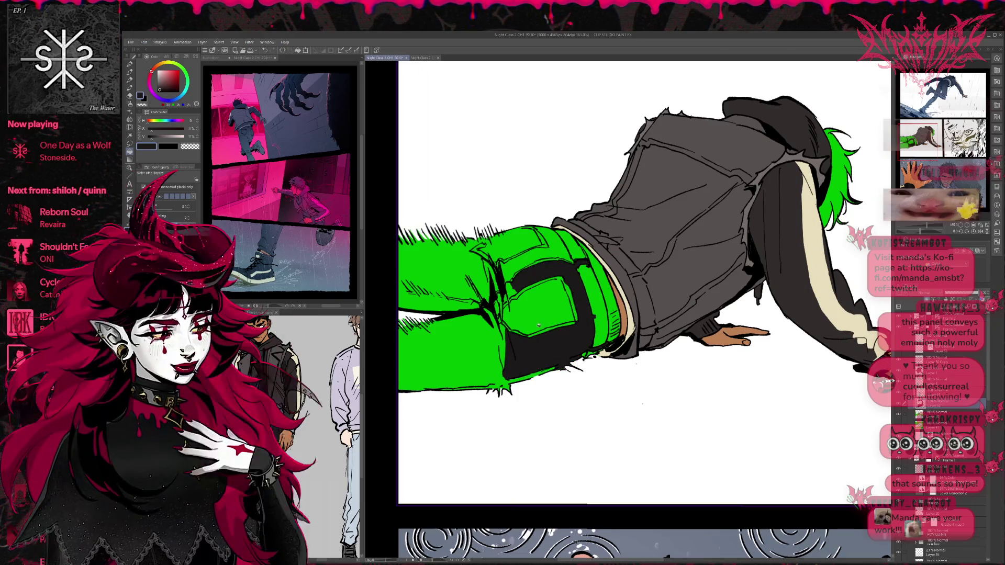
left_click(130, 146)
left_click(130, 150)
Paint over the remaining green on the leg and the leftover speck in black.
left_click(129, 63)
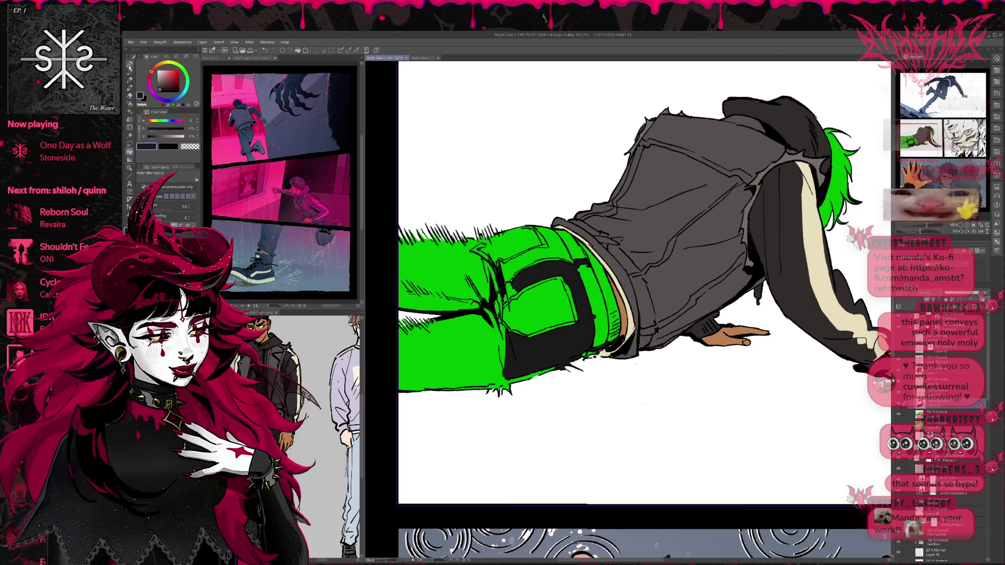
mouse_move(486, 262)
left_mouse_down()
mouse_move(430, 335)
mouse_move(416, 222)
mouse_move(544, 246)
mouse_move(587, 325)
mouse_move(550, 393)
left_mouse_up()
left_click_drag(644, 241, 597, 294)
left_click_drag(619, 384, 606, 403)
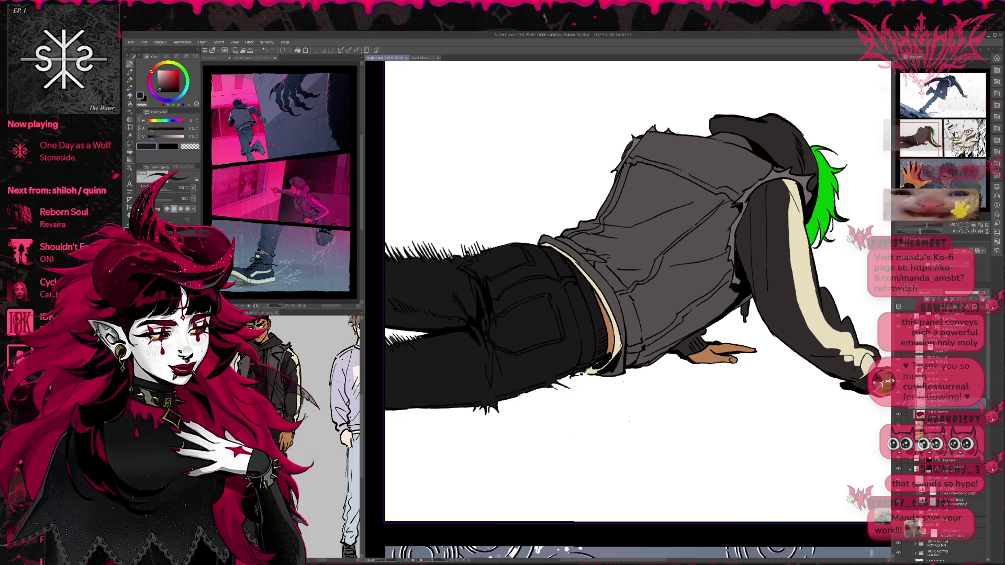
left_click_drag(161, 89, 173, 82)
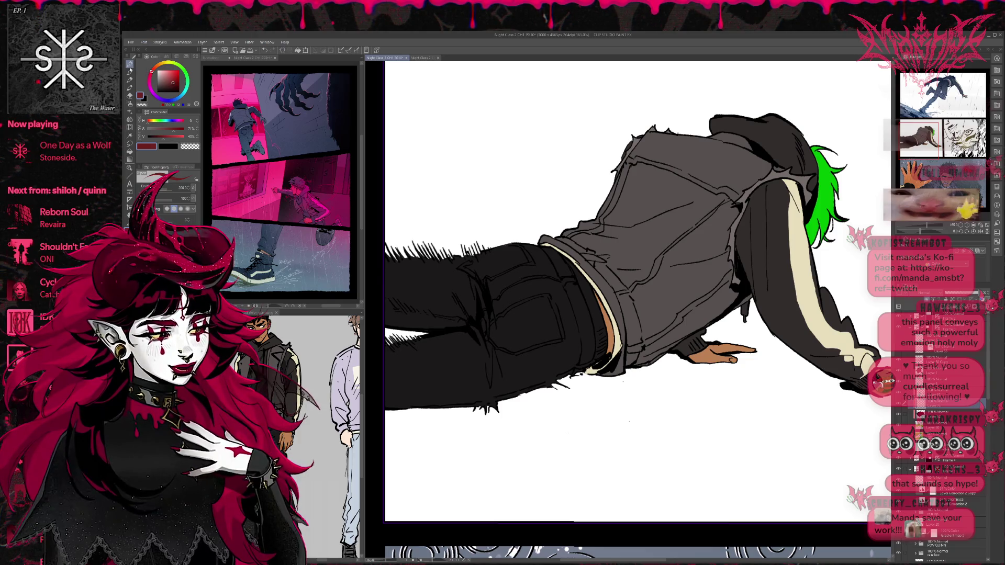
Fill the collapsed figure's belt with dark red.
key("g")
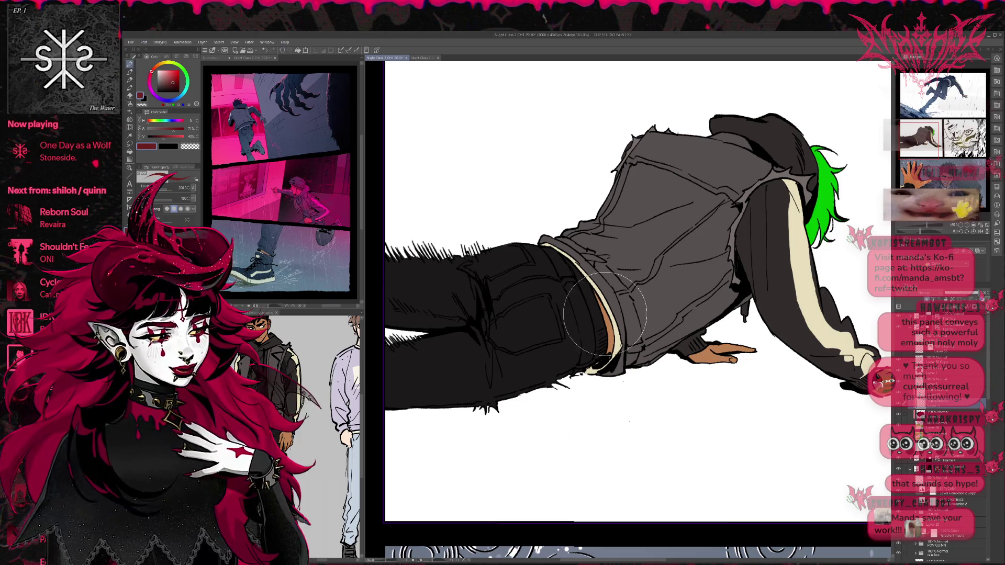
left_click(597, 313)
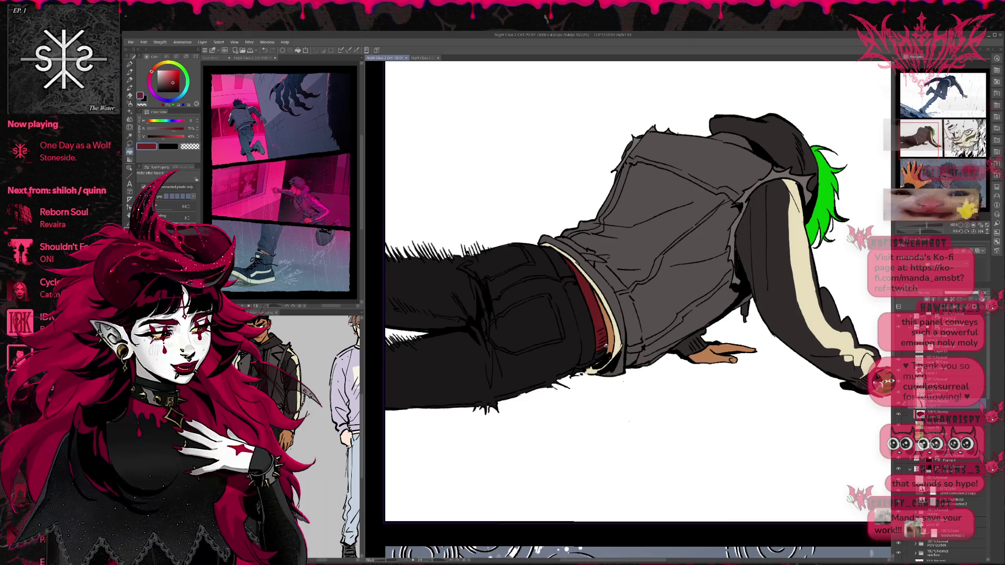
mouse_move(633, 293)
left_mouse_down()
mouse_move(621, 325)
mouse_move(599, 339)
left_mouse_up()
key("b")
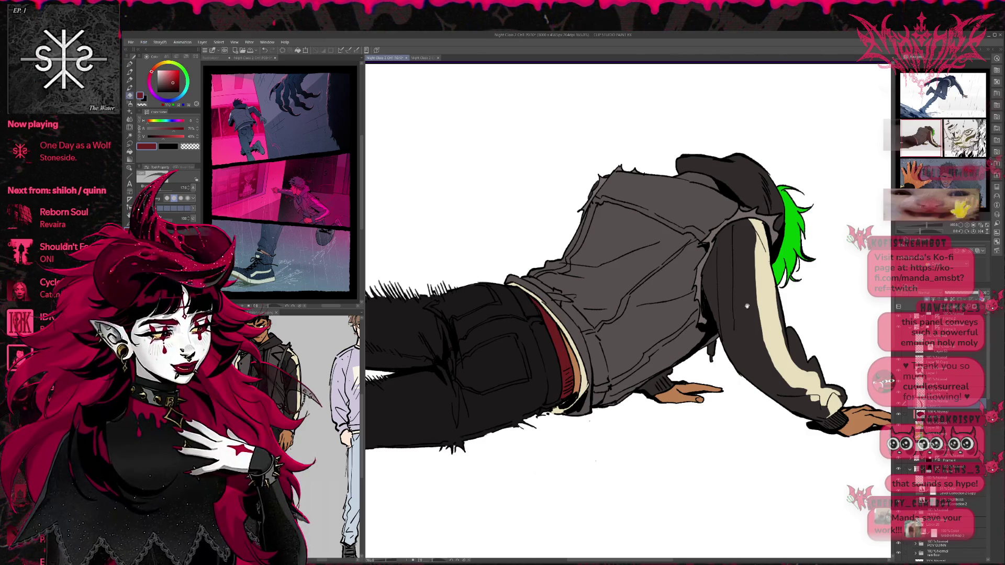
left_click_drag(791, 296, 778, 312)
Check the reference sheet and the line art, then recolour the hair from green to brown.
left_click(938, 427)
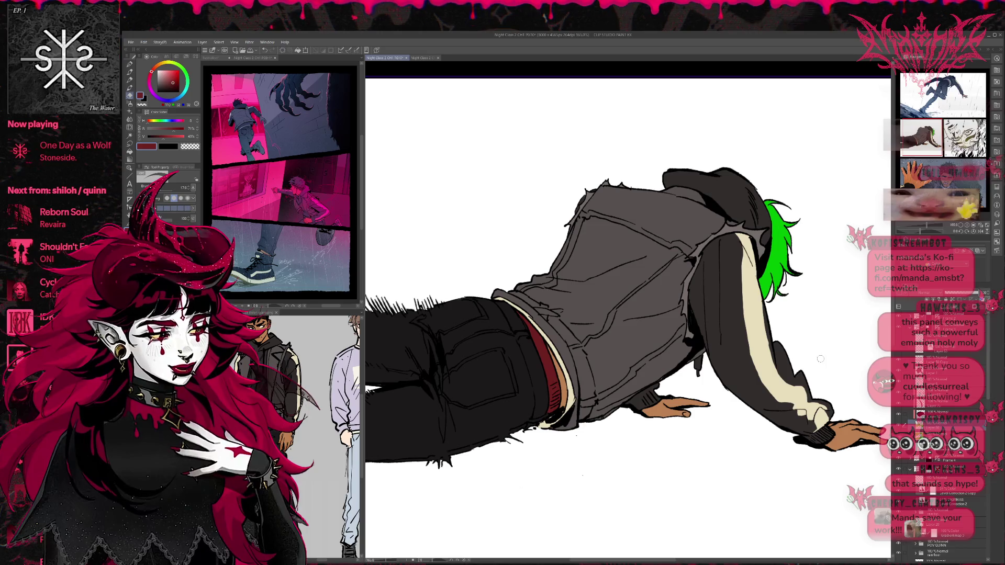
left_click(130, 64)
left_click(272, 361)
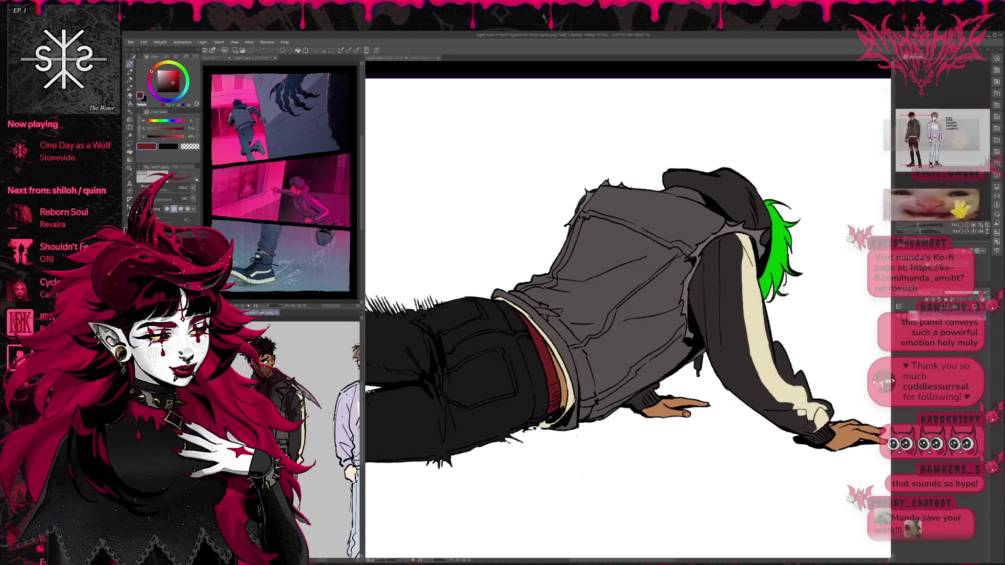
left_click(808, 225)
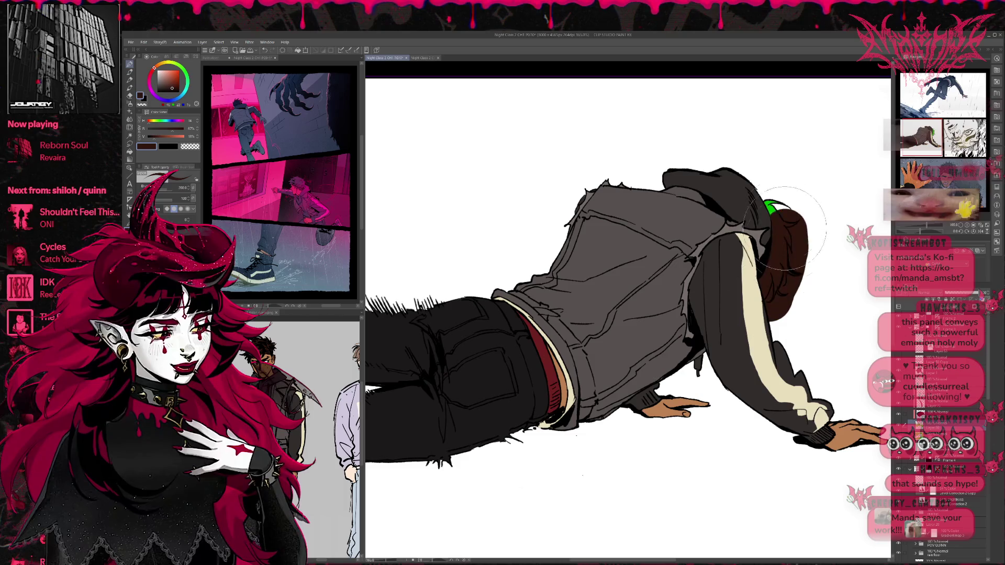
left_click(931, 301)
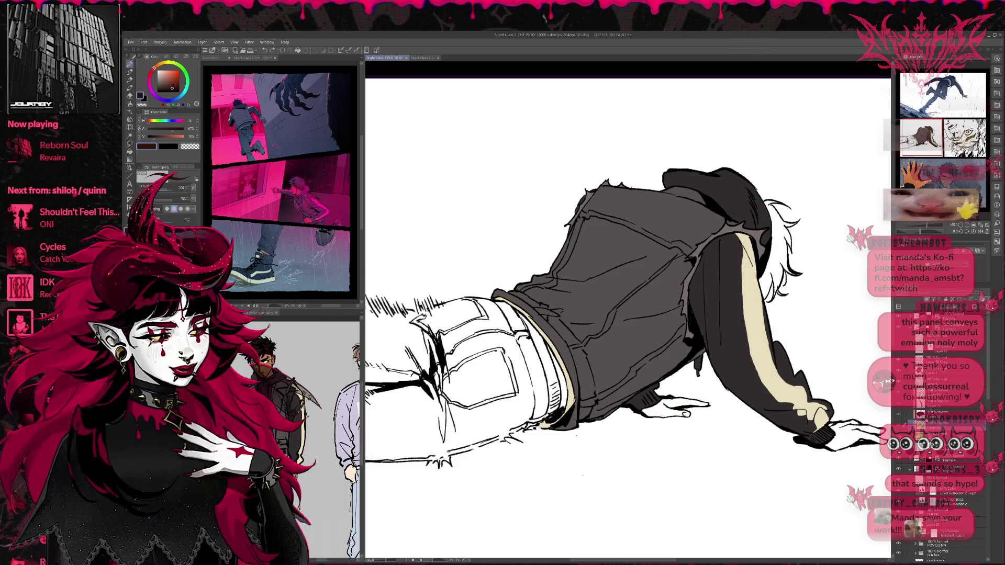
left_click(931, 299)
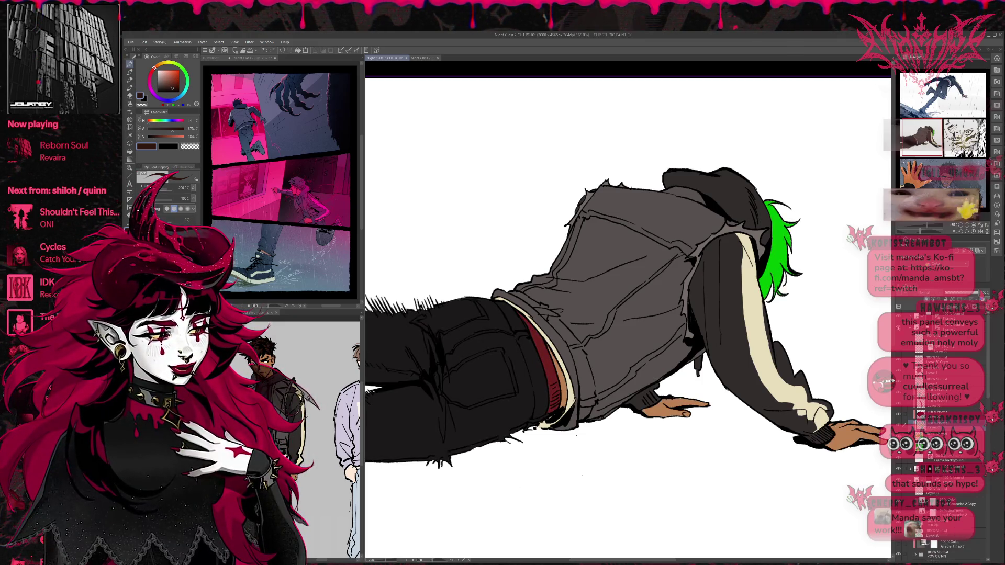
left_click(961, 226)
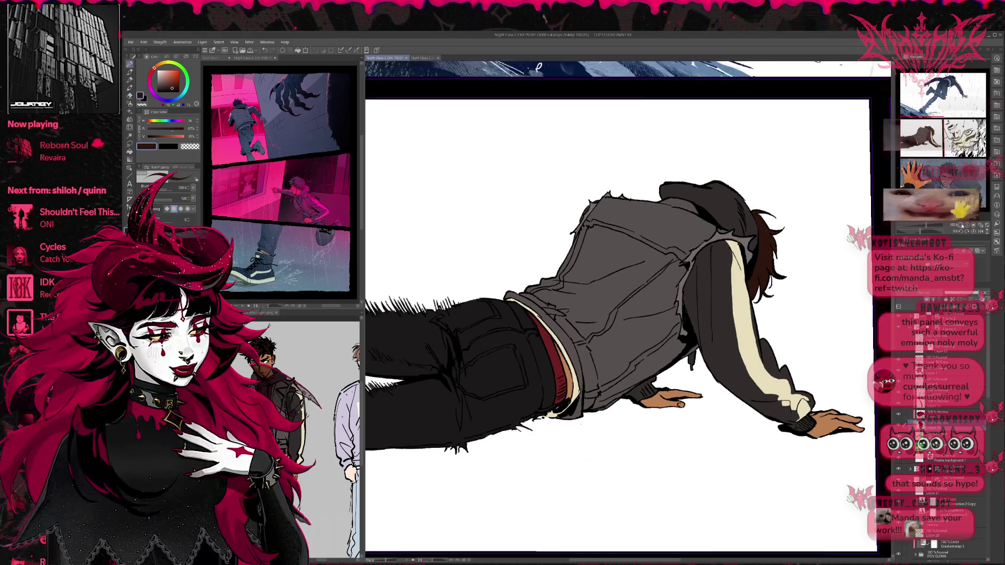
left_click(961, 226)
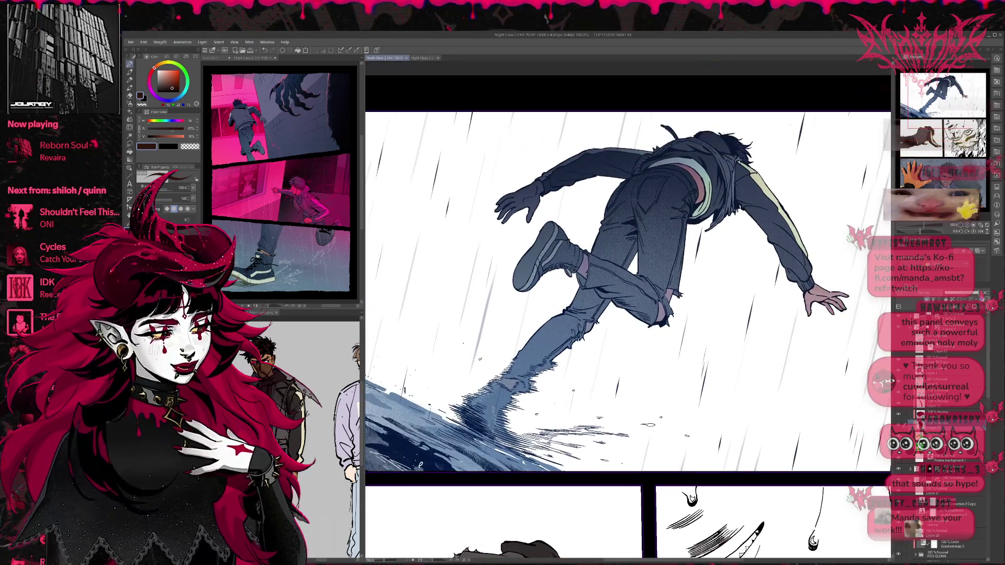
Bring the running figure into view and sample the dark red from the waistband.
scroll(937, 419, "down", 3)
scroll(968, 385, "down", 3)
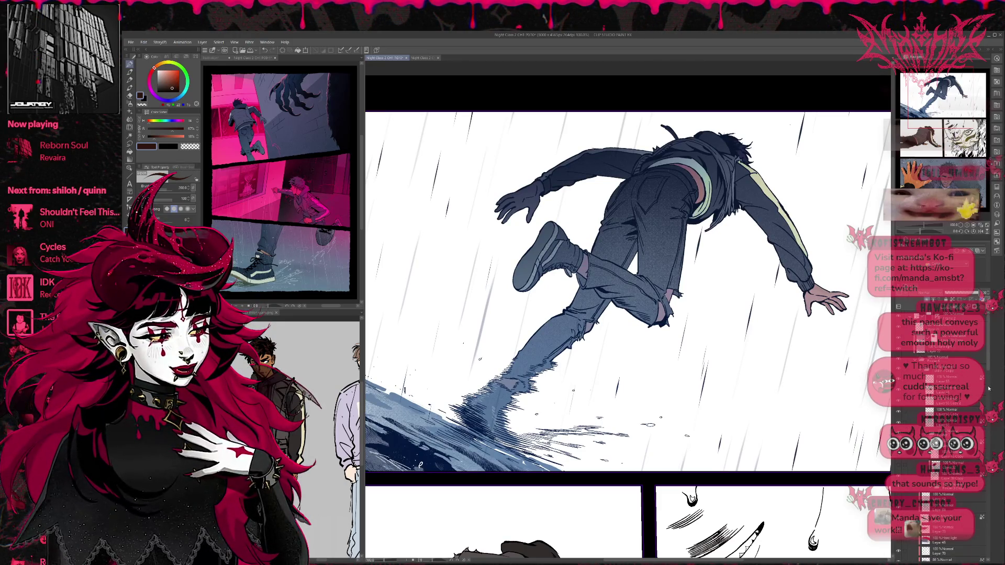
scroll(987, 395, "up", 2)
scroll(987, 396, "down", 5)
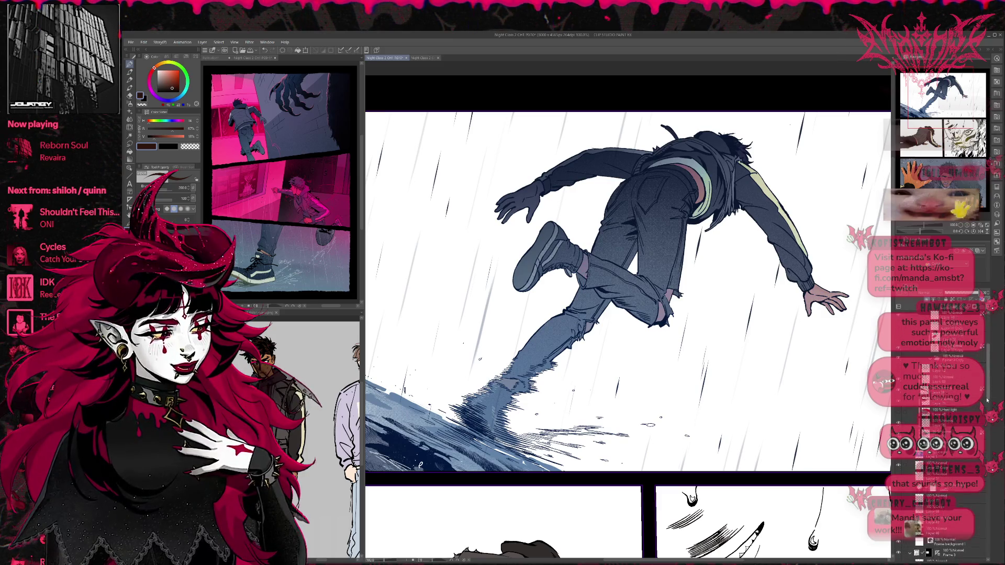
scroll(988, 391, "down", 3)
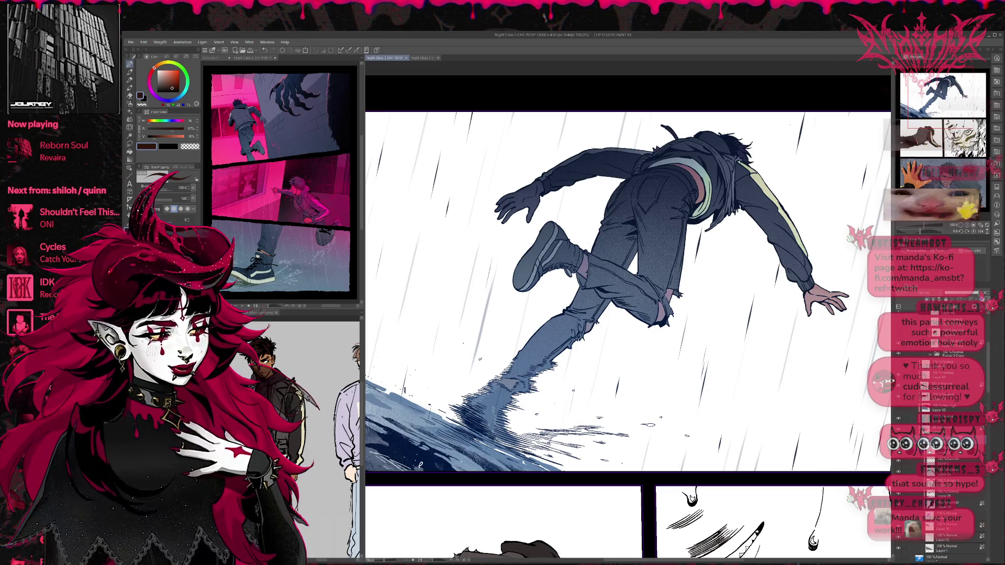
scroll(988, 390, "down", 2)
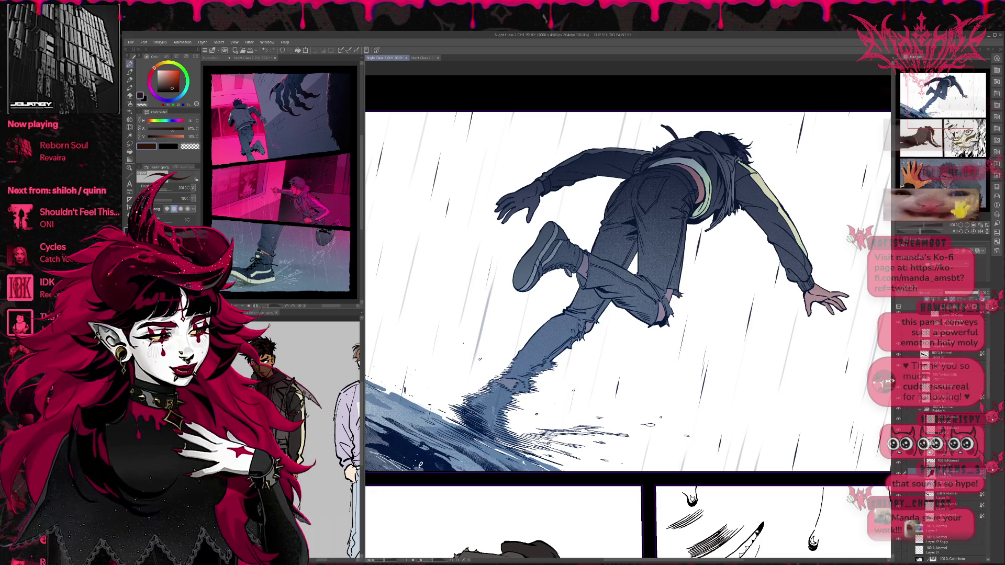
scroll(946, 310, "up", 1)
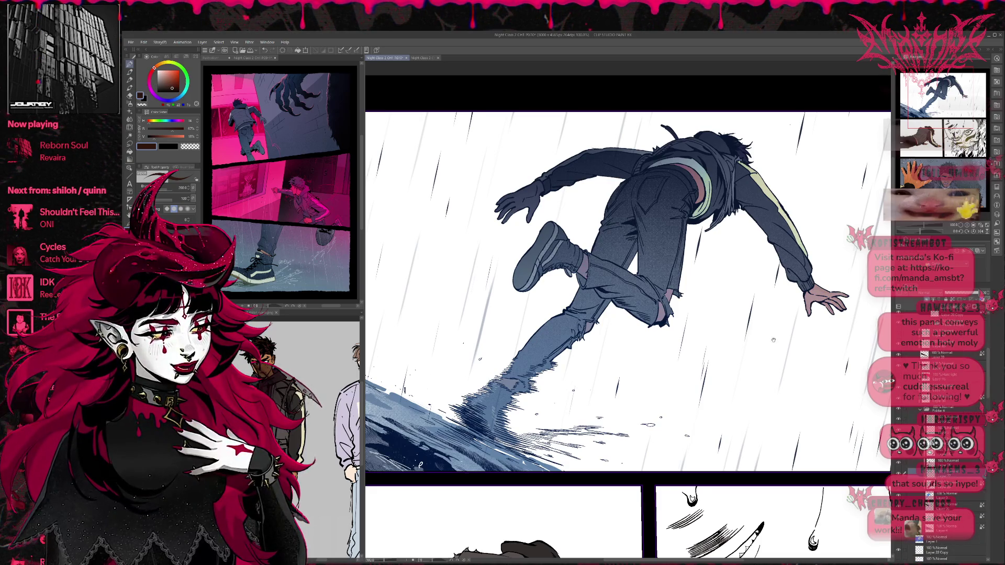
left_click_drag(773, 340, 672, 429)
key("g")
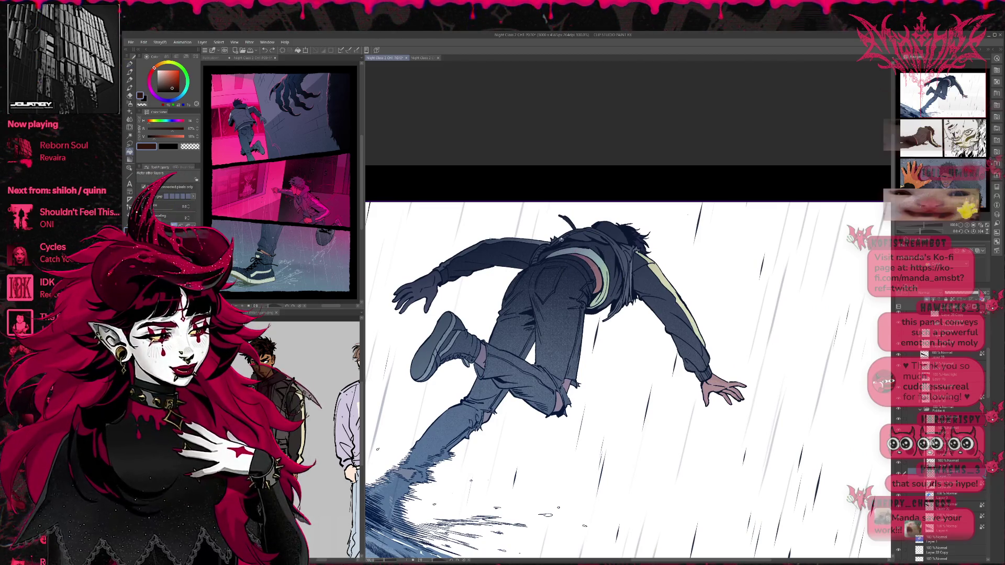
left_click(592, 269, "alt")
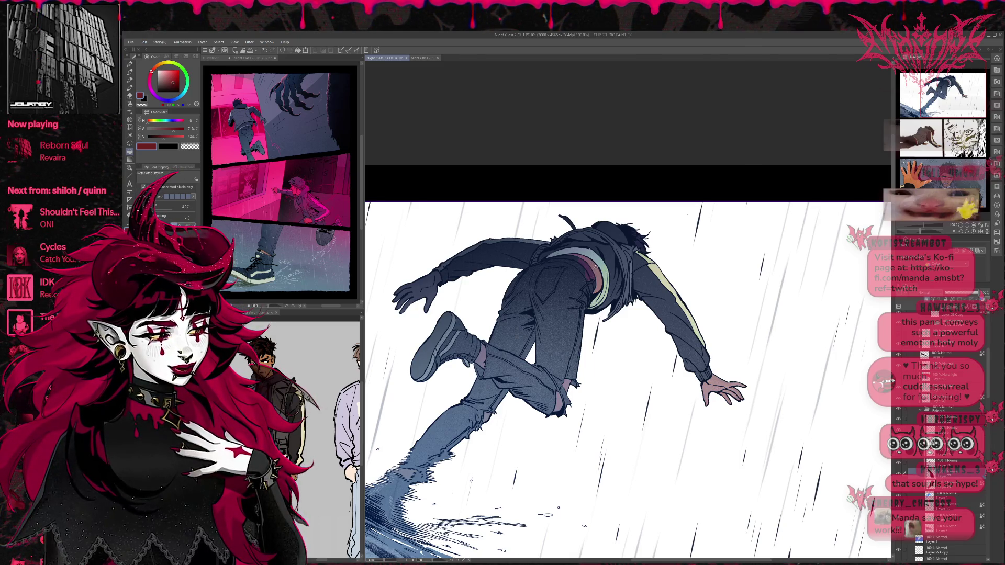
Paint the running figure's waistband darker red, save the page and zoom out.
key("p")
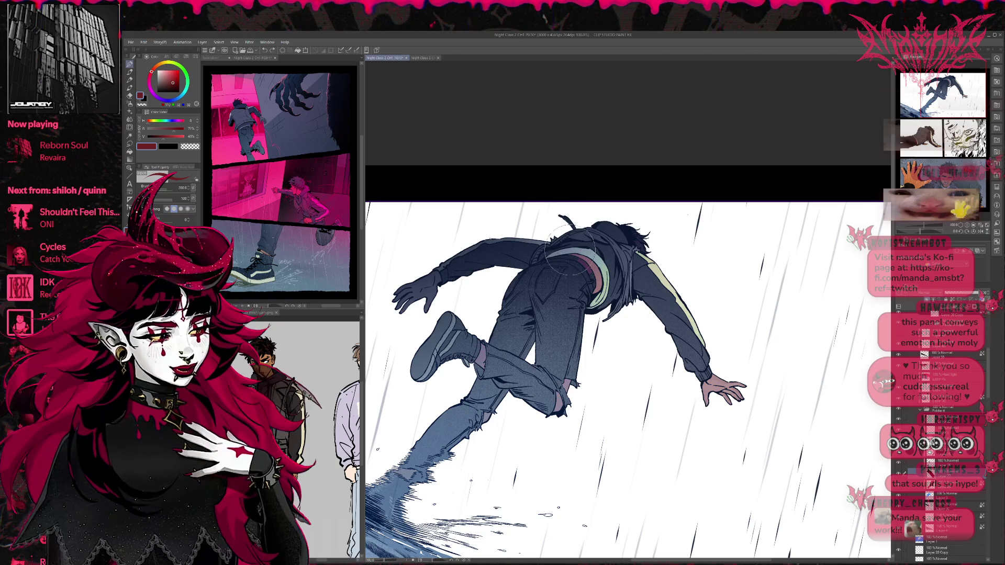
left_click_drag(579, 270, 590, 274)
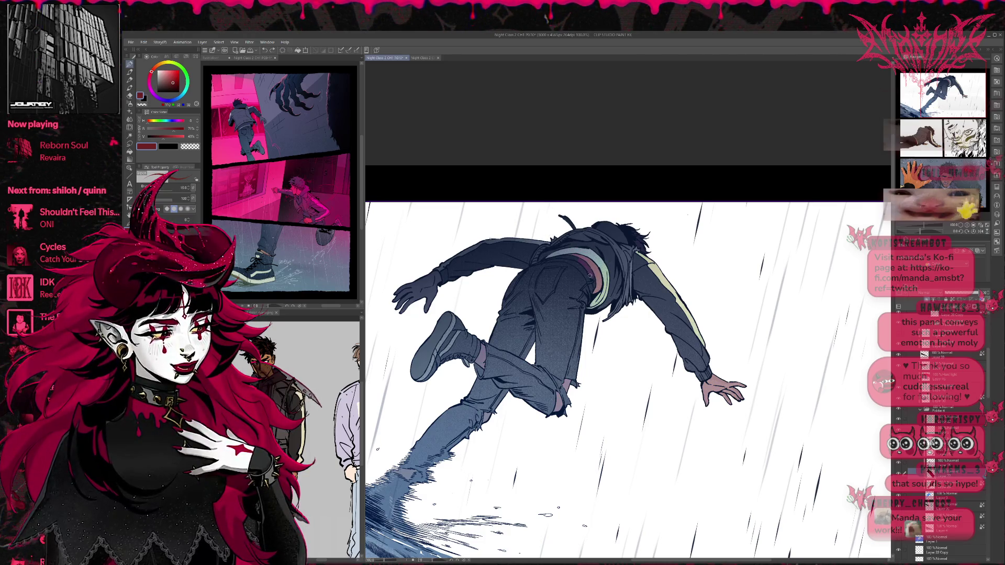
key("ctrl+s")
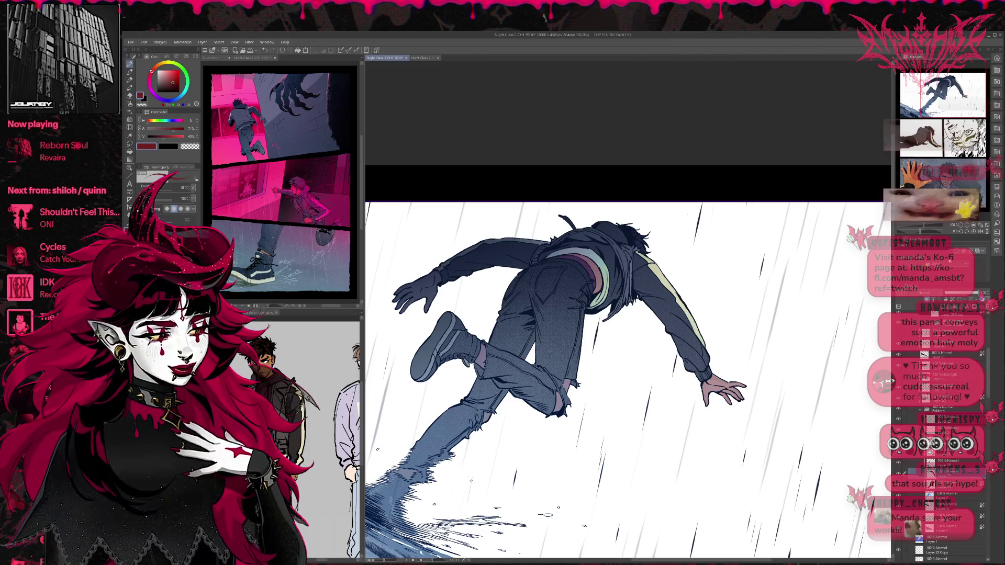
key("ctrl+minus")
key("ctrl+minus")
key("ctrl+minus")
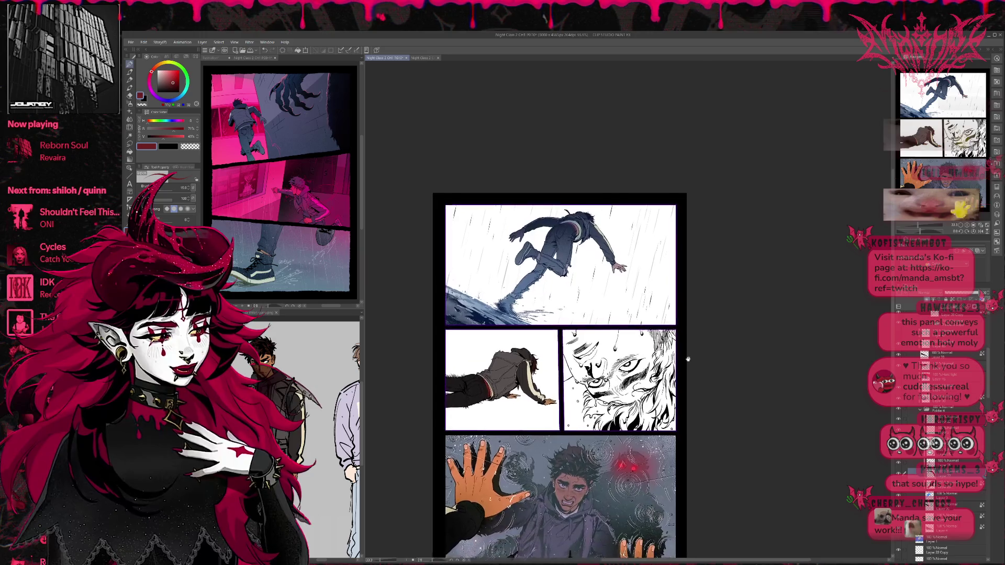
Undo the blue-grey tint in the top panel and compare with the character reference.
left_click_drag(688, 359, 690, 289)
scroll(490, 277, "up", 3)
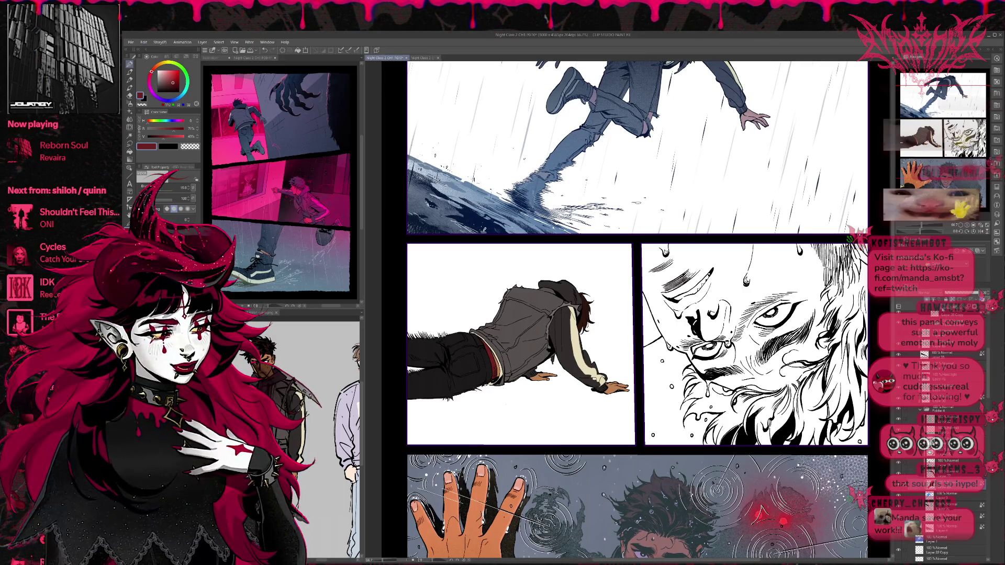
key("ctrl+z")
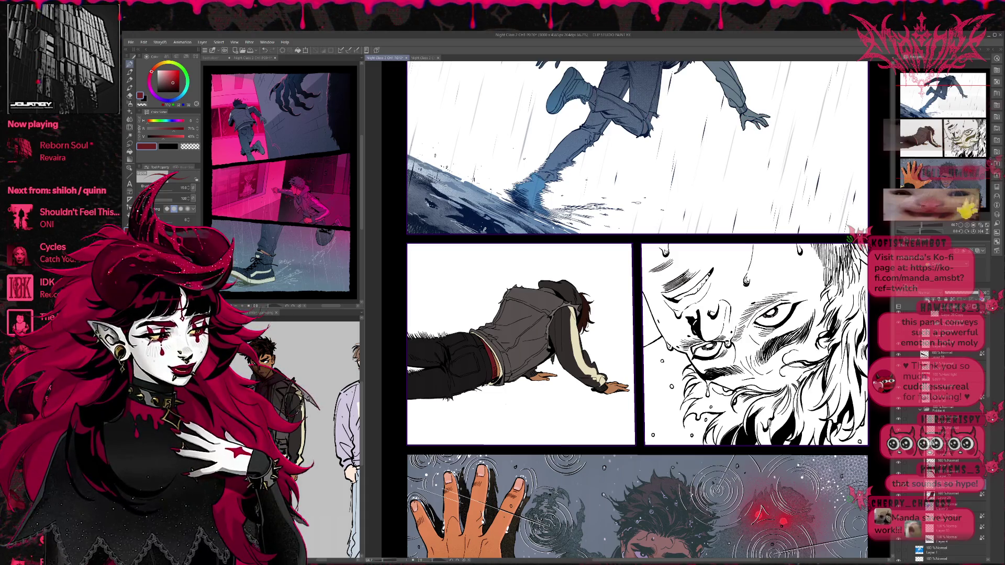
key("ctrl+z")
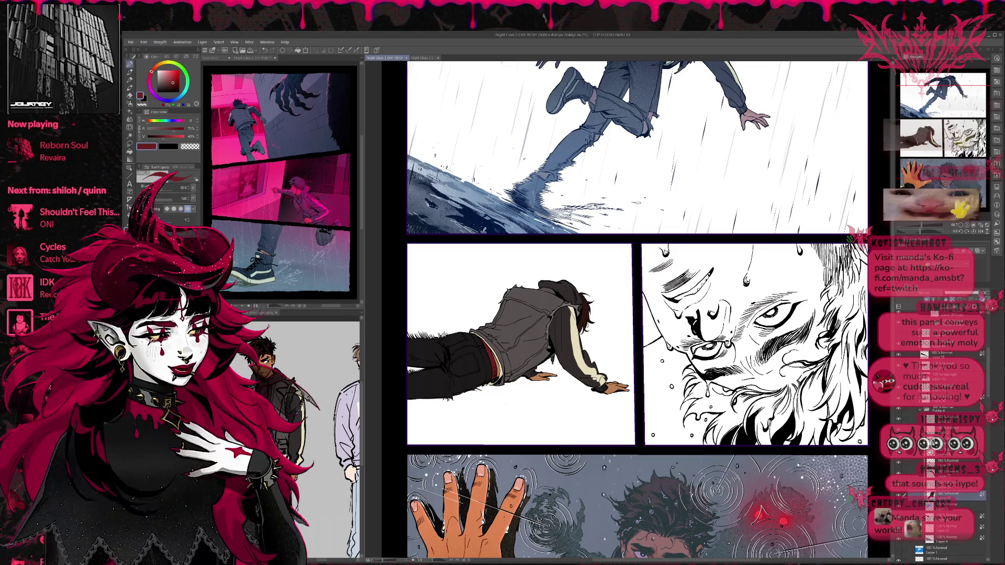
left_click(346, 413)
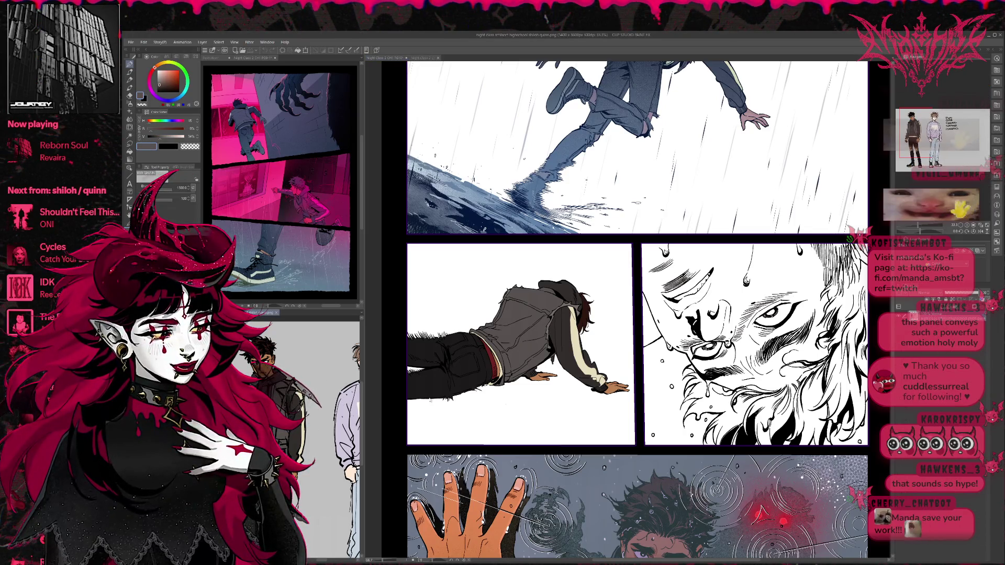
left_click(403, 374)
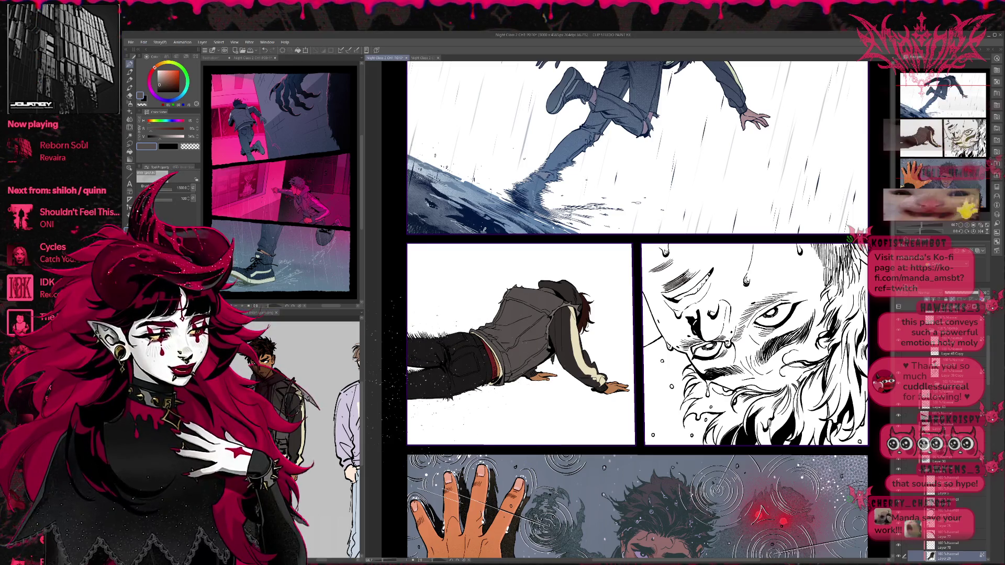
scroll(902, 496, "down", 5)
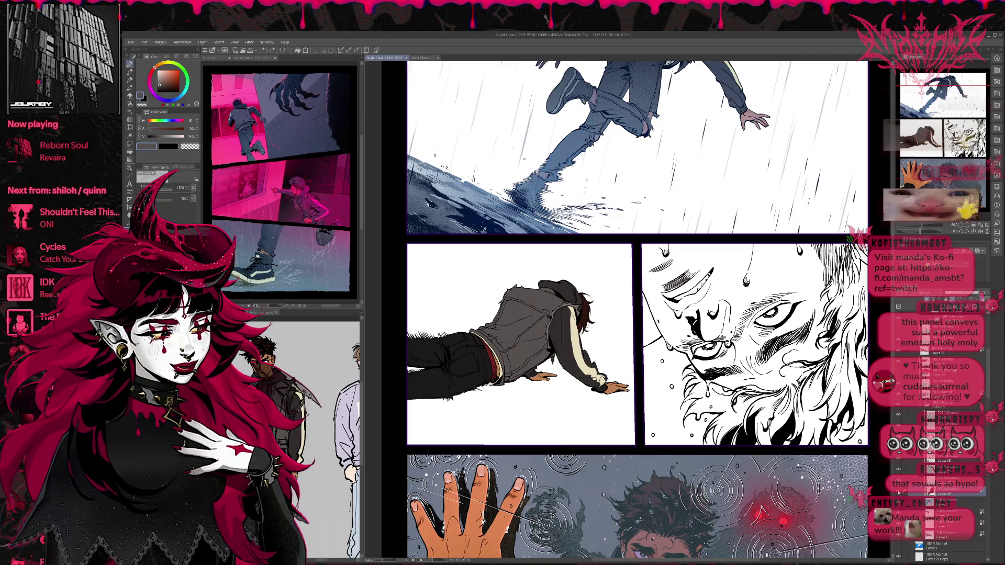
scroll(923, 357, "up", 3)
scroll(923, 356, "up", 5)
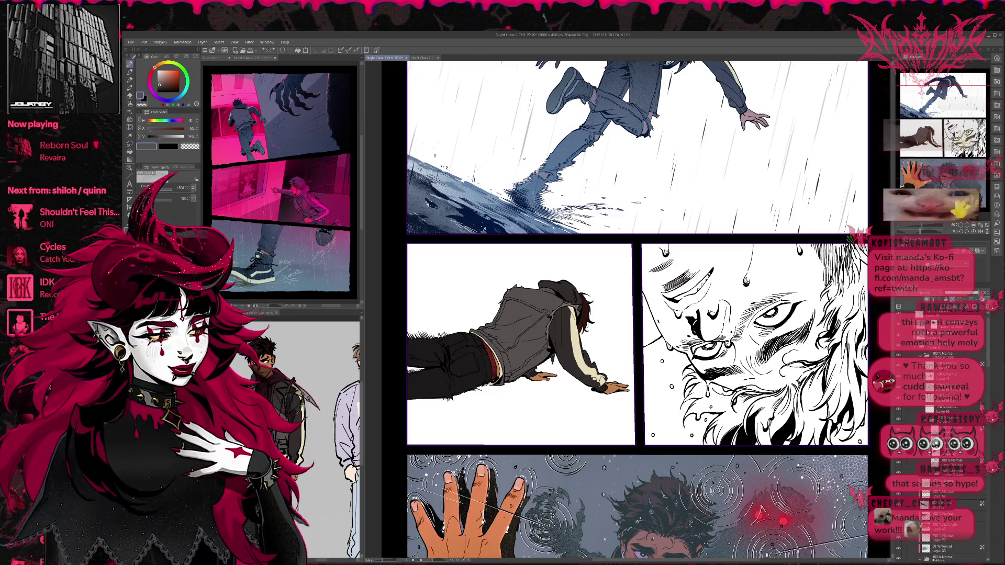
scroll(922, 446, "up", 5)
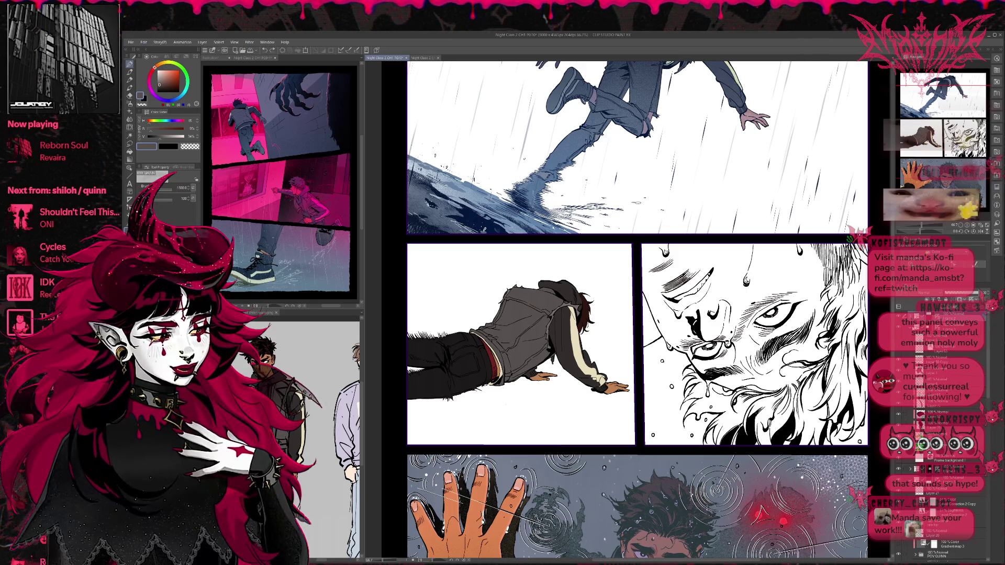
Airbrush the lying figure's pants darker using a colour sampled from the sleeve, undoing stray speckles.
left_click(937, 415)
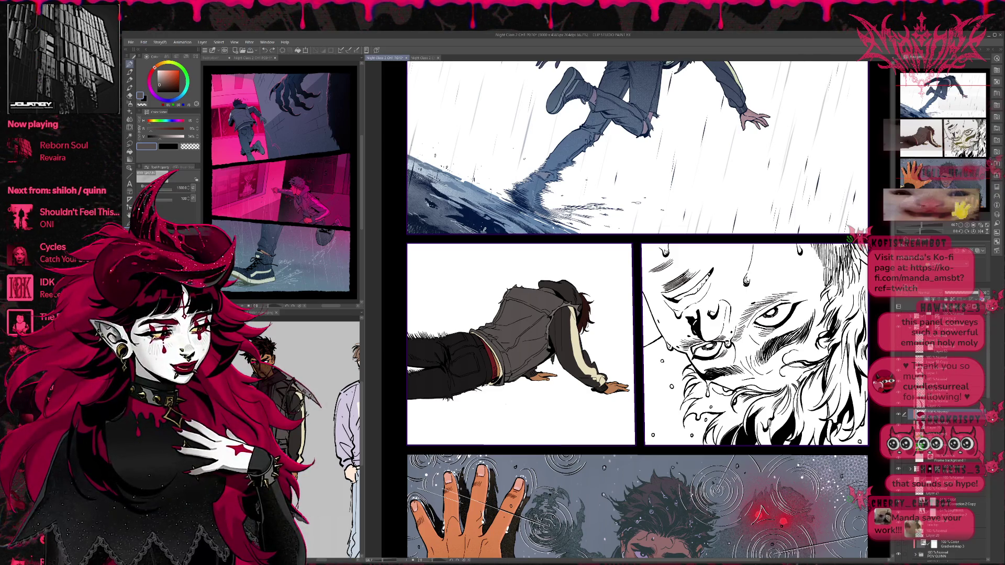
left_click_drag(450, 370, 437, 435)
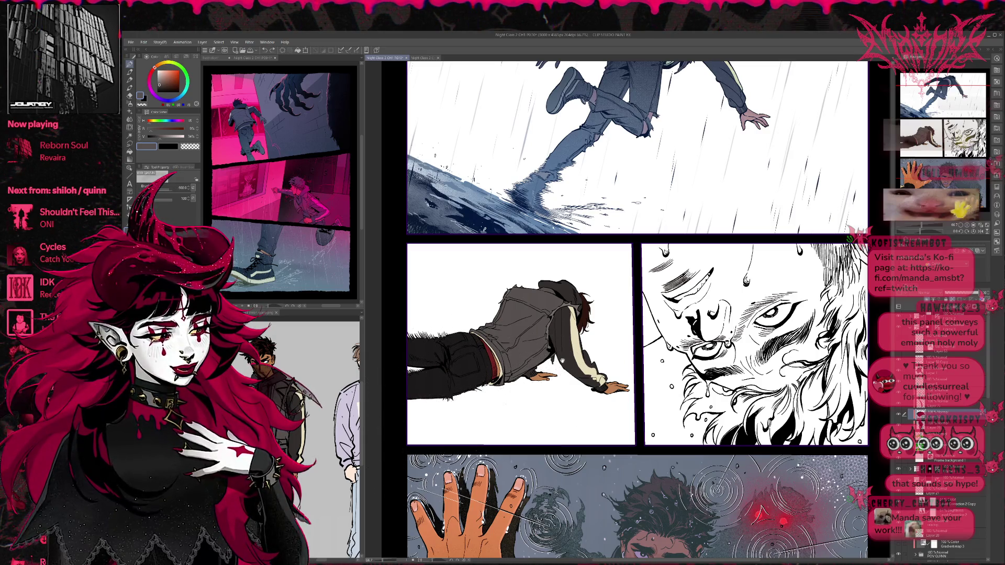
left_click(565, 362, "alt")
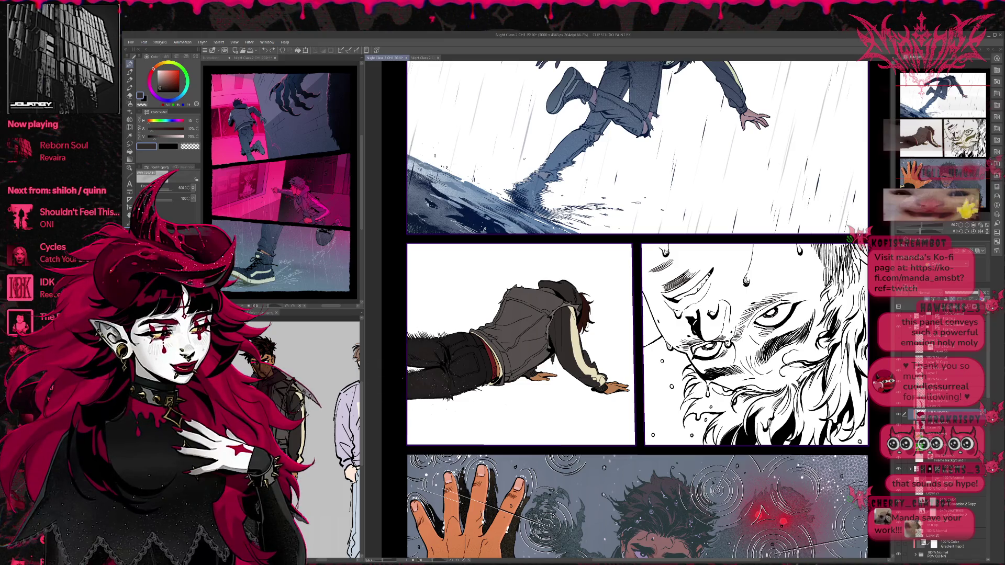
left_click_drag(487, 418, 435, 385)
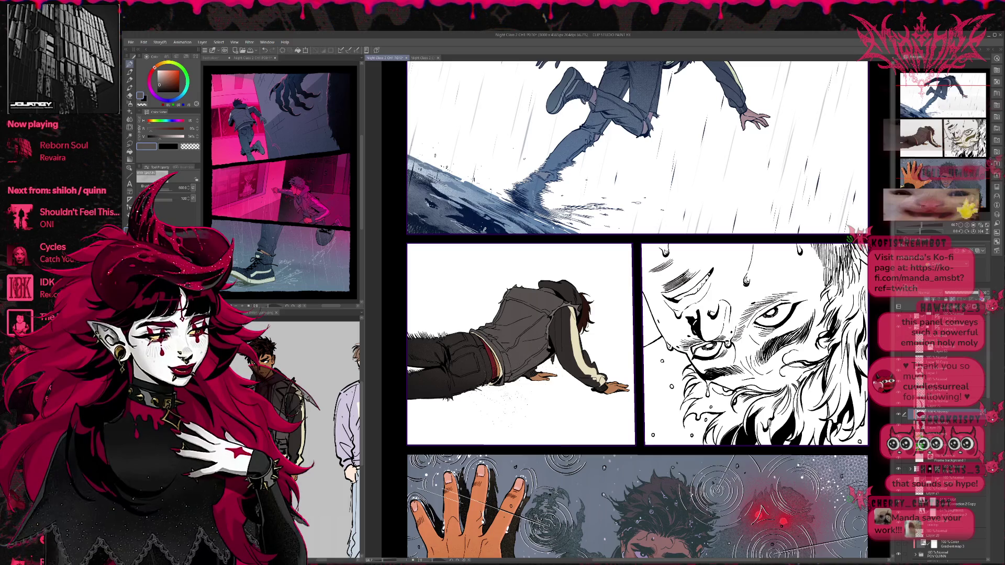
left_click_drag(450, 388, 408, 385)
left_click_drag(401, 335, 388, 324)
key("ctrl+z")
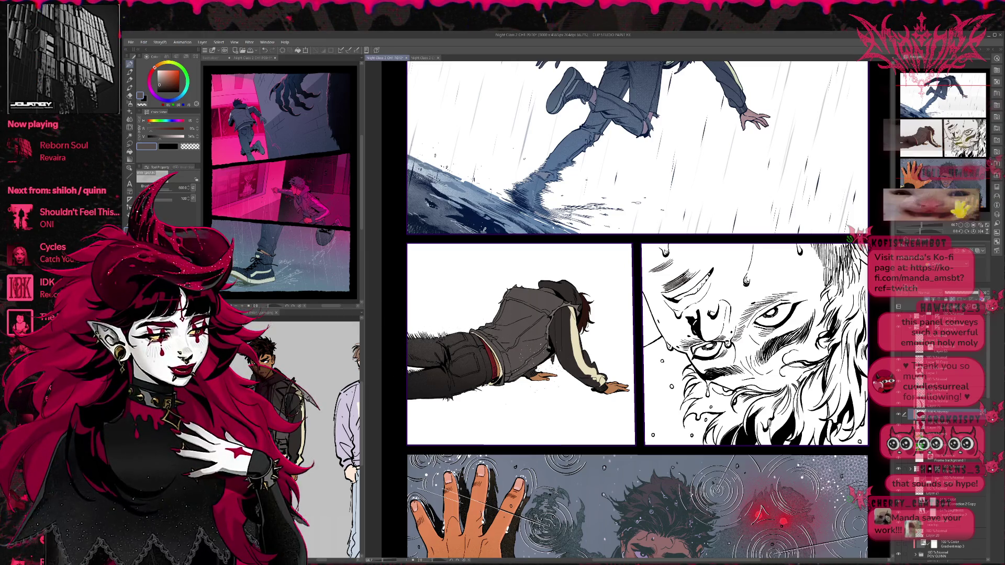
scroll(633, 312, "up", 1)
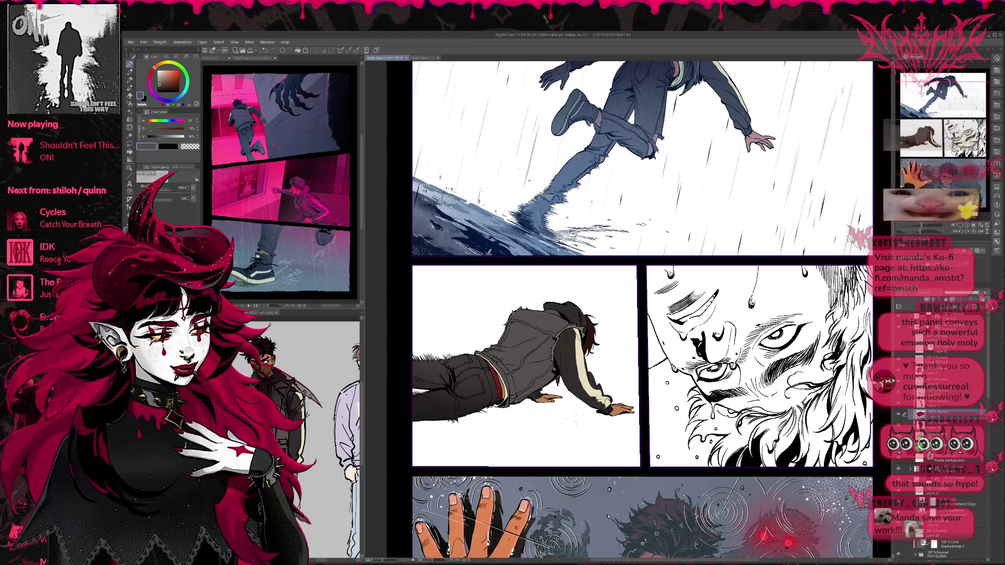
Show the water-splash and rain-streak layers and fill Frame background 1 with blue-grey.
scroll(638, 312, "right", 1)
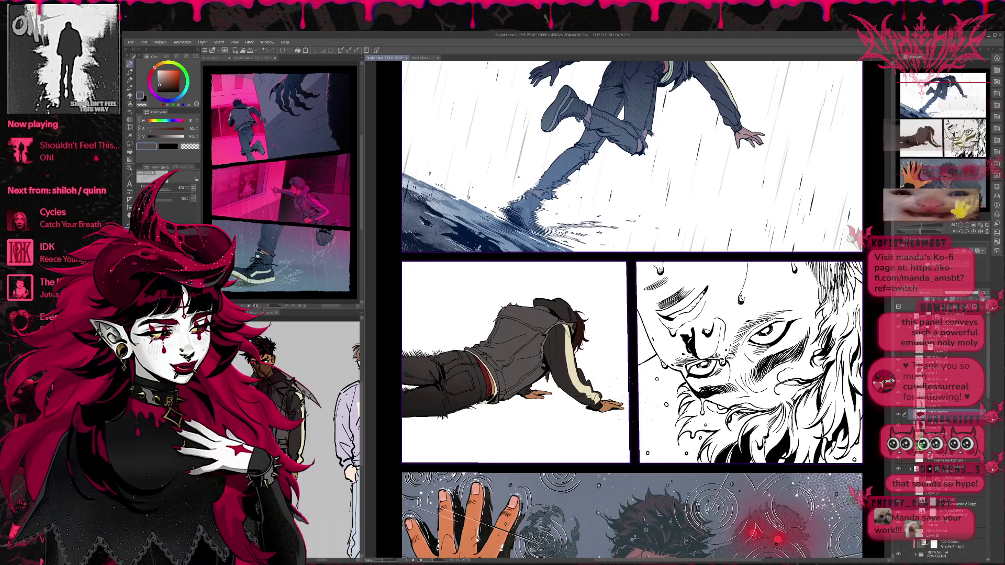
left_click(899, 352)
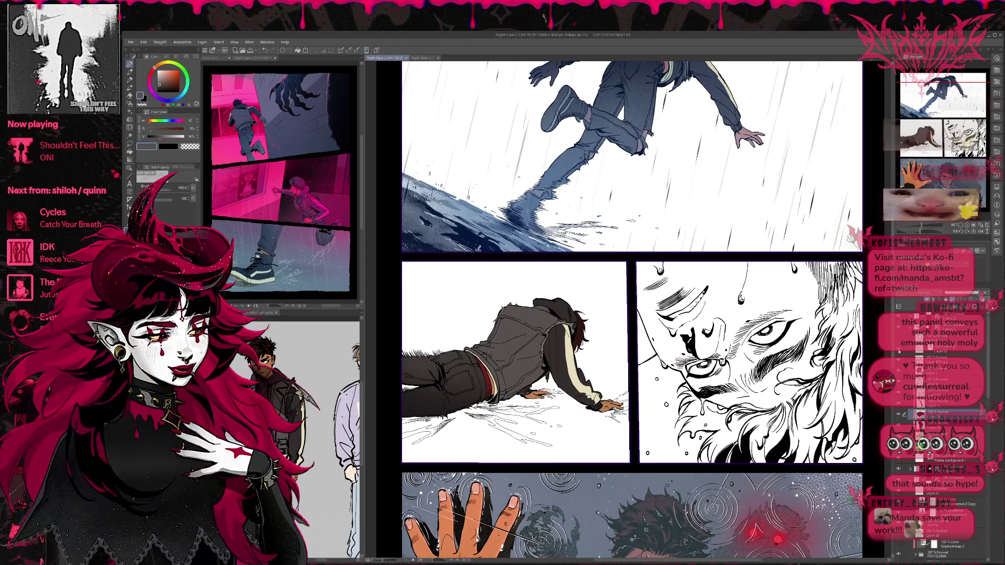
left_click(899, 361)
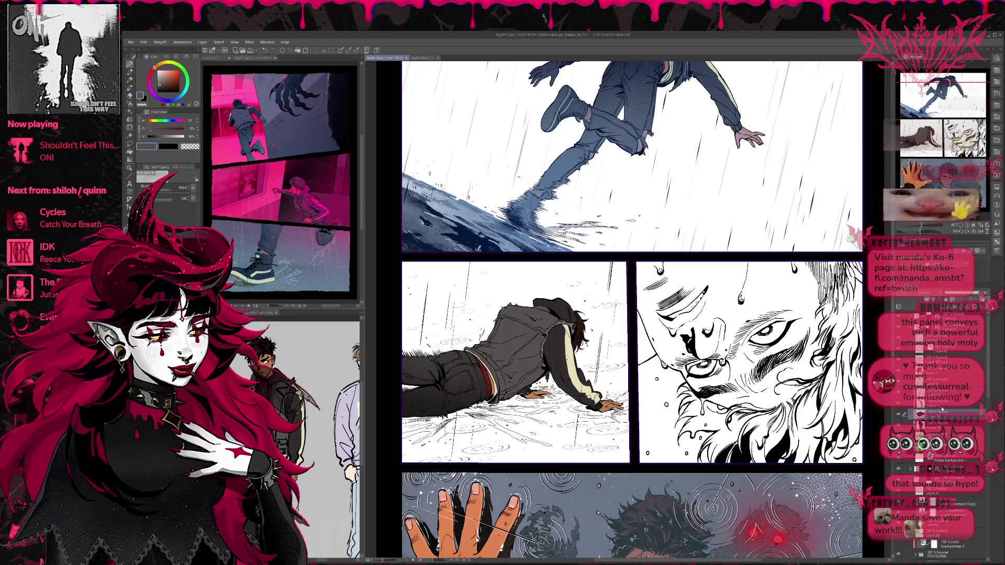
left_click(943, 458)
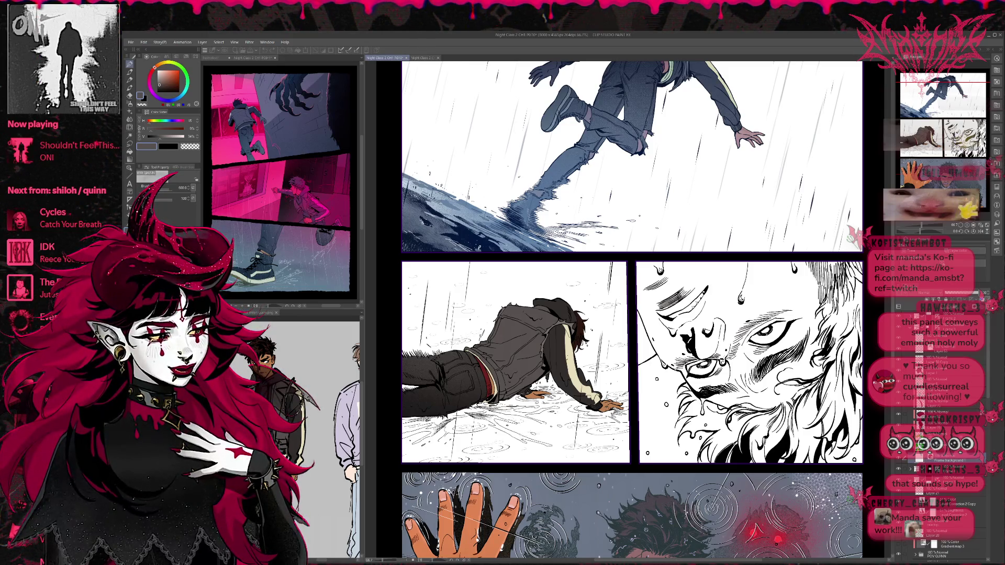
key("alt+BackSpace")
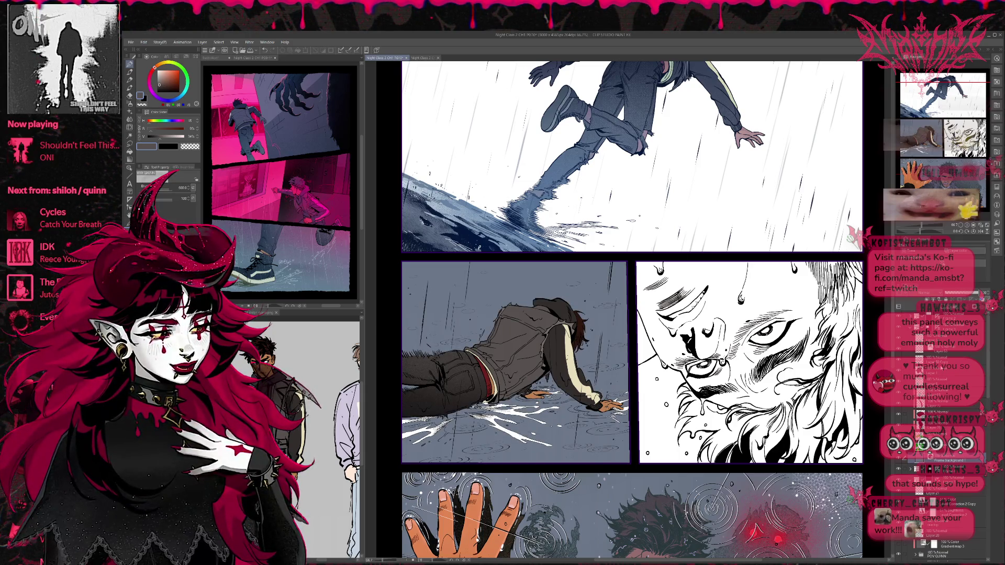
Toggle the water-splash layer's colour effect between white and dark.
left_click(943, 458)
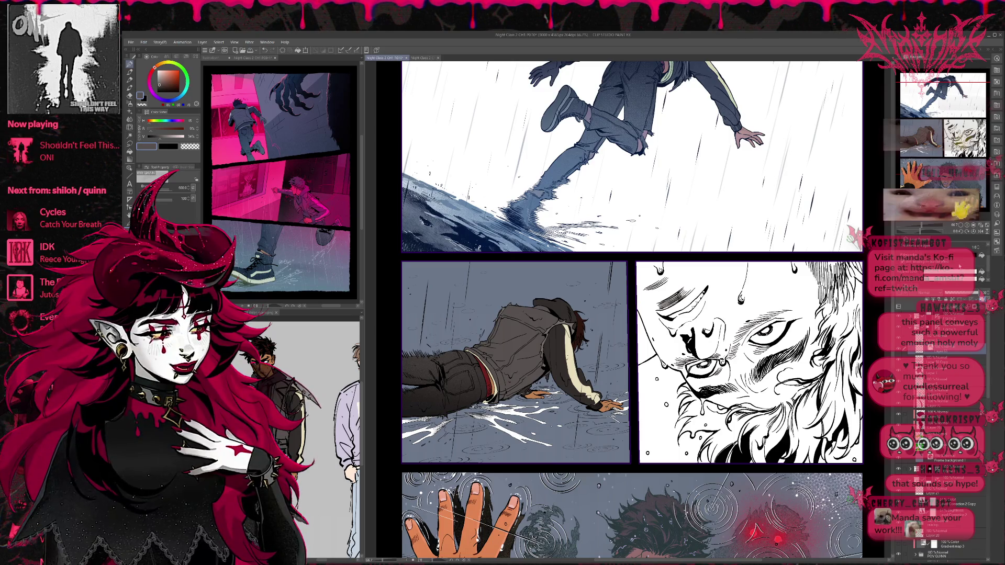
left_click(977, 253)
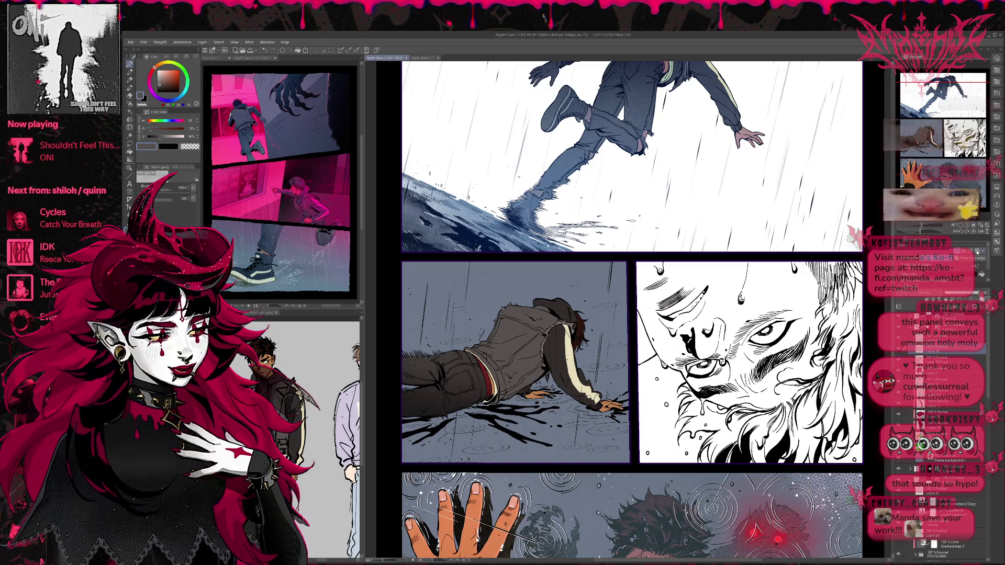
left_click(977, 253)
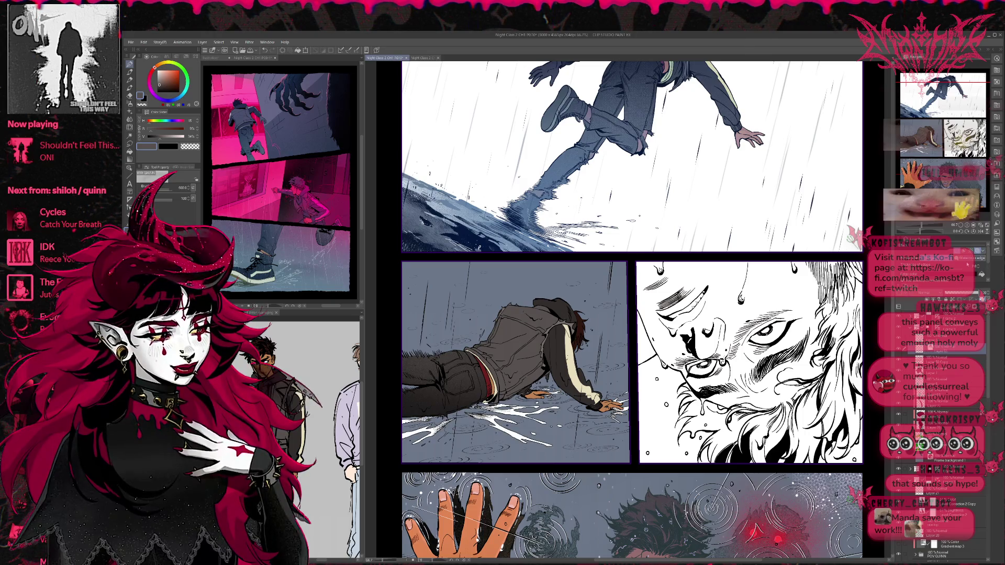
left_click(977, 270)
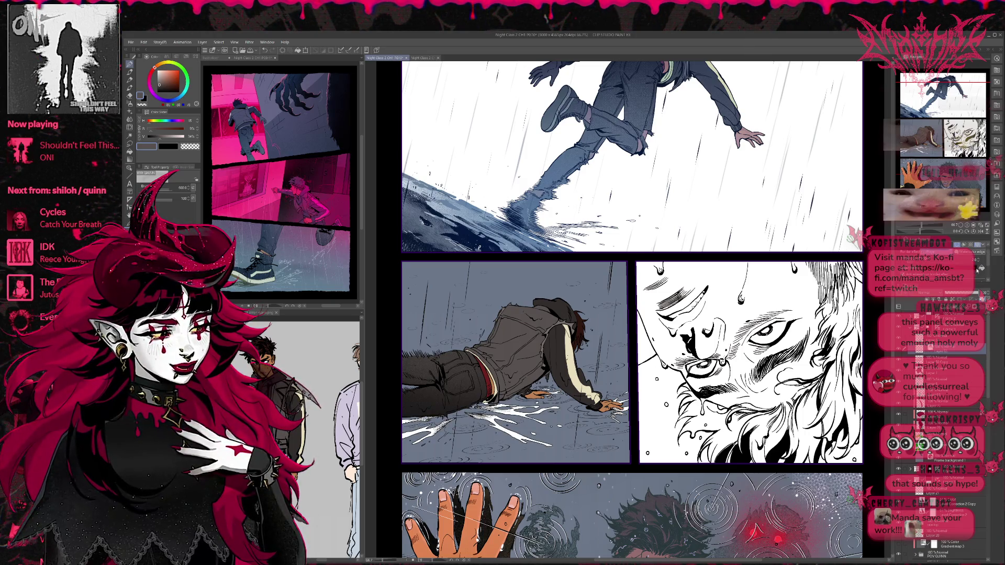
left_click(977, 271)
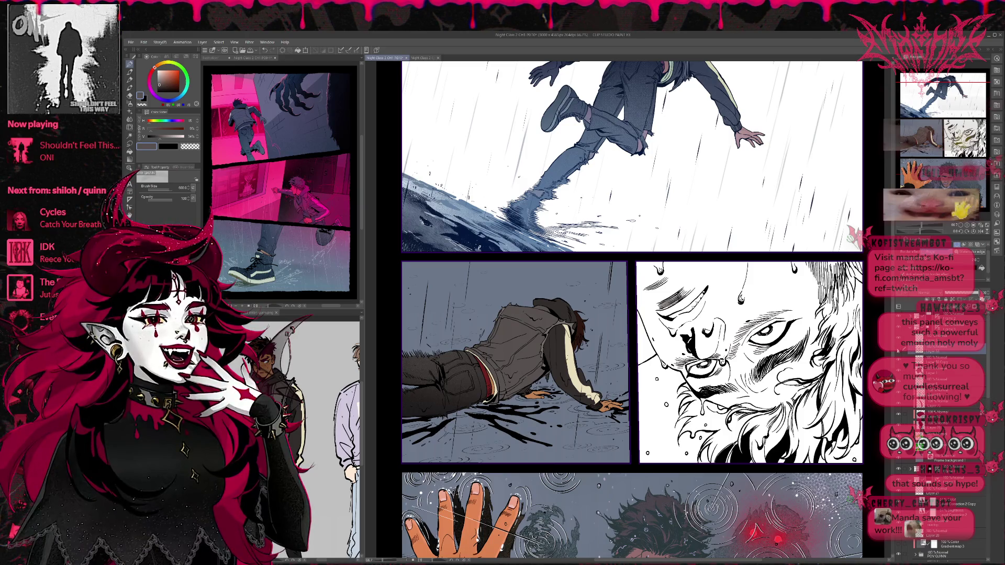
left_click(977, 270)
left_click(977, 270)
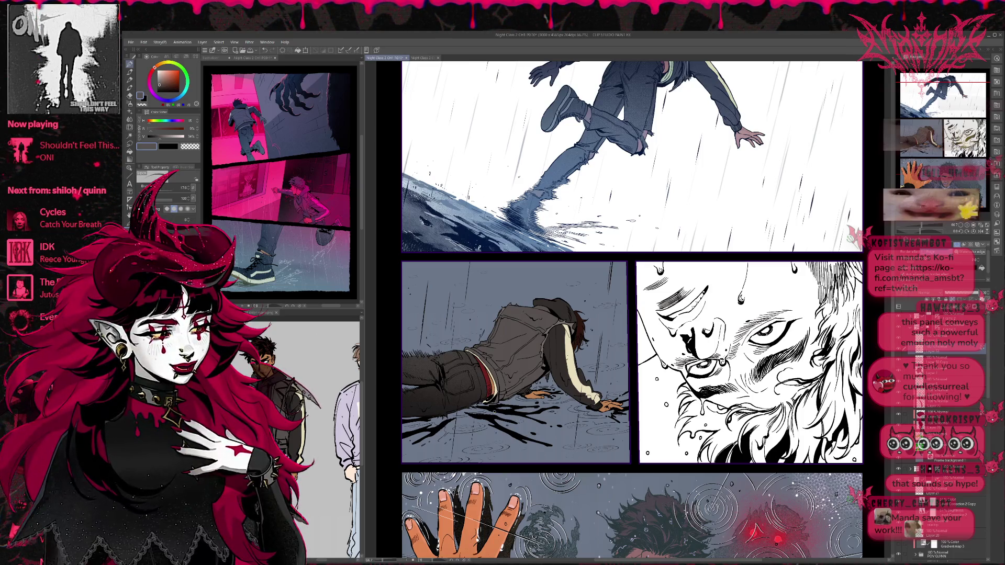
Cover the dark lower-left splash marks with the panel's sampled blue-grey.
mouse_move(476, 414)
left_mouse_down()
mouse_move(539, 445)
mouse_move(560, 414)
mouse_move(471, 416)
mouse_move(540, 406)
mouse_move(503, 422)
left_mouse_up()
left_click(524, 435, "alt")
left_click_drag(388, 424, 450, 434)
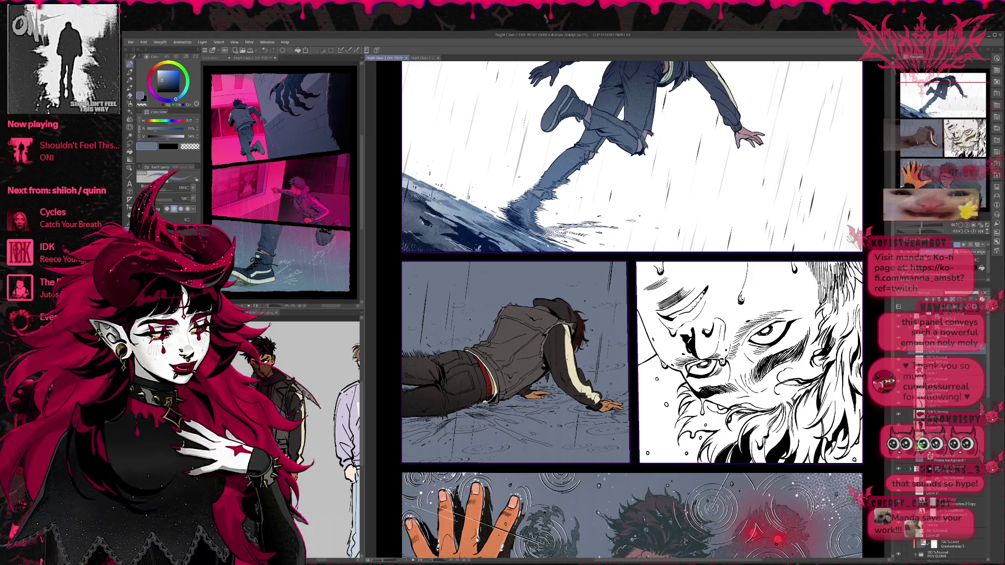
Add a new layer and try light grey grainy splash strokes, then undo them.
key("ctrl+shift+n")
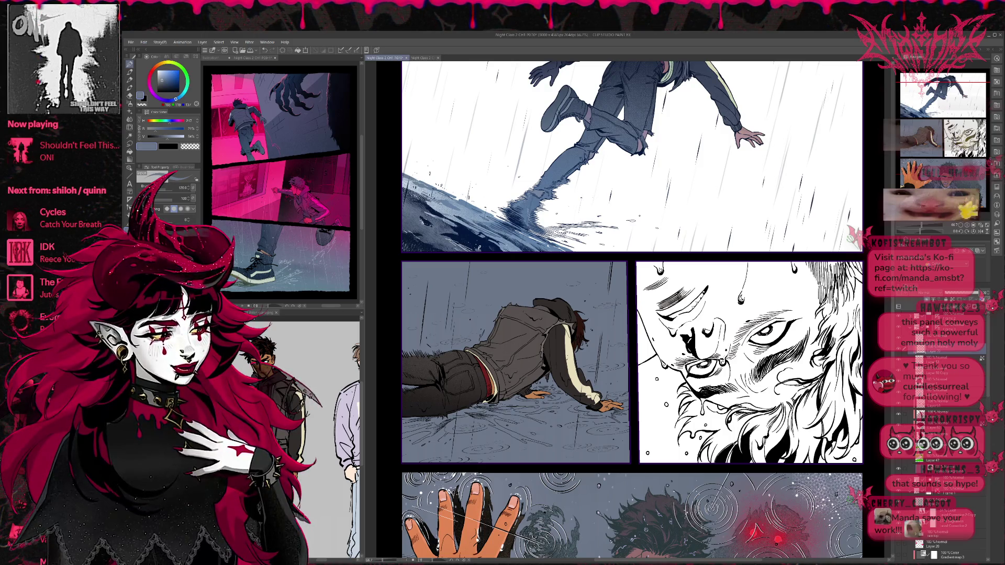
key("b")
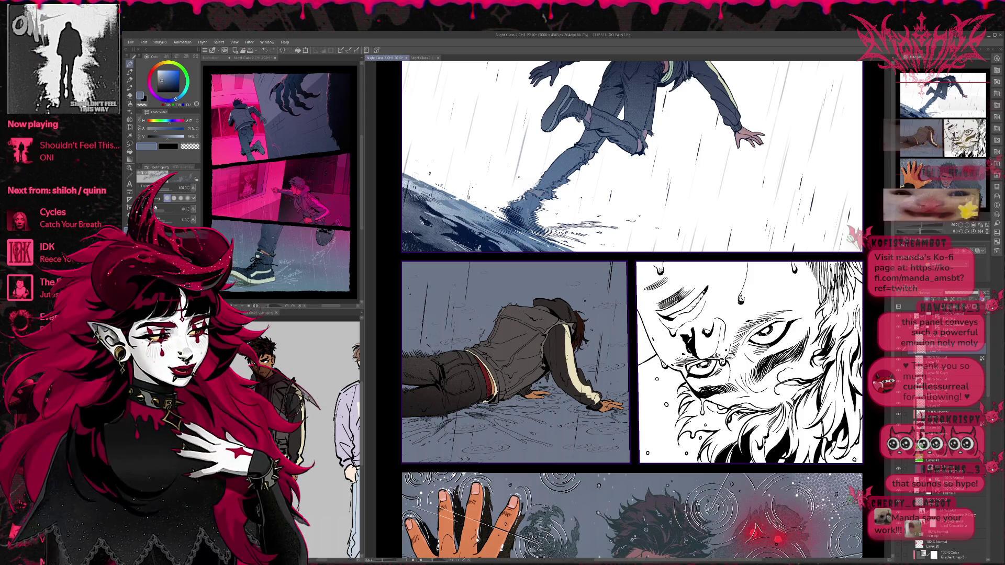
mouse_move(550, 415)
left_mouse_down()
mouse_move(490, 445)
mouse_move(521, 440)
left_mouse_up()
left_click_drag(469, 407, 418, 438)
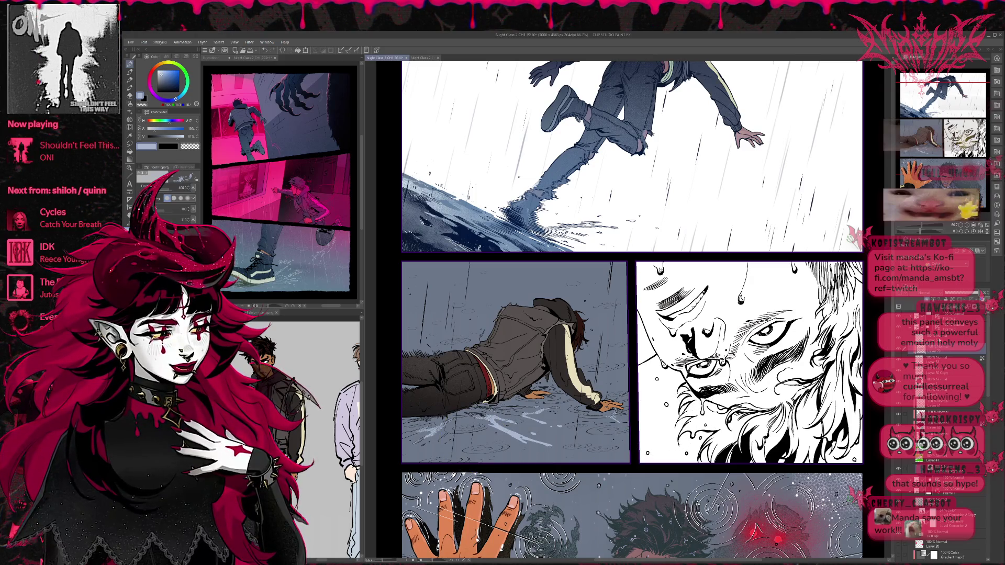
key("ctrl+z")
Try white splash strokes around the figure's hands on another layer, then undo them.
left_click(937, 352)
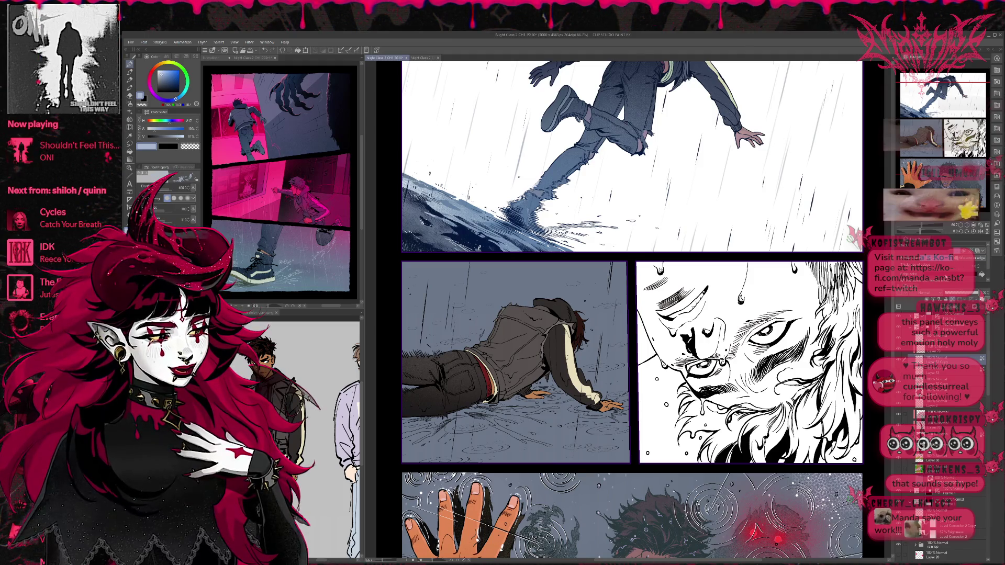
left_click_drag(163, 73, 152, 61)
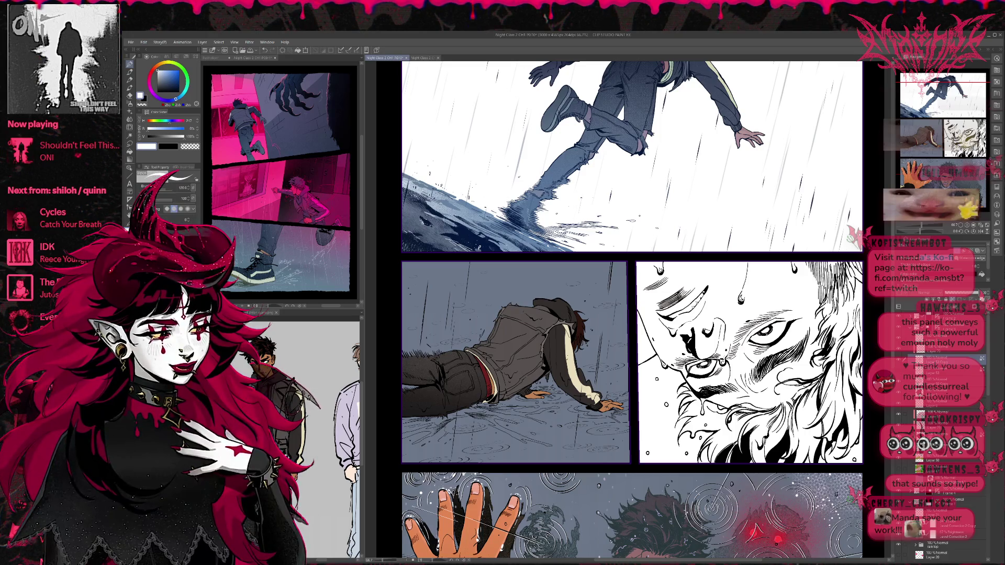
key("bracketright")
mouse_move(515, 432)
left_mouse_down()
mouse_move(473, 419)
mouse_move(618, 411)
mouse_move(576, 466)
left_mouse_up()
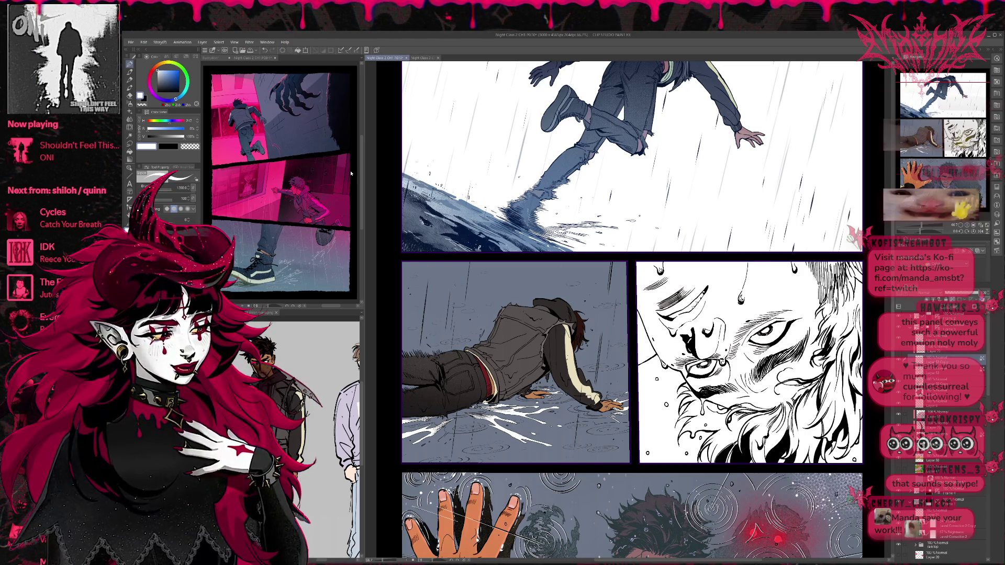
key("ctrl+z")
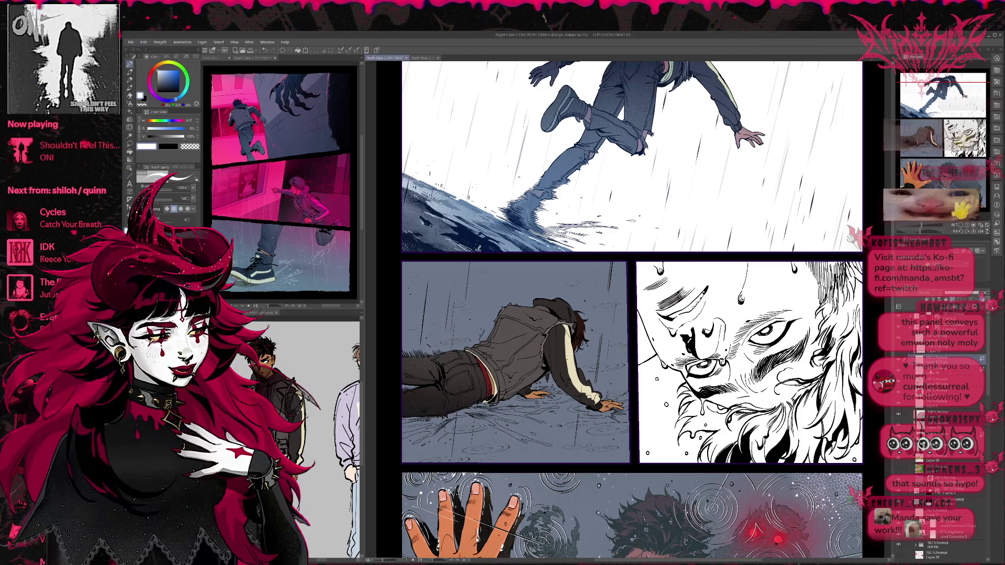
Sample a blue-grey from the reference page, then a lighter blue-grey from the rain panel.
left_click(943, 362)
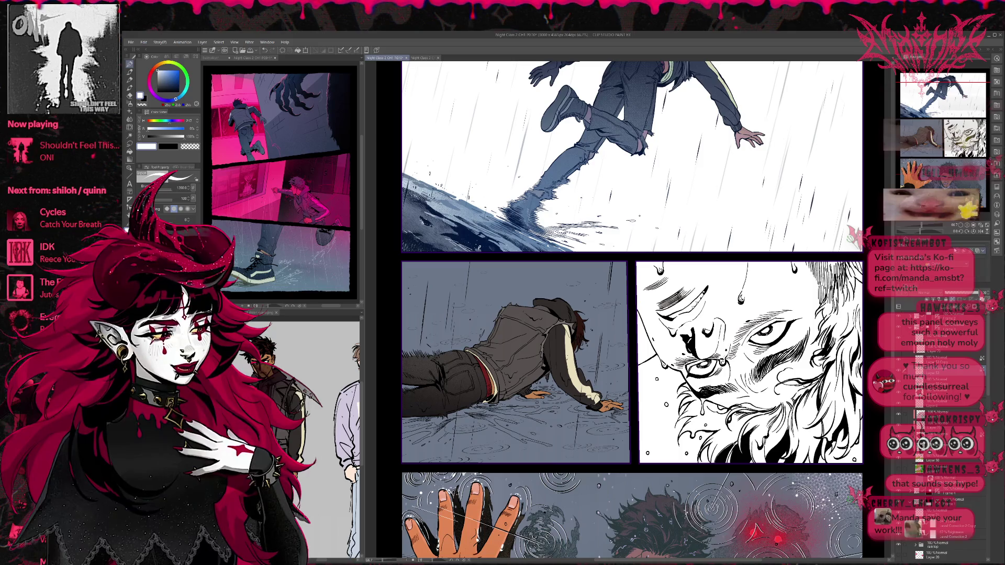
left_click(943, 349)
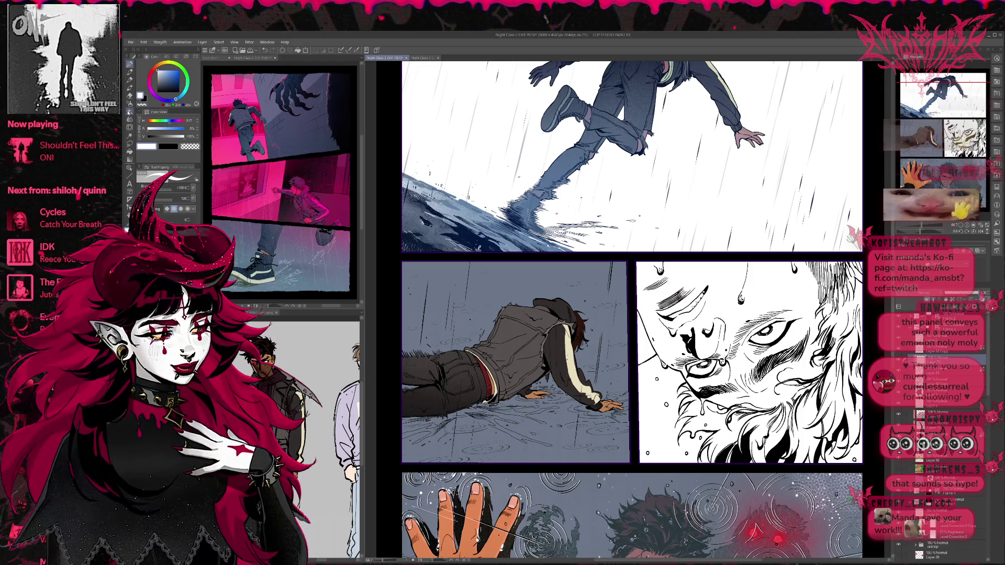
key("e")
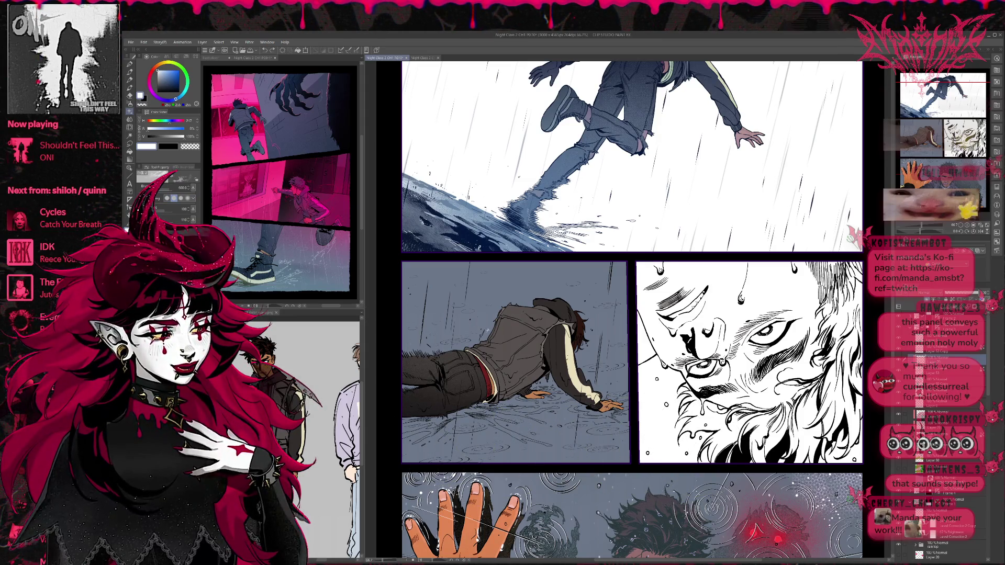
left_click(311, 273)
left_click(282, 280, "alt")
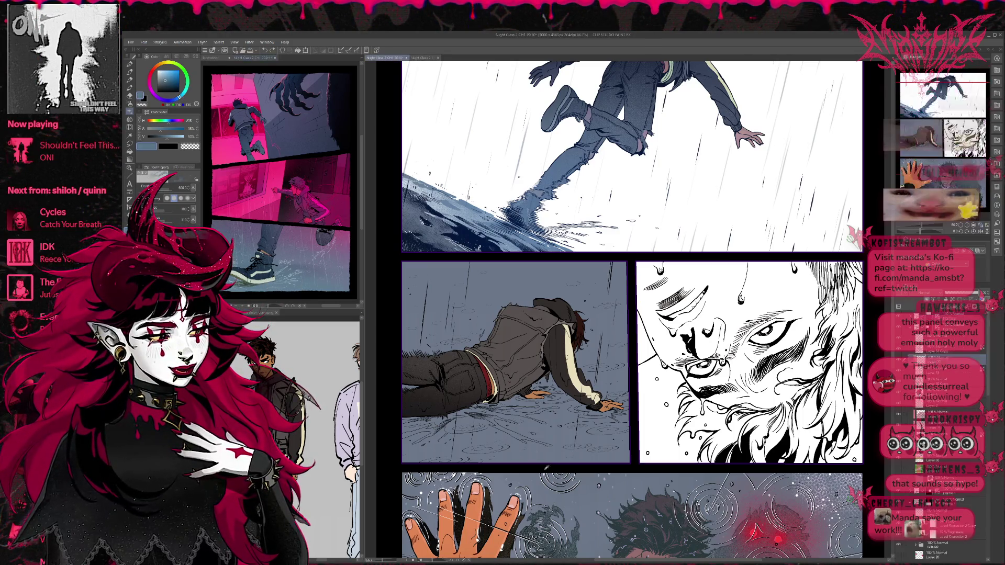
mouse_move(582, 486)
left_mouse_down()
mouse_move(561, 431)
mouse_move(555, 296)
mouse_move(553, 371)
left_mouse_up()
left_click(575, 343, "alt")
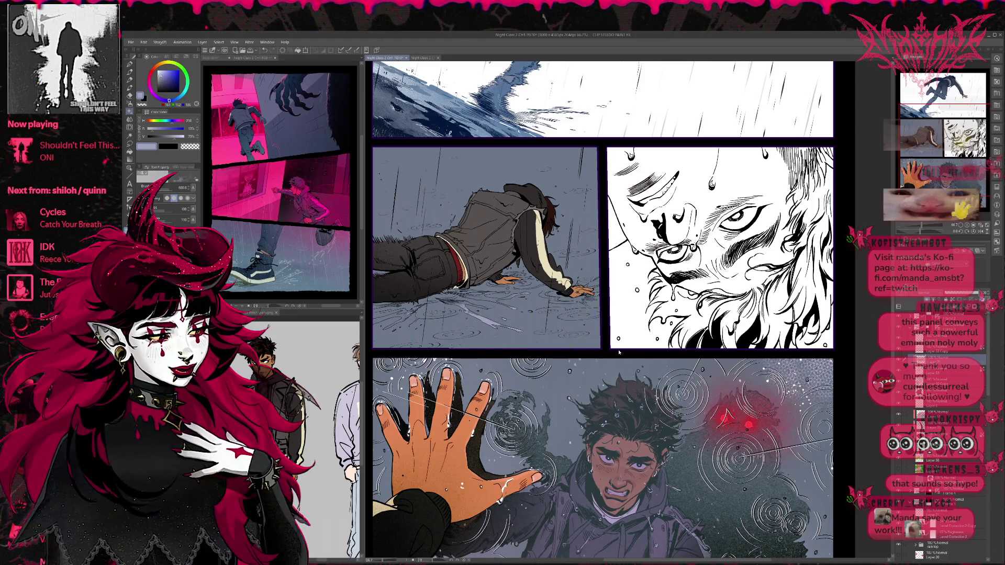
Paint light and darker blue-grey splash streaks around the figure's hand and shift them slightly.
left_click_drag(552, 322, 619, 380)
left_click_drag(450, 349, 631, 377)
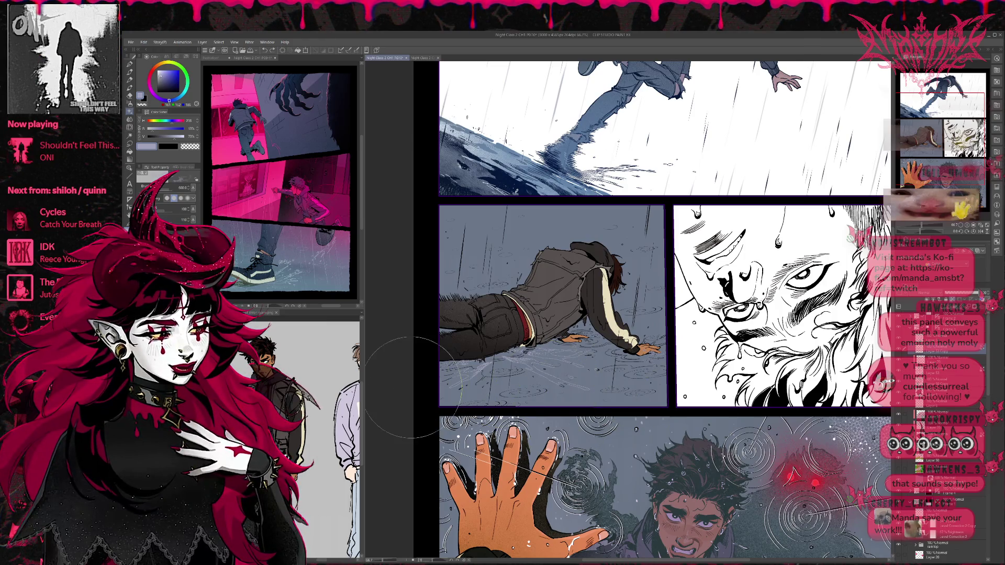
left_click_drag(526, 349, 589, 387)
left_click_drag(503, 401, 586, 419)
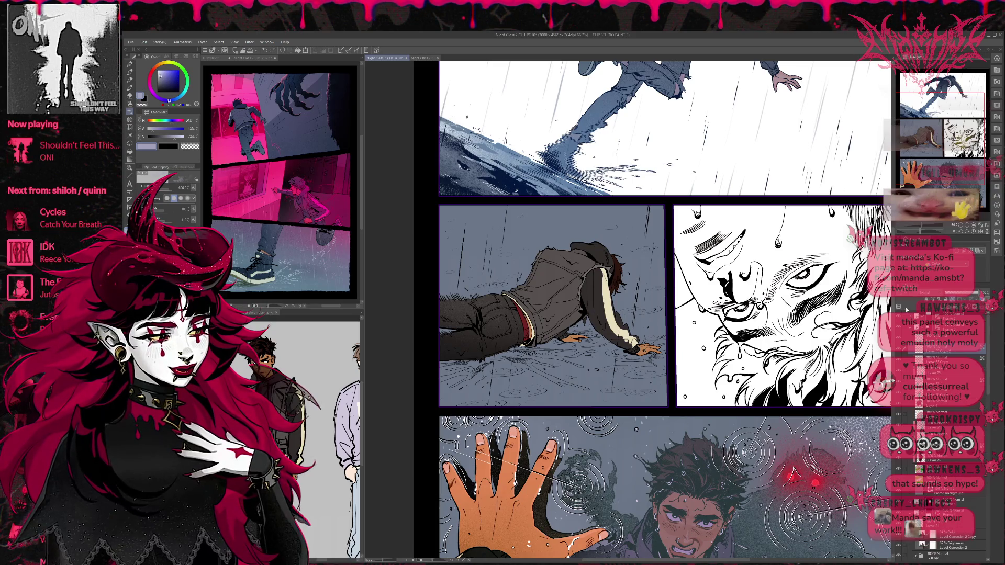
key("ctrl+t")
left_click_drag(550, 365, 550, 362)
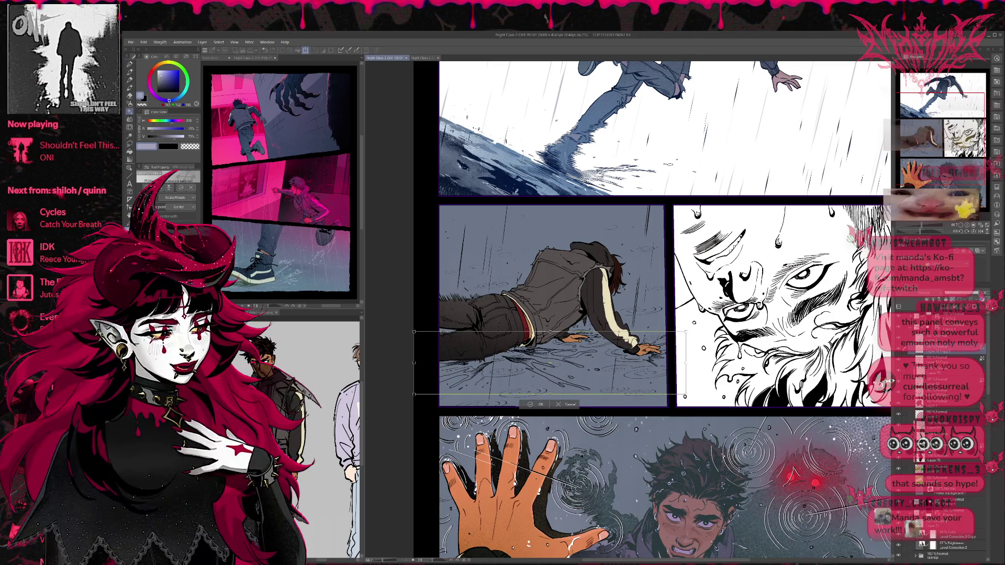
left_click(530, 405)
Add white splash highlights around the hands and hips and nudge the splash linework.
mouse_move(452, 374)
left_mouse_down()
mouse_move(576, 348)
mouse_move(589, 372)
left_mouse_up()
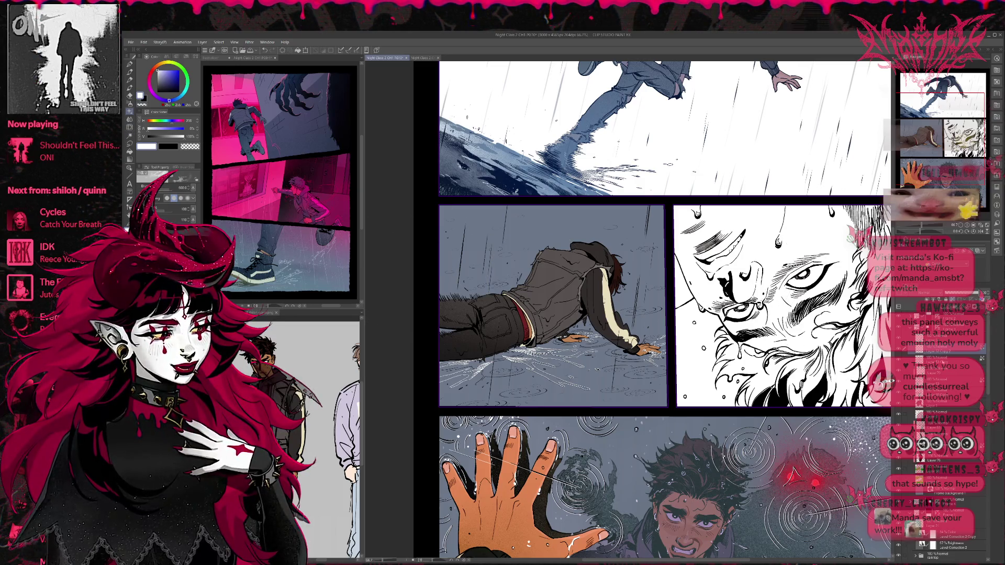
key("ctrl+z")
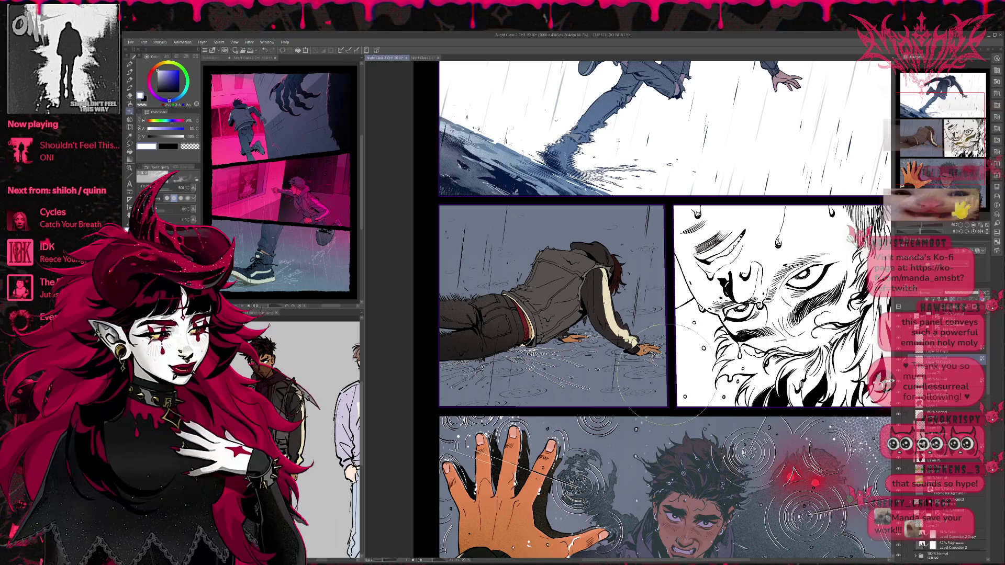
key("ctrl+t")
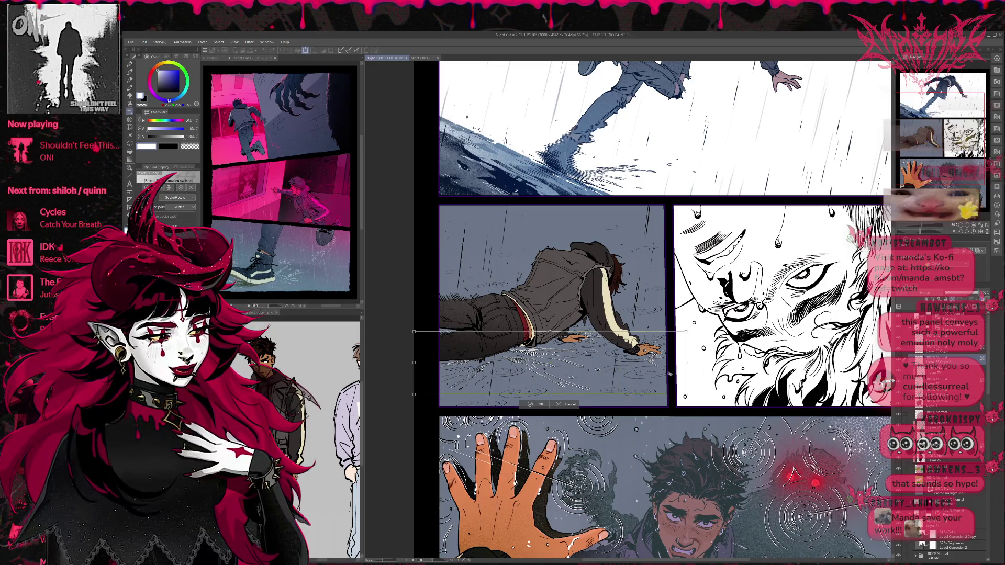
left_click_drag(670, 375, 668, 372)
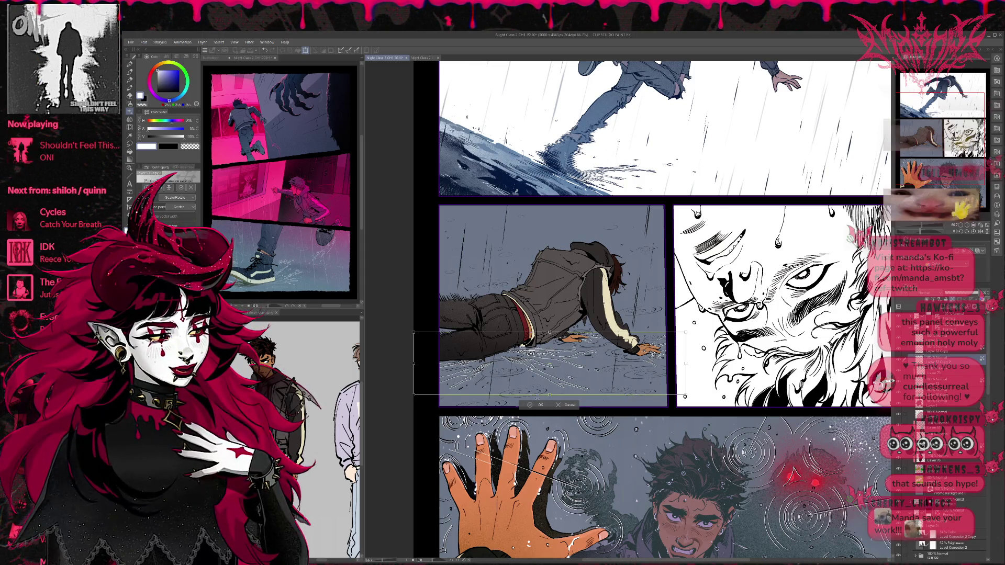
key("Return")
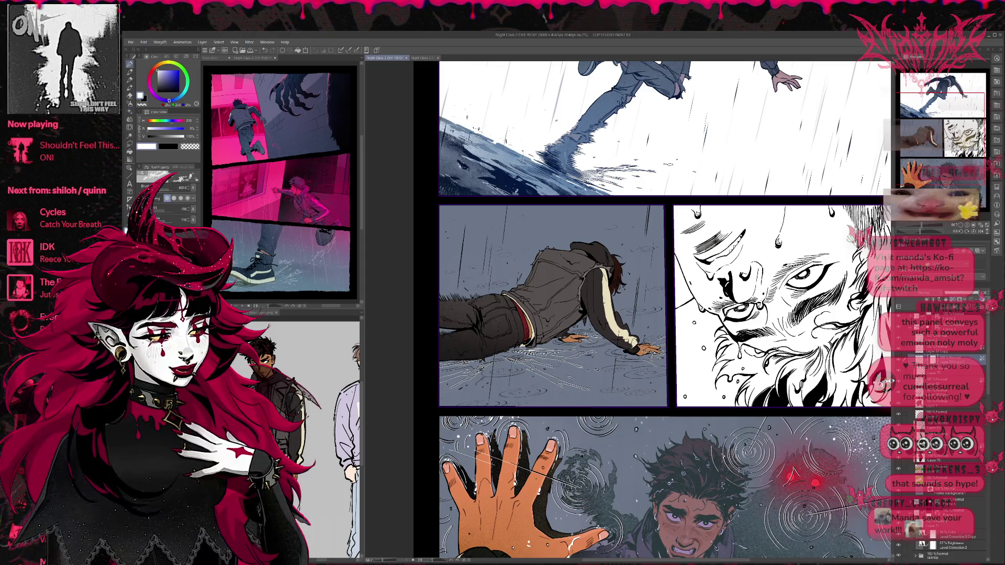
Switch to transparent colour and transform the selected splash area.
key("c")
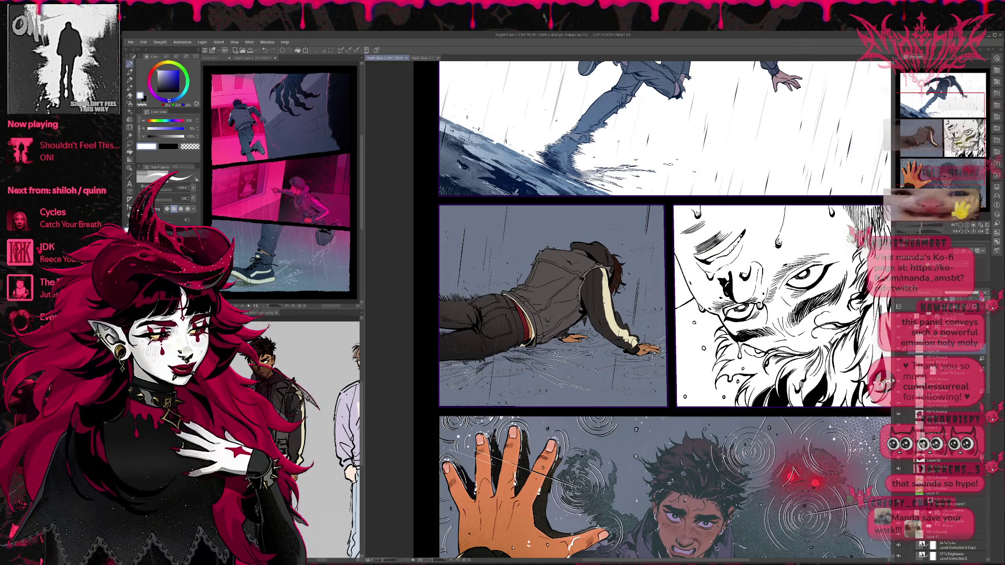
key("ctrl+t")
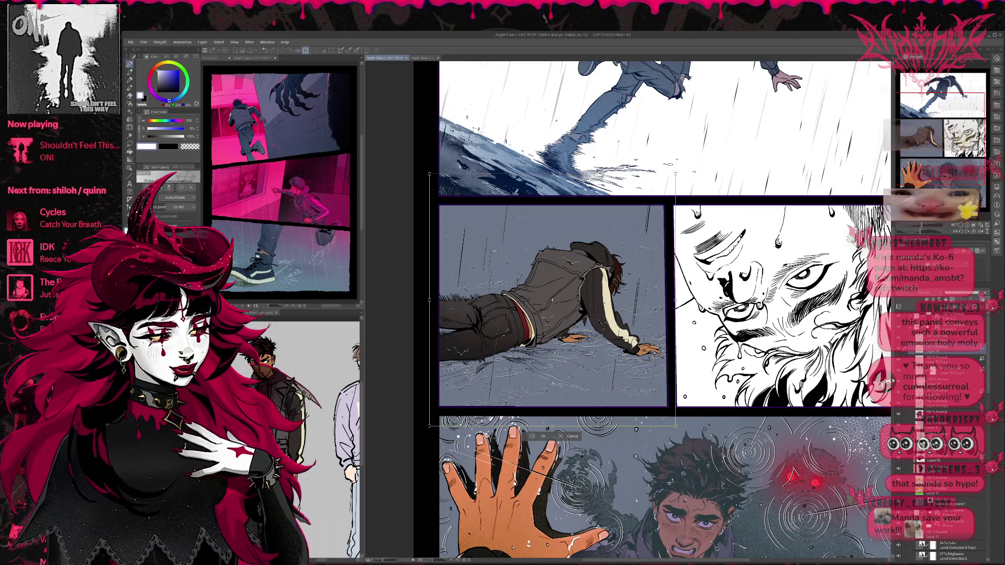
left_click(541, 437)
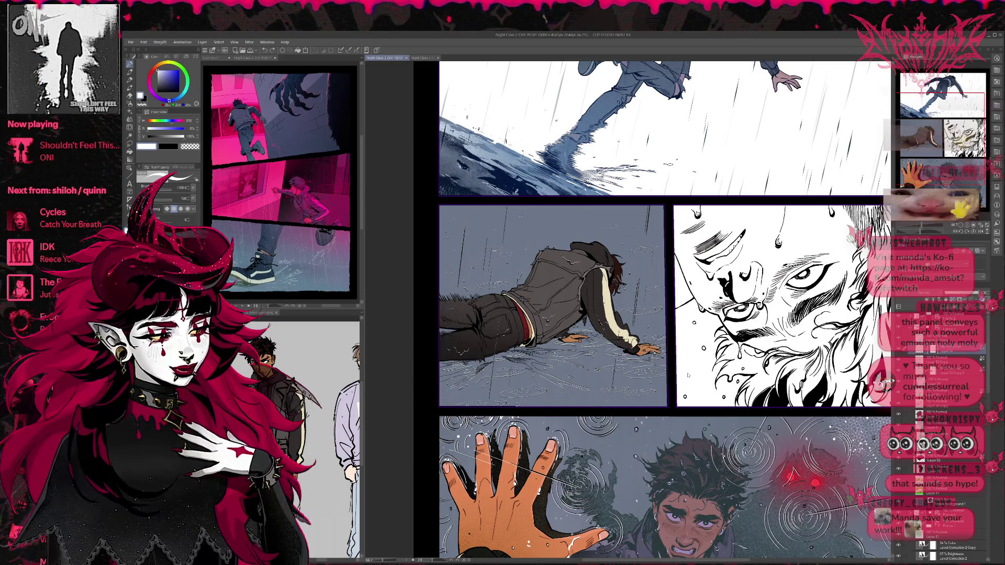
key("c")
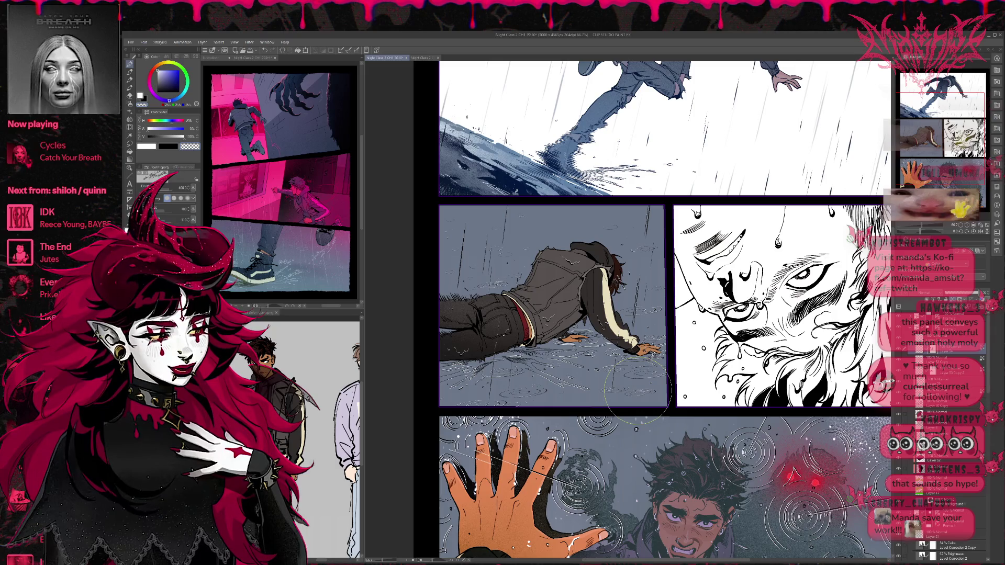
scroll(639, 388, "down", 1)
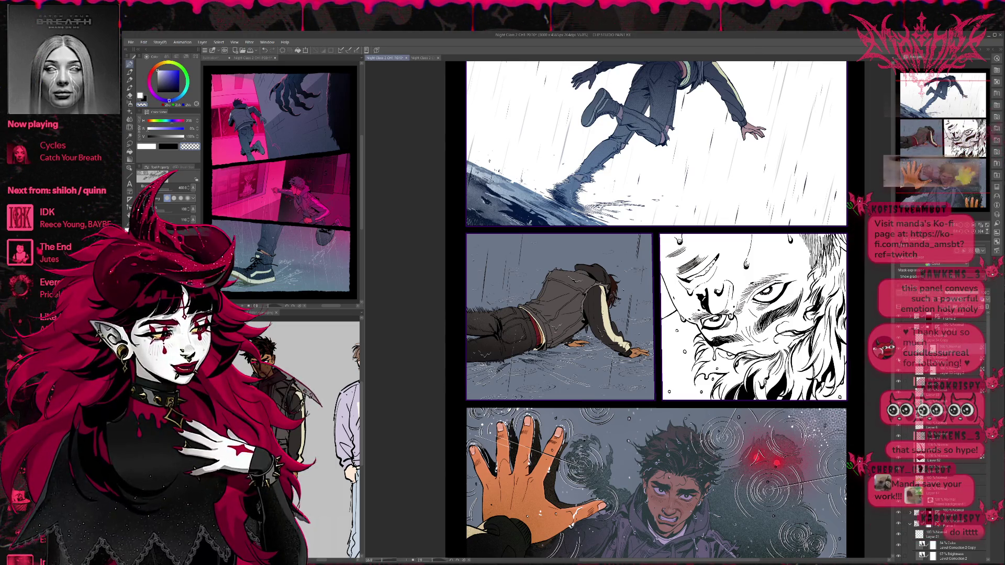
left_click_drag(631, 292, 624, 335)
left_click_drag(631, 351, 608, 390)
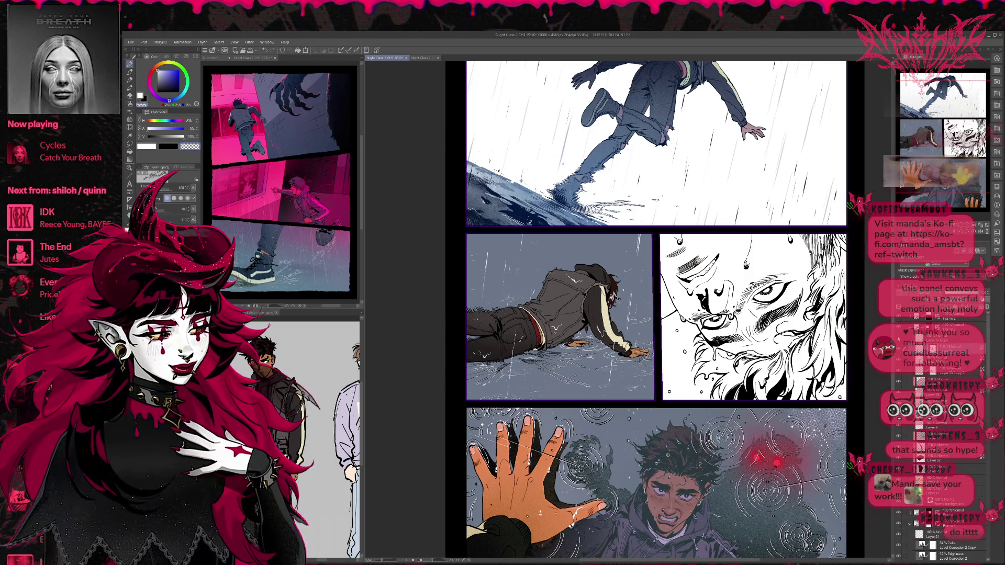
key("ctrl+z")
key("ctrl+z")
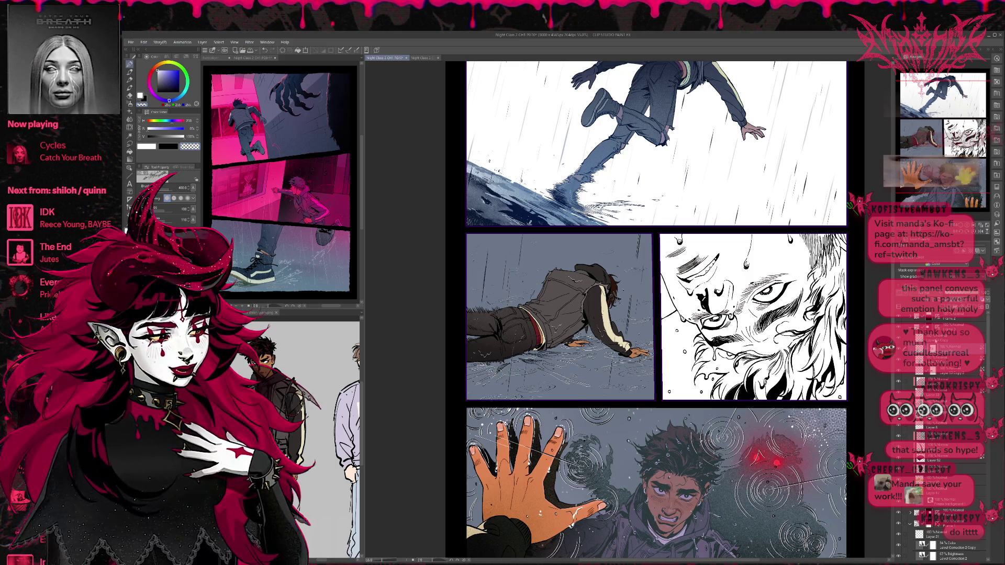